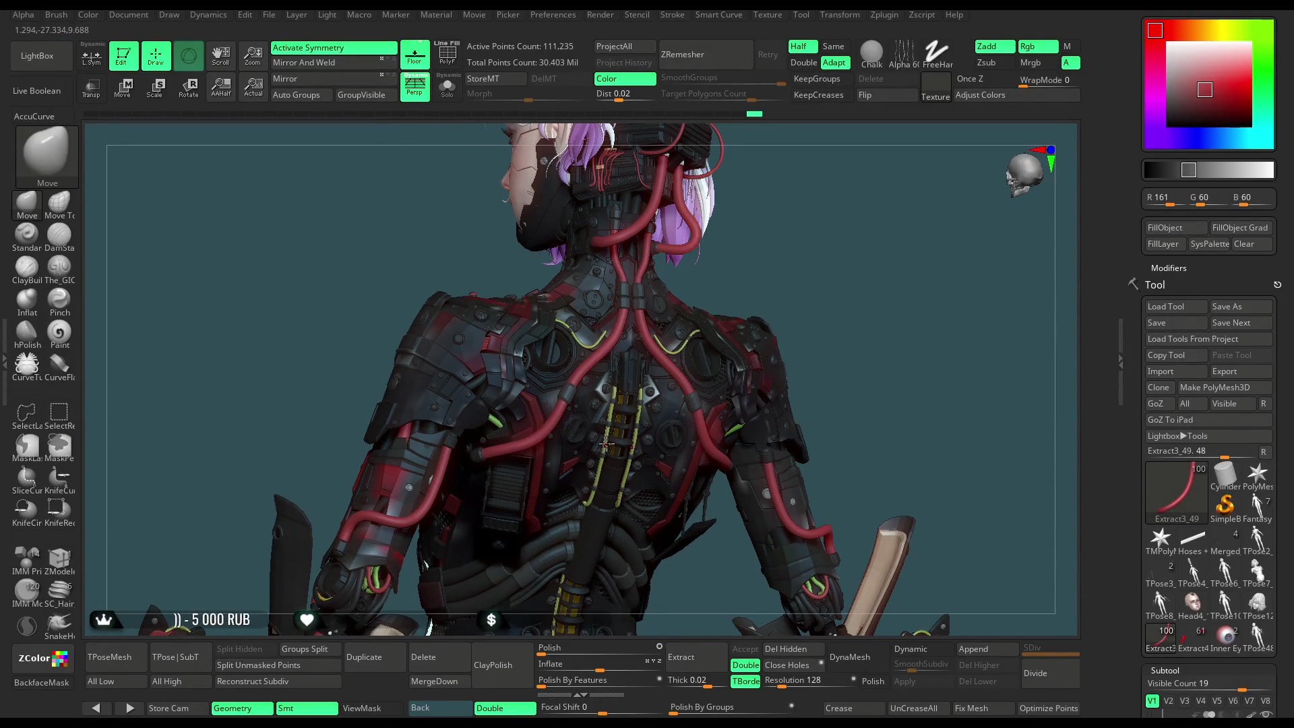
Sample the cable's bright yellow and fill the Extract3_53 hose strips with it.
{"action": "key", "text": "c"}
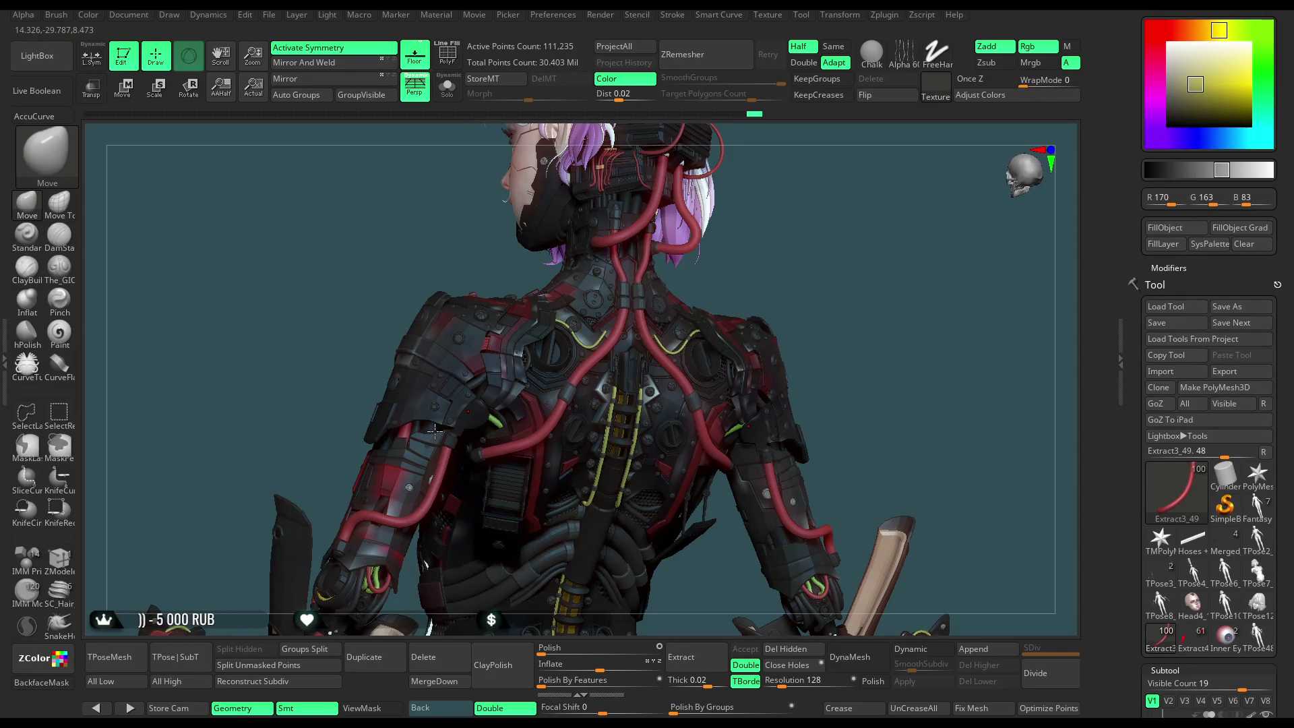
{"action": "left_click", "coordinate": [434, 429], "text": "alt"}
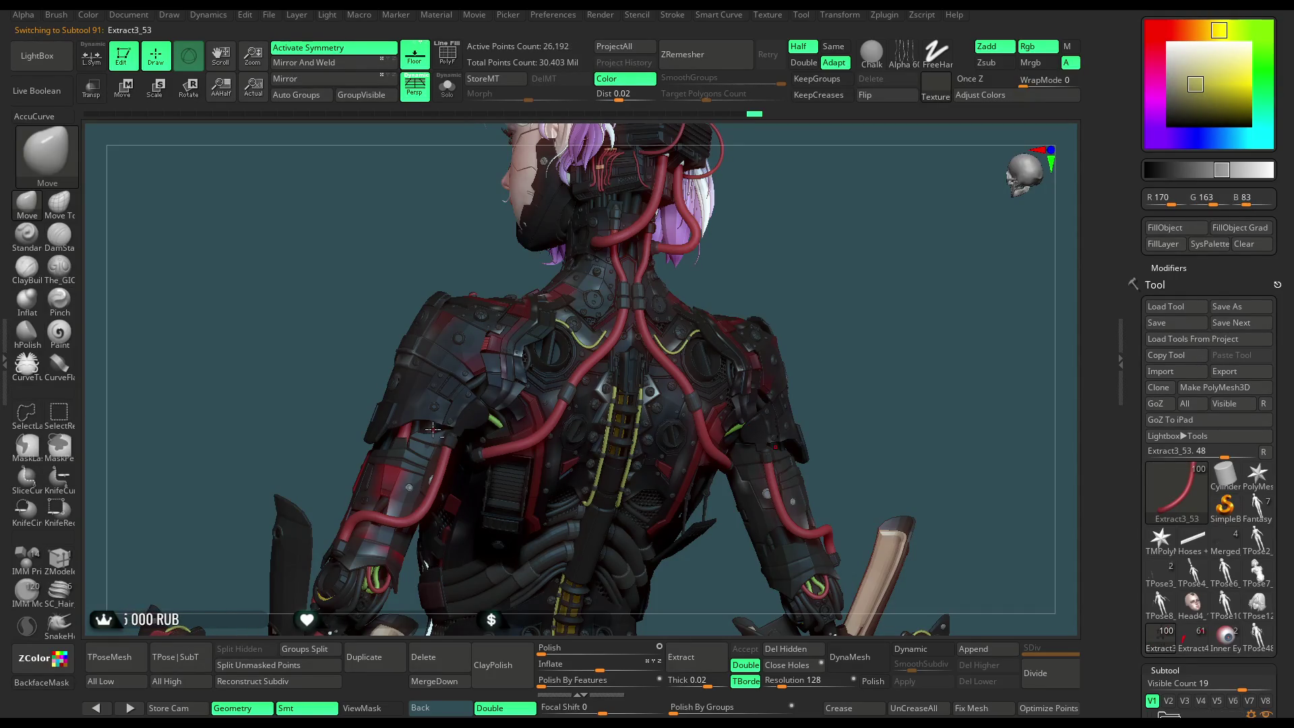
{"action": "left_click", "coordinate": [1164, 228]}
{"action": "mouse_move", "coordinate": [805, 301]}
{"action": "left_mouse_down"}
{"action": "mouse_move", "coordinate": [800, 283]}
{"action": "mouse_move", "coordinate": [795, 310]}
{"action": "mouse_move", "coordinate": [820, 305]}
{"action": "left_mouse_up"}
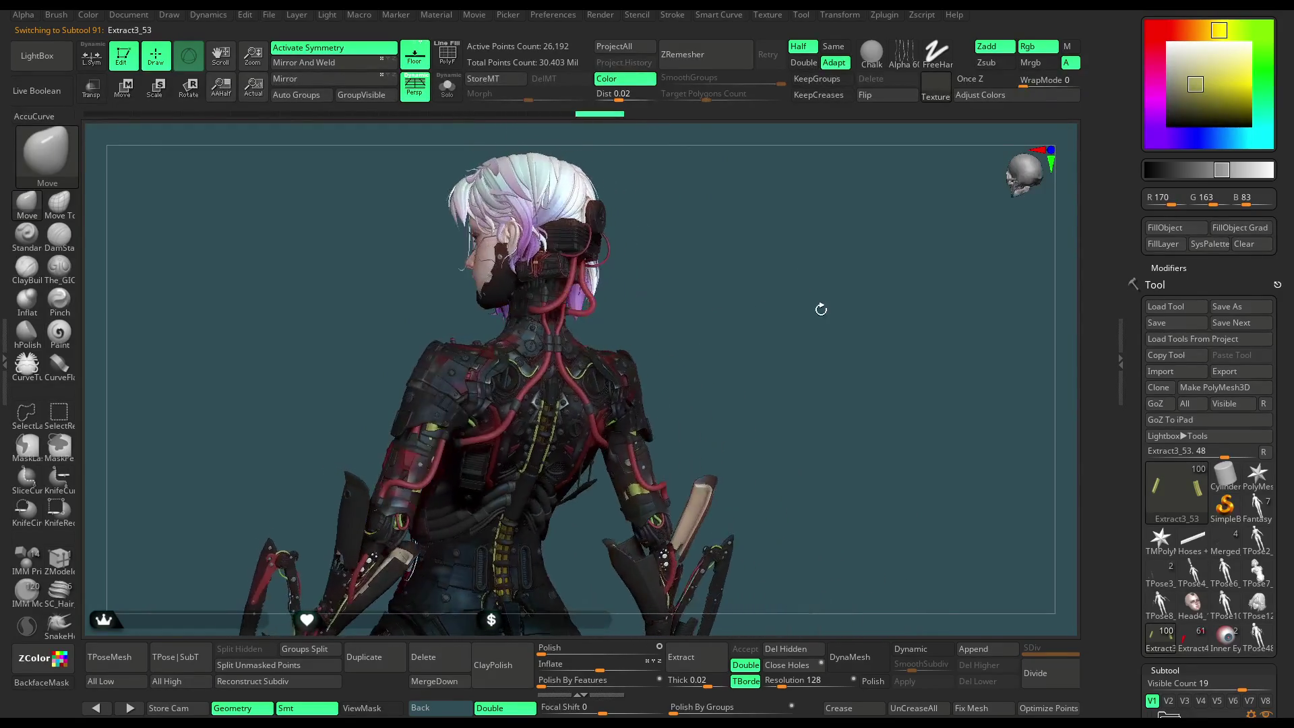
Show the hose pieces solo, inspect them, and bring up the project save options.
{"action": "left_click", "coordinate": [447, 86]}
{"action": "mouse_move", "coordinate": [705, 271]}
{"action": "left_mouse_down"}
{"action": "mouse_move", "coordinate": [684, 269]}
{"action": "mouse_move", "coordinate": [606, 374]}
{"action": "mouse_move", "coordinate": [658, 324]}
{"action": "mouse_move", "coordinate": [661, 358]}
{"action": "mouse_move", "coordinate": [670, 270]}
{"action": "mouse_move", "coordinate": [635, 289]}
{"action": "mouse_move", "coordinate": [644, 259]}
{"action": "left_mouse_up"}
{"action": "left_click", "coordinate": [268, 14]}
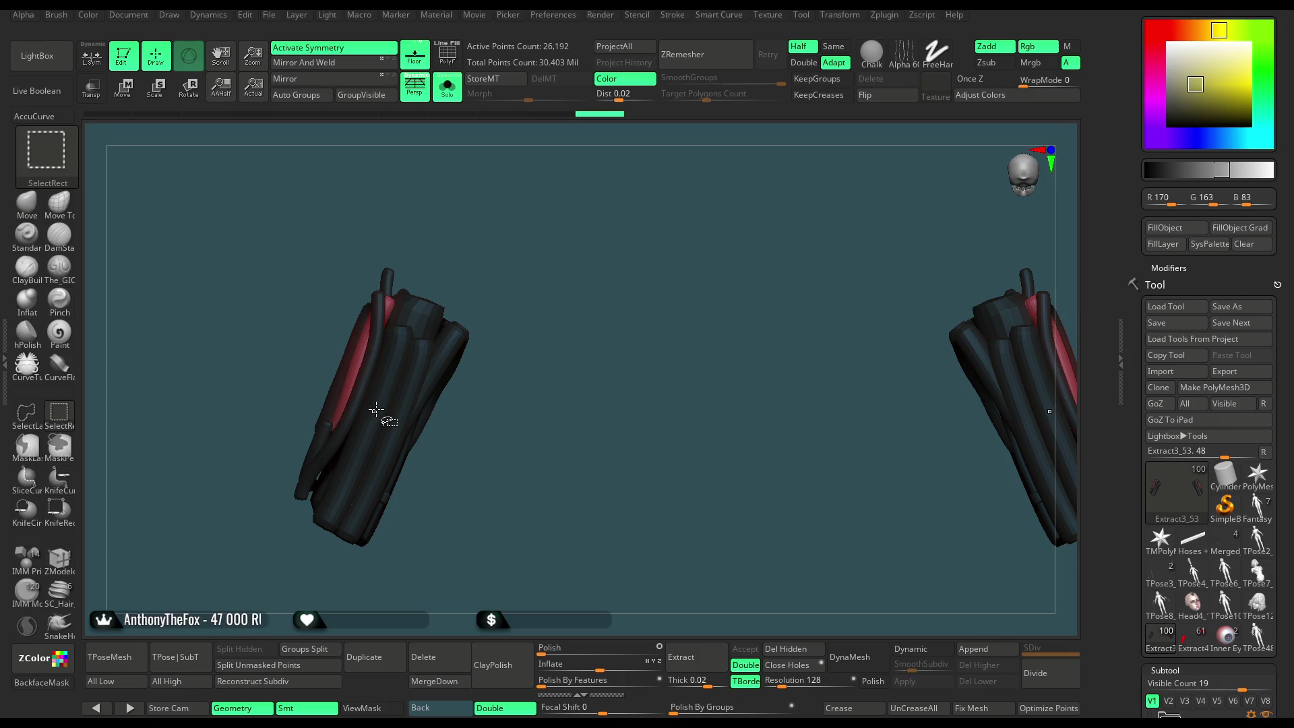
Isolate the hoses' inner tube polygroup and fill it yellow.
{"action": "left_click", "coordinate": [382, 404], "text": "ctrl+shift"}
{"action": "left_click", "coordinate": [1164, 227]}
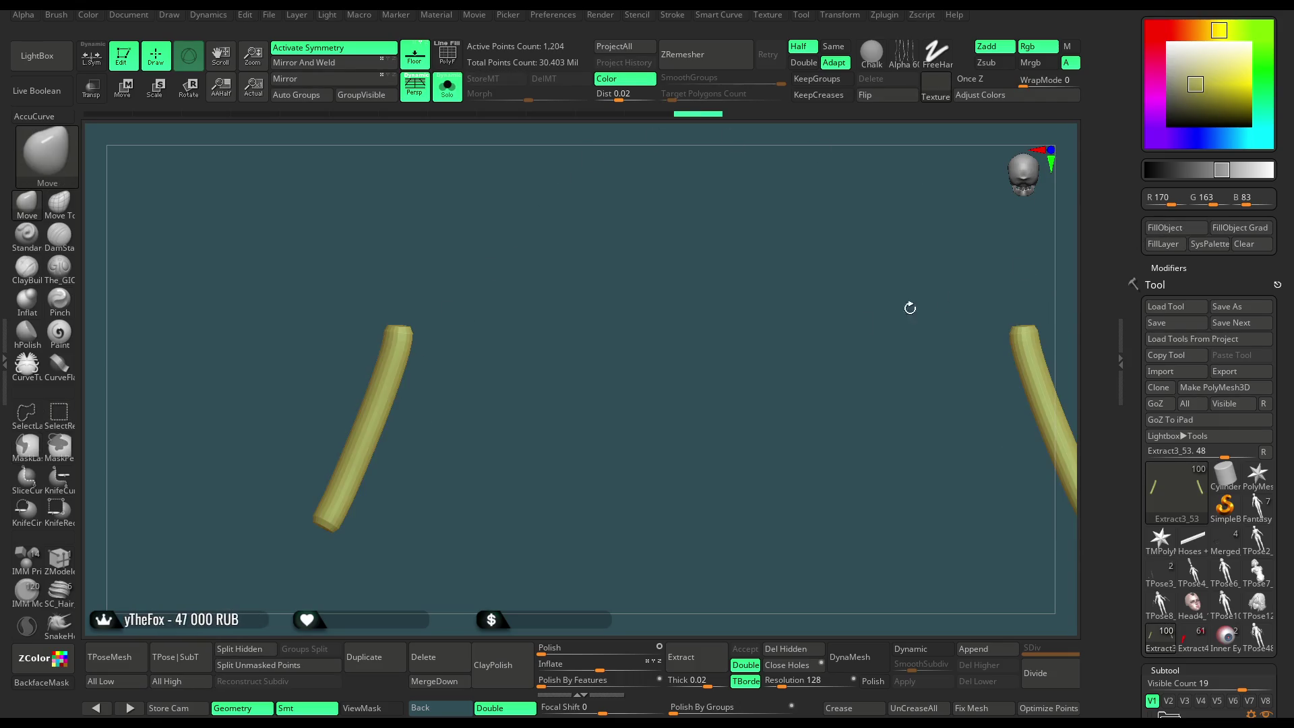
{"action": "left_click", "coordinate": [613, 379], "text": "ctrl+shift"}
Turn Solo off and zoom out to show the whole character.
{"action": "left_click", "coordinate": [447, 87]}
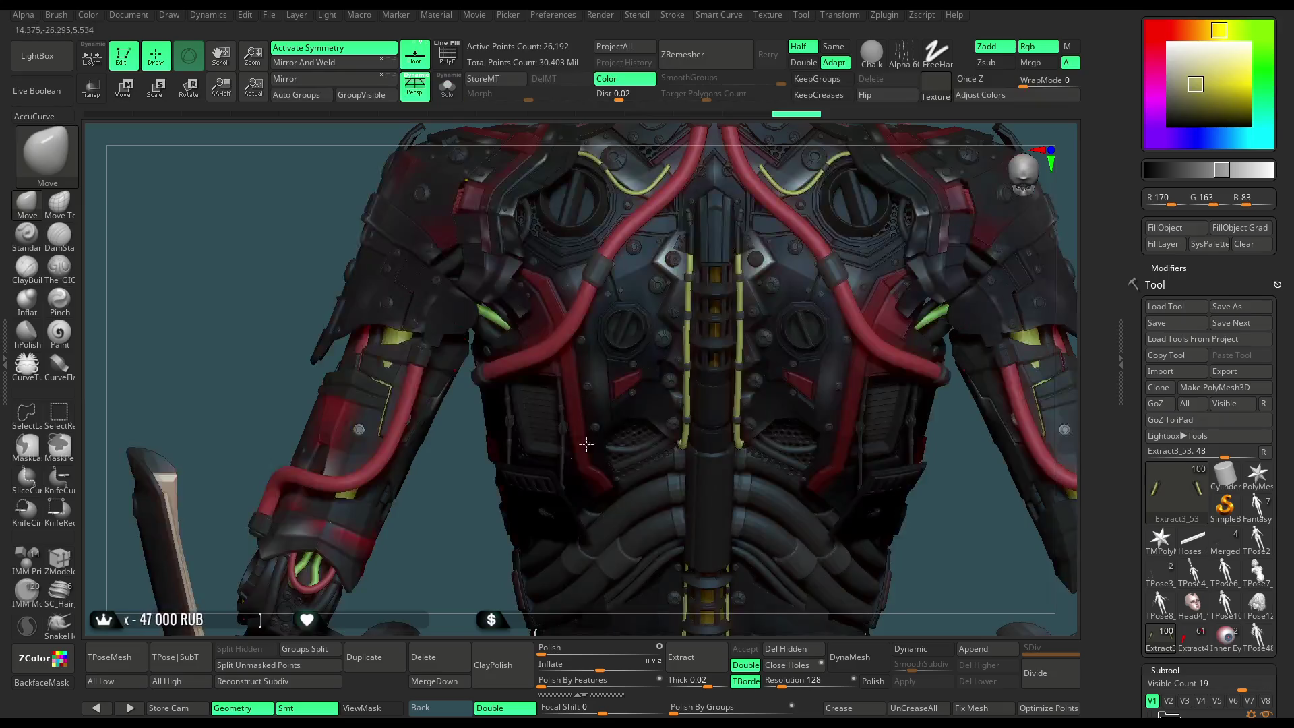
{"action": "key", "text": "f"}
{"action": "mouse_move", "coordinate": [740, 315]}
{"action": "left_mouse_down", "text": "alt"}
{"action": "mouse_move", "coordinate": [766, 239]}
{"action": "mouse_move", "coordinate": [869, 242]}
{"action": "mouse_move", "coordinate": [768, 243]}
{"action": "mouse_move", "coordinate": [861, 256]}
{"action": "mouse_move", "coordinate": [733, 295]}
{"action": "mouse_move", "coordinate": [744, 416]}
{"action": "mouse_move", "coordinate": [700, 322]}
{"action": "mouse_move", "coordinate": [711, 326]}
{"action": "mouse_move", "coordinate": [704, 299]}
{"action": "mouse_move", "coordinate": [710, 374]}
{"action": "mouse_move", "coordinate": [727, 354]}
{"action": "mouse_move", "coordinate": [680, 323]}
{"action": "left_mouse_up", "text": "alt"}
Solo the PM3D_Cylinder3D1_19 connector block and open the IMM ModelKit MultiMesh inserts.
{"action": "left_click", "coordinate": [681, 324], "text": "alt"}
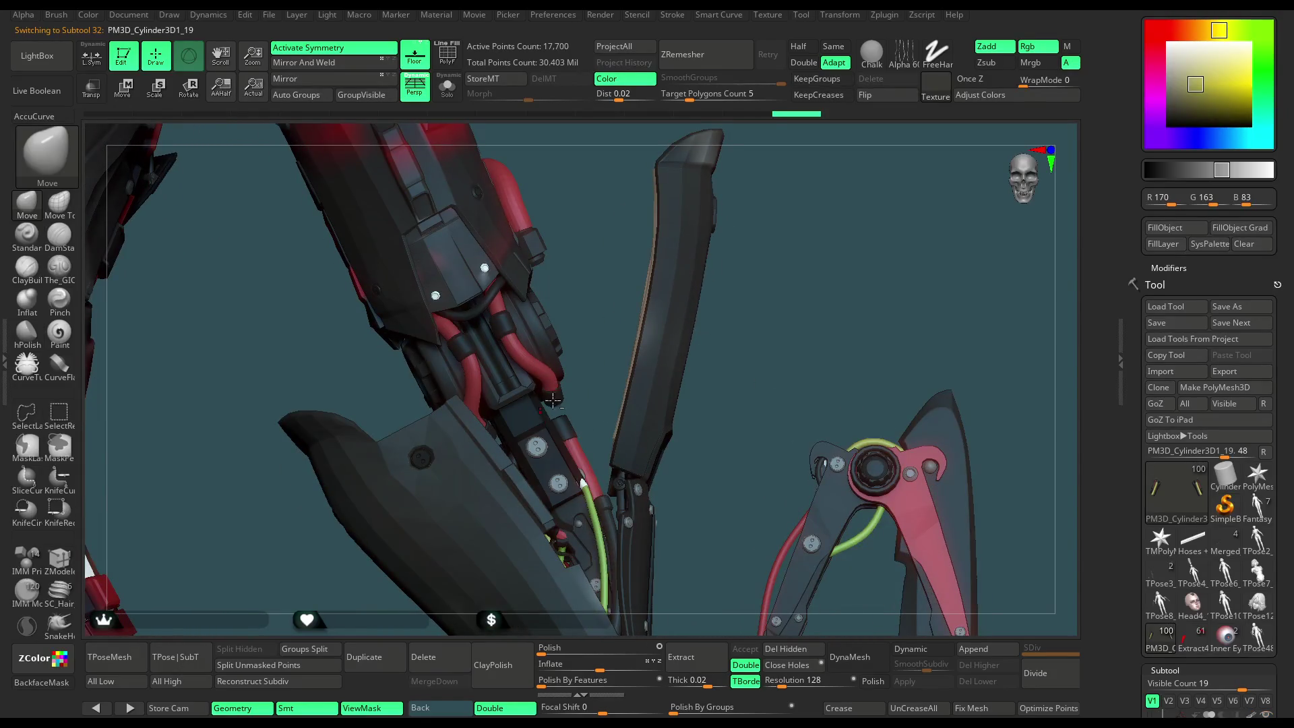
{"action": "left_click_drag", "start_coordinate": [774, 329], "coordinate": [681, 357], "text": "alt"}
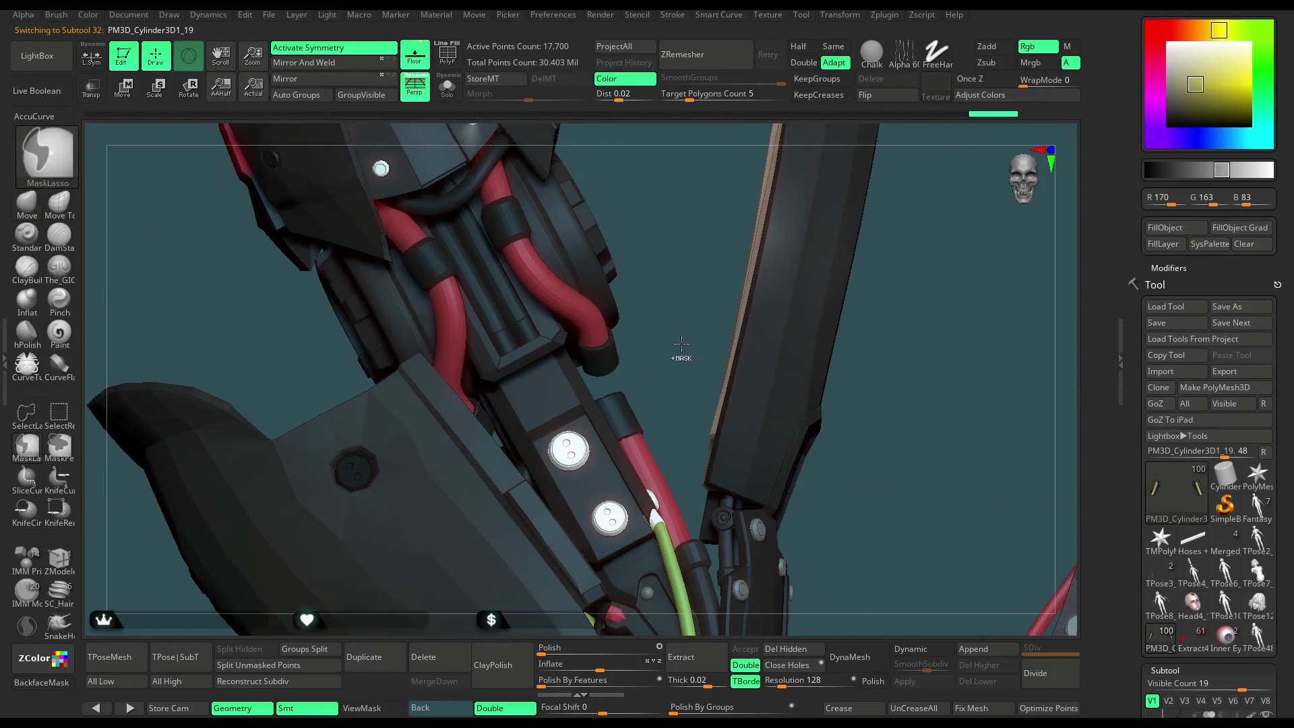
{"action": "left_click", "coordinate": [446, 86]}
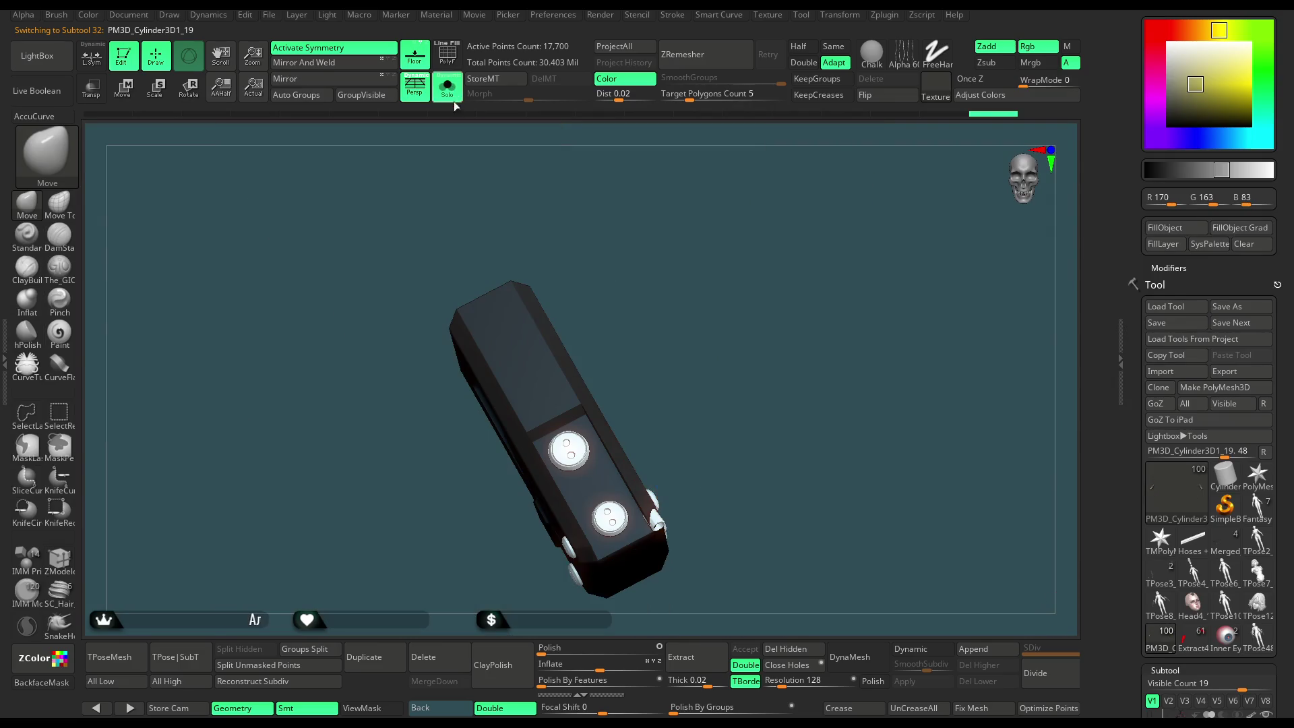
{"action": "left_click", "coordinate": [32, 591]}
{"action": "key", "text": "m"}
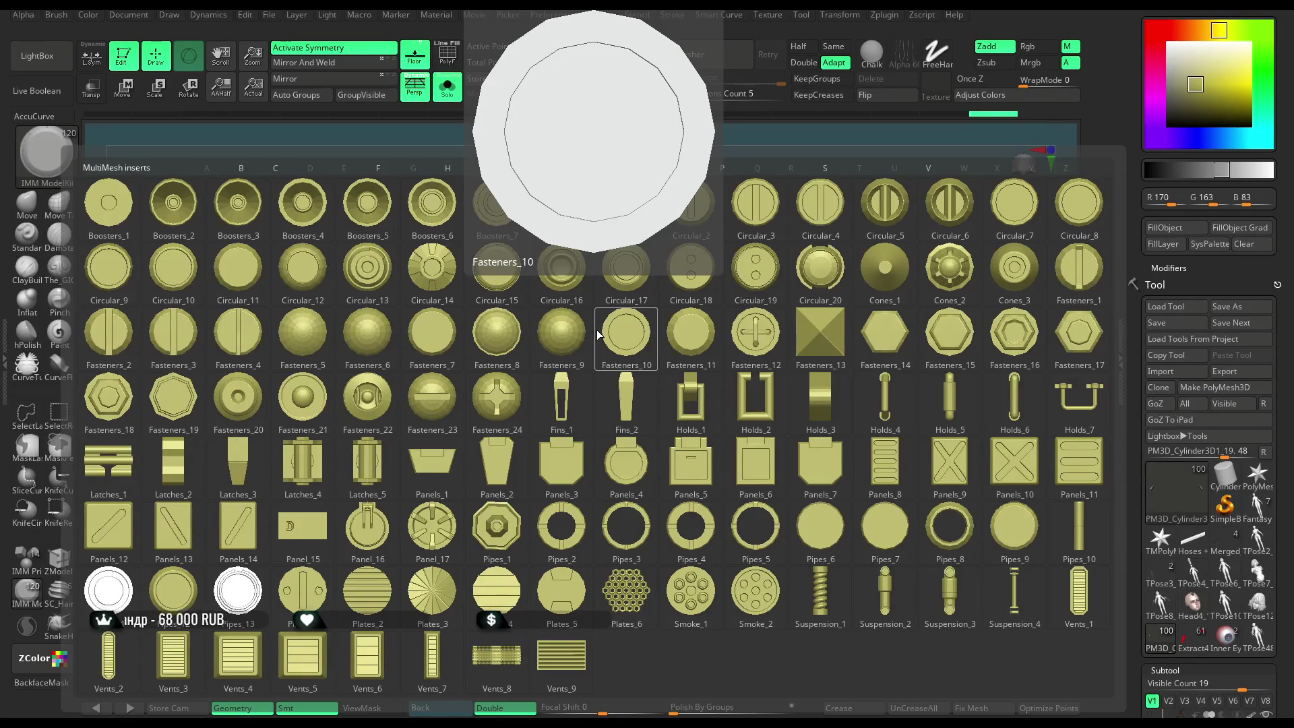
Insert a domed Fasteners bolt on the block's top end, undoing a misplaced first try.
{"action": "left_click", "coordinate": [744, 321]}
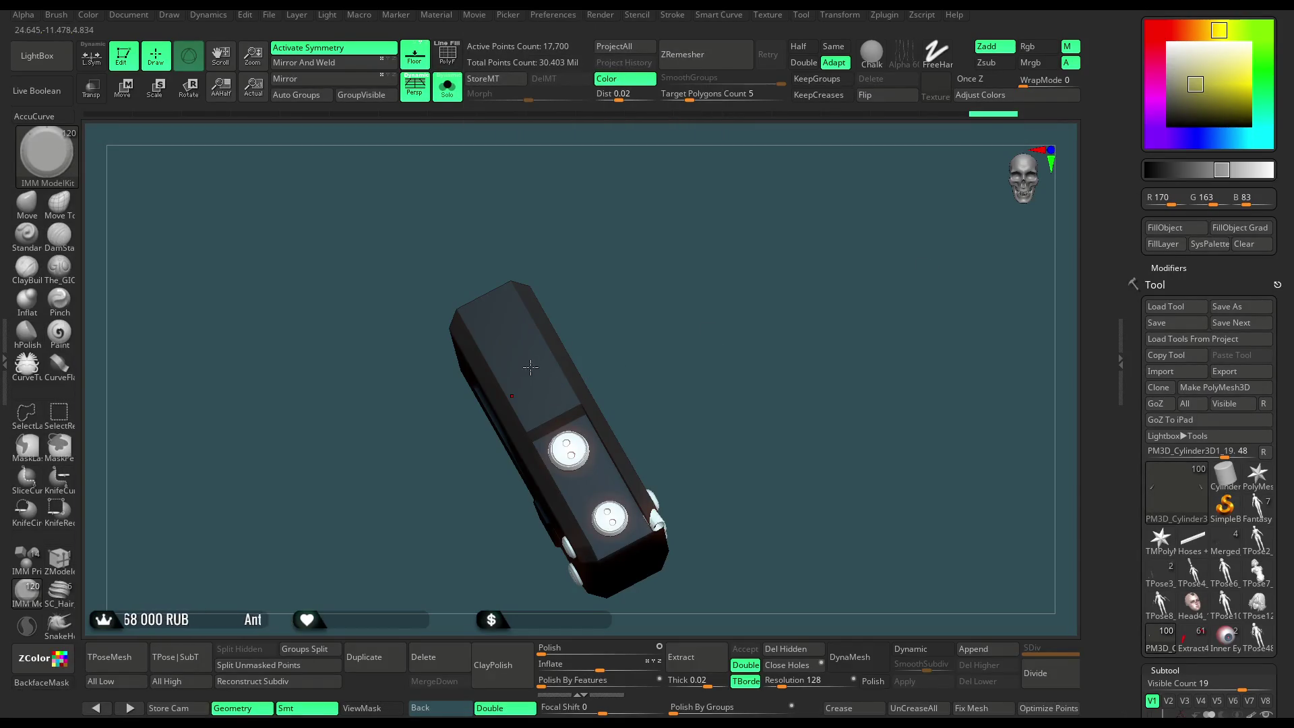
{"action": "left_click_drag", "start_coordinate": [501, 321], "coordinate": [505, 329]}
{"action": "key", "text": "ctrl+z"}
{"action": "key", "text": "c"}
{"action": "right_click_drag", "start_coordinate": [544, 365], "coordinate": [505, 326], "text": "ctrl"}
{"action": "left_click_drag", "start_coordinate": [502, 324], "coordinate": [506, 334]}
{"action": "mouse_move", "coordinate": [647, 306]}
{"action": "left_mouse_down"}
{"action": "mouse_move", "coordinate": [641, 266]}
{"action": "mouse_move", "coordinate": [641, 292]}
{"action": "mouse_move", "coordinate": [621, 271]}
{"action": "left_mouse_up"}
Turn Solo off so the whole character shows around the bolted block.
{"action": "left_click", "coordinate": [447, 87]}
{"action": "left_click", "coordinate": [447, 87]}
{"action": "key", "text": "ctrl+z"}
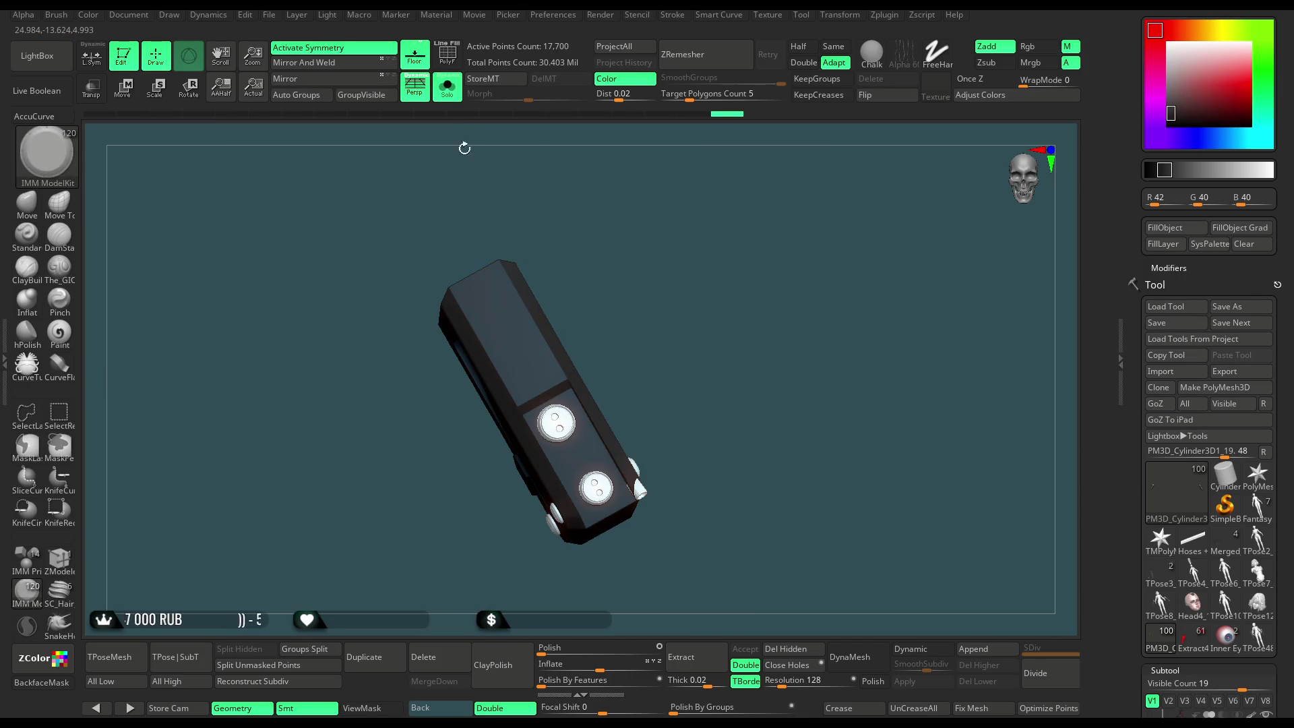
{"action": "left_click", "coordinate": [447, 86]}
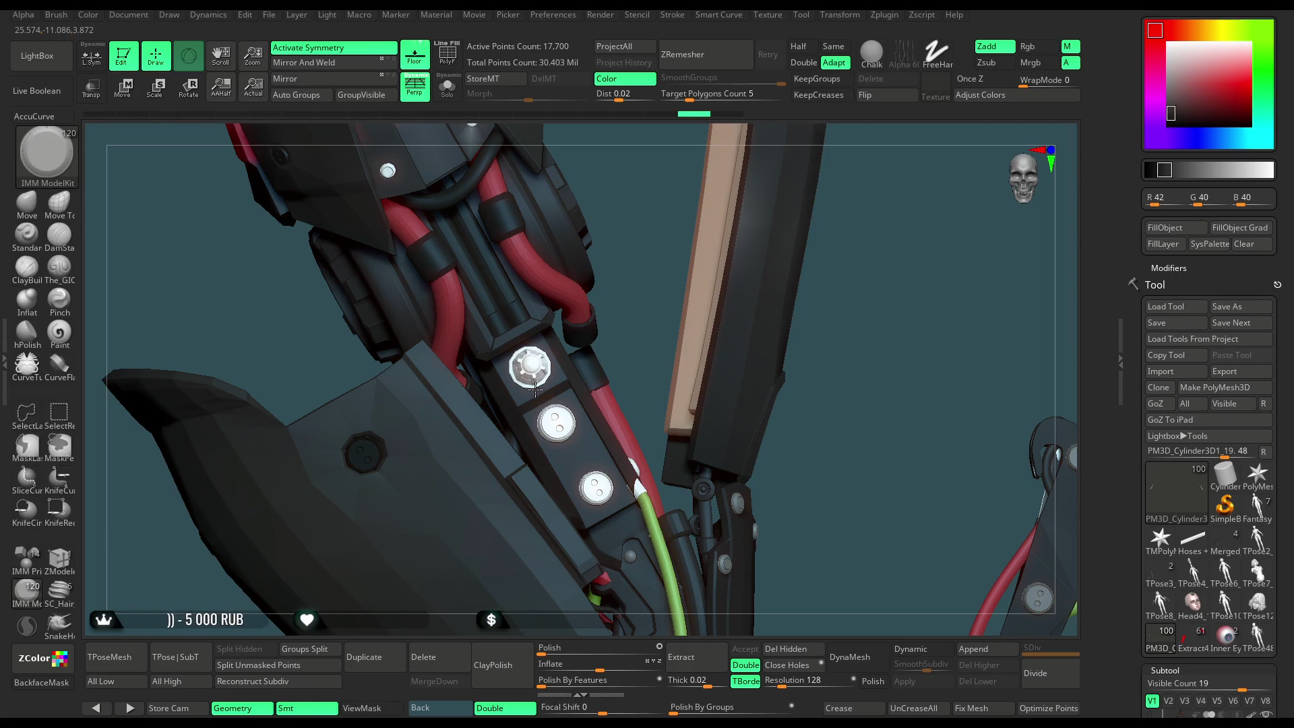
{"action": "left_click_drag", "start_coordinate": [647, 338], "coordinate": [656, 223]}
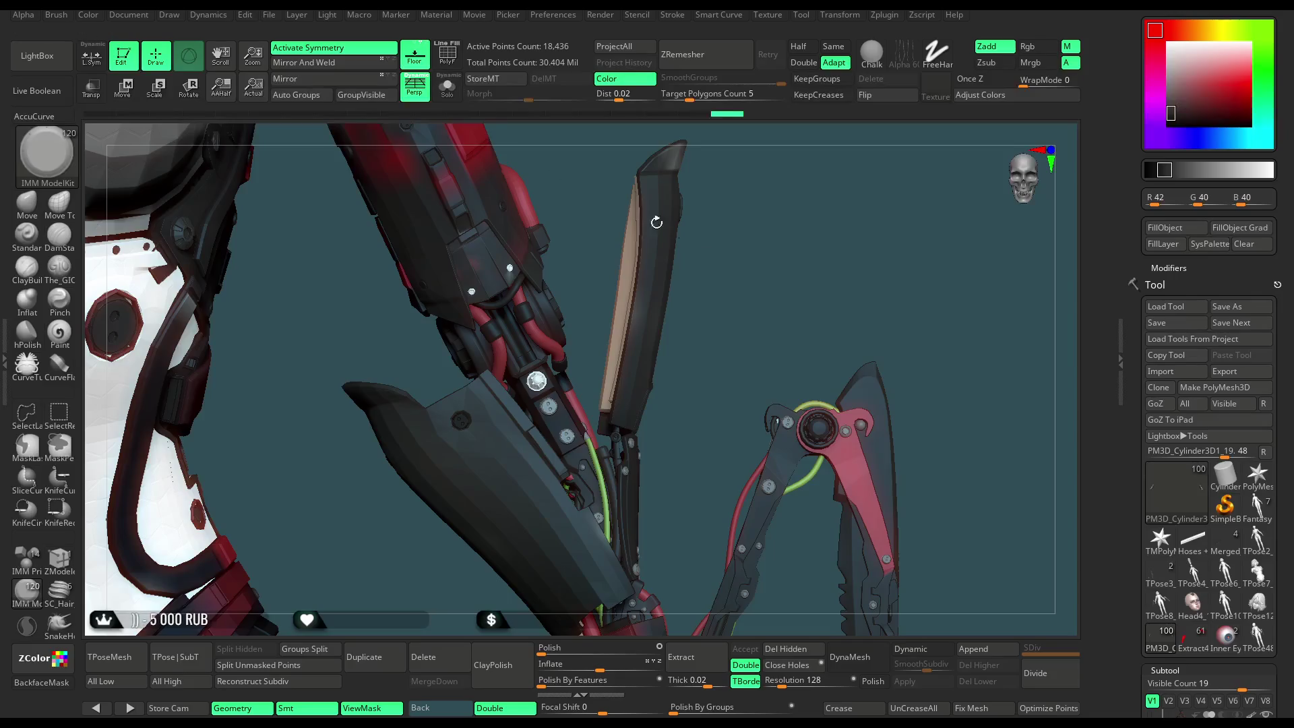
{"action": "mouse_move", "coordinate": [768, 303]}
{"action": "left_mouse_down"}
{"action": "mouse_move", "coordinate": [721, 254]}
{"action": "mouse_move", "coordinate": [749, 297]}
{"action": "mouse_move", "coordinate": [613, 427]}
{"action": "mouse_move", "coordinate": [592, 367]}
{"action": "mouse_move", "coordinate": [650, 619]}
{"action": "mouse_move", "coordinate": [739, 309]}
{"action": "mouse_move", "coordinate": [658, 374]}
{"action": "left_mouse_up"}
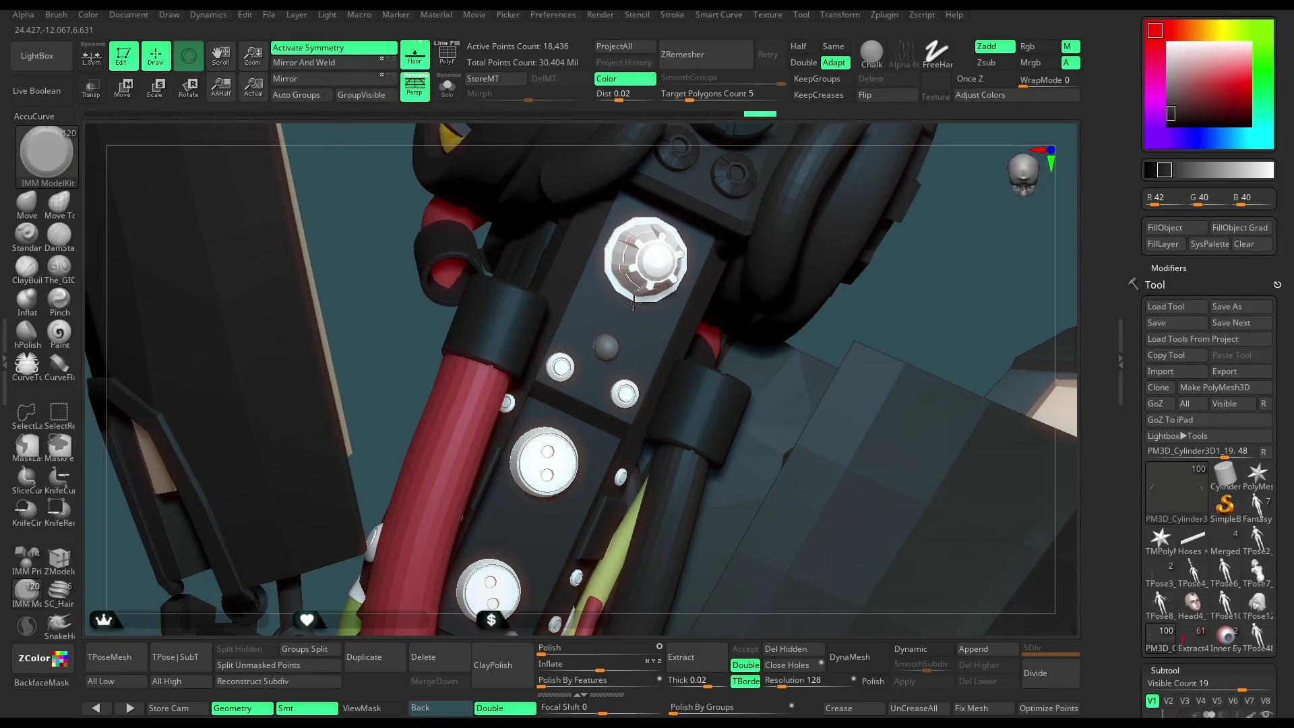
{"action": "left_click", "coordinate": [635, 295], "text": "alt"}
{"action": "mouse_move", "coordinate": [635, 295]}
{"action": "left_mouse_down"}
{"action": "mouse_move", "coordinate": [817, 298]}
{"action": "mouse_move", "coordinate": [725, 298]}
{"action": "mouse_move", "coordinate": [797, 312]}
{"action": "mouse_move", "coordinate": [791, 396]}
{"action": "mouse_move", "coordinate": [765, 379]}
{"action": "mouse_move", "coordinate": [783, 311]}
{"action": "mouse_move", "coordinate": [751, 315]}
{"action": "mouse_move", "coordinate": [747, 351]}
{"action": "mouse_move", "coordinate": [751, 311]}
{"action": "mouse_move", "coordinate": [739, 309]}
{"action": "mouse_move", "coordinate": [745, 342]}
{"action": "mouse_move", "coordinate": [665, 341]}
{"action": "mouse_move", "coordinate": [762, 336]}
{"action": "mouse_move", "coordinate": [736, 338]}
{"action": "left_mouse_up"}
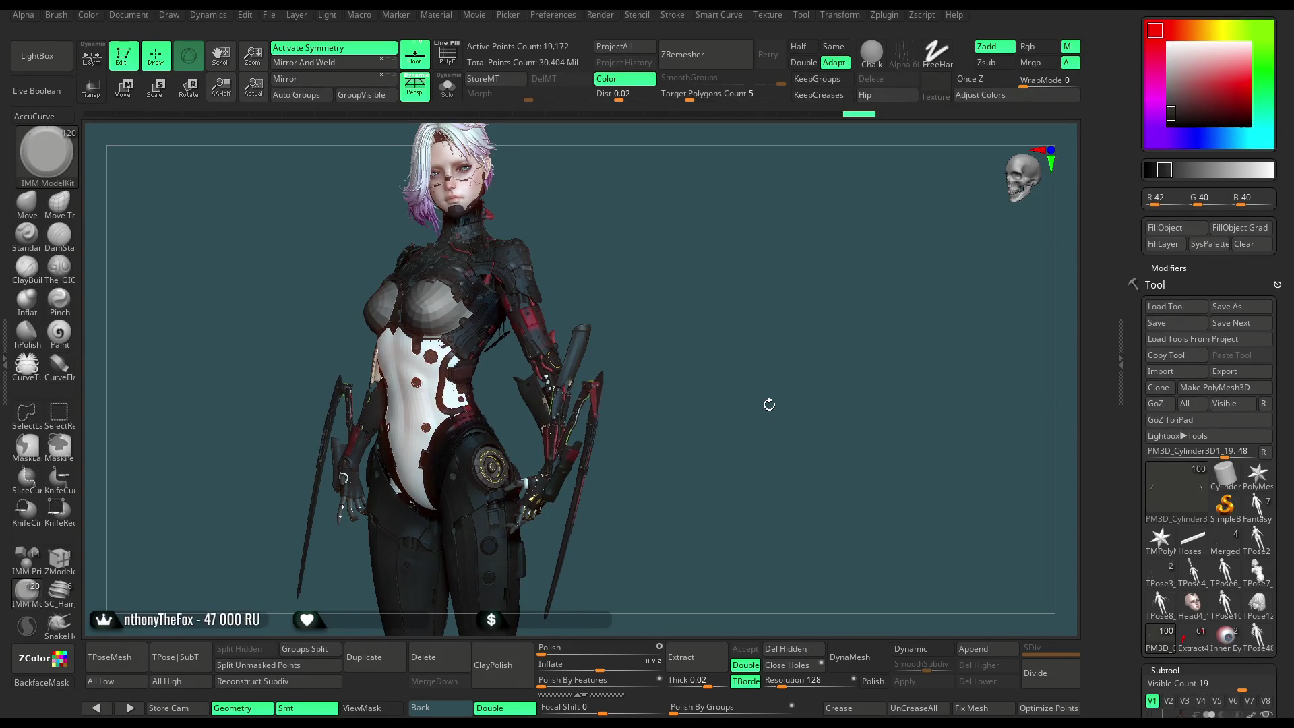
{"action": "left_click", "coordinate": [273, 18]}
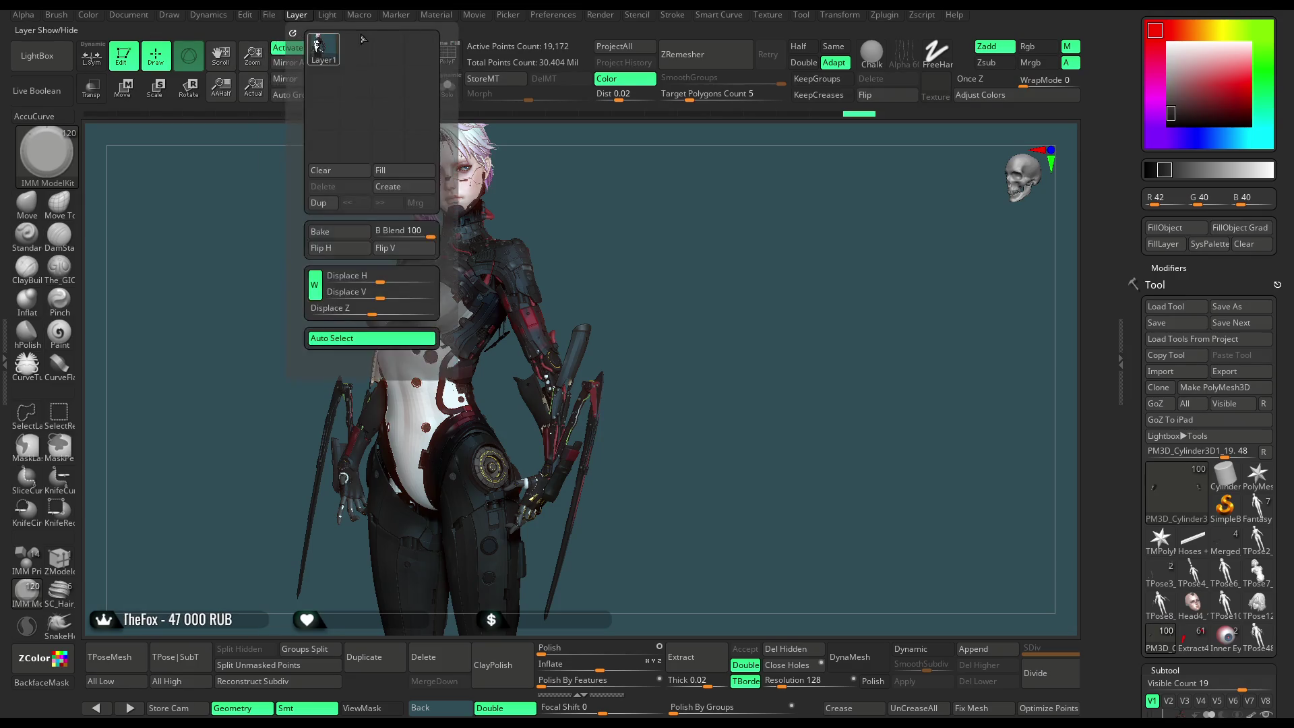
{"action": "left_click", "coordinate": [382, 42]}
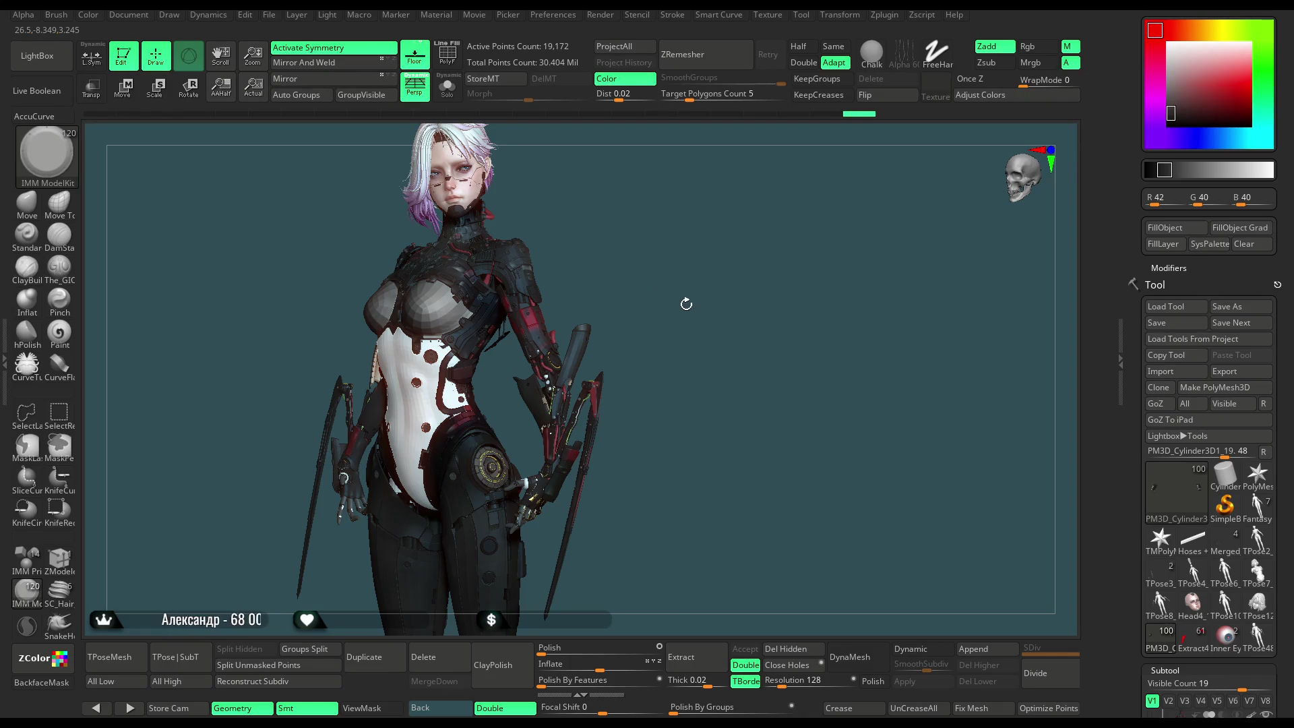
Select the arm blade subtool, view it solo, then show the whole character again.
{"action": "mouse_move", "coordinate": [680, 304]}
{"action": "left_mouse_down"}
{"action": "mouse_move", "coordinate": [690, 269]}
{"action": "mouse_move", "coordinate": [705, 306]}
{"action": "mouse_move", "coordinate": [762, 300]}
{"action": "mouse_move", "coordinate": [748, 275]}
{"action": "left_mouse_up"}
{"action": "left_click_drag", "start_coordinate": [785, 330], "coordinate": [771, 236], "text": "alt"}
{"action": "left_click", "coordinate": [626, 346], "text": "alt"}
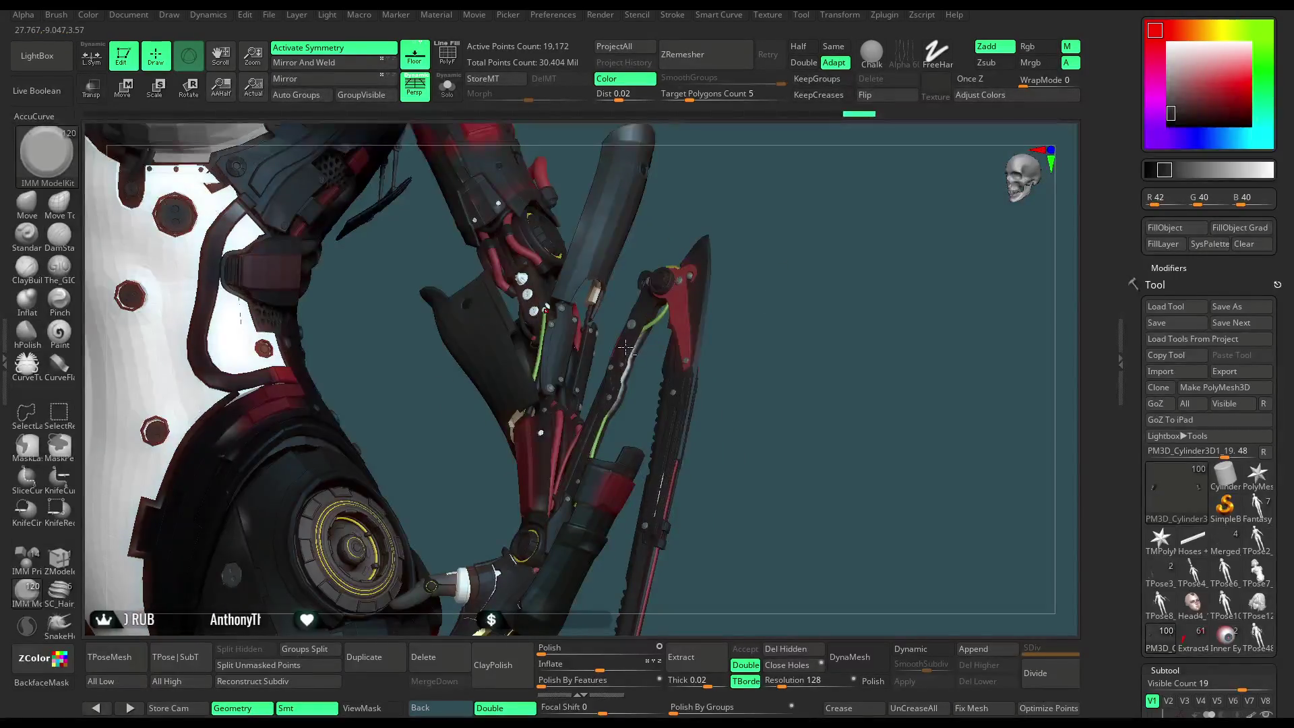
{"action": "left_click", "coordinate": [27, 202]}
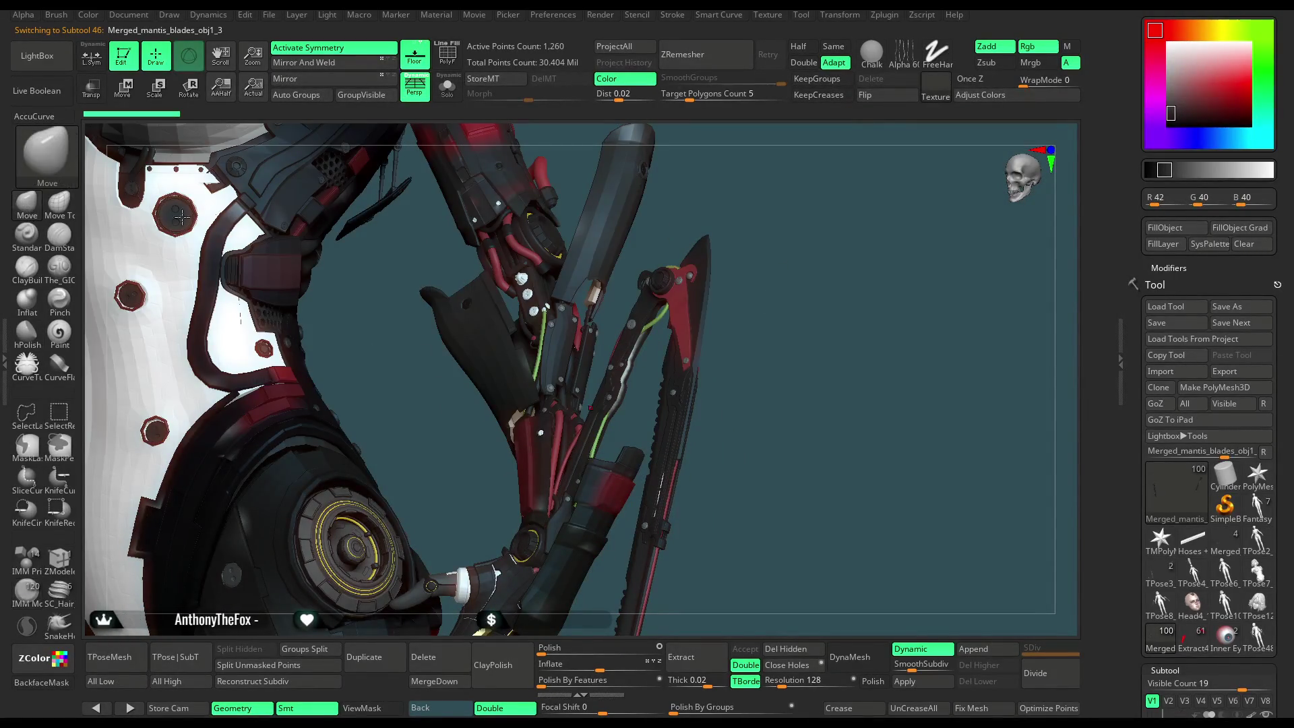
{"action": "left_click", "coordinate": [453, 95]}
{"action": "left_click_drag", "start_coordinate": [808, 316], "coordinate": [781, 302]}
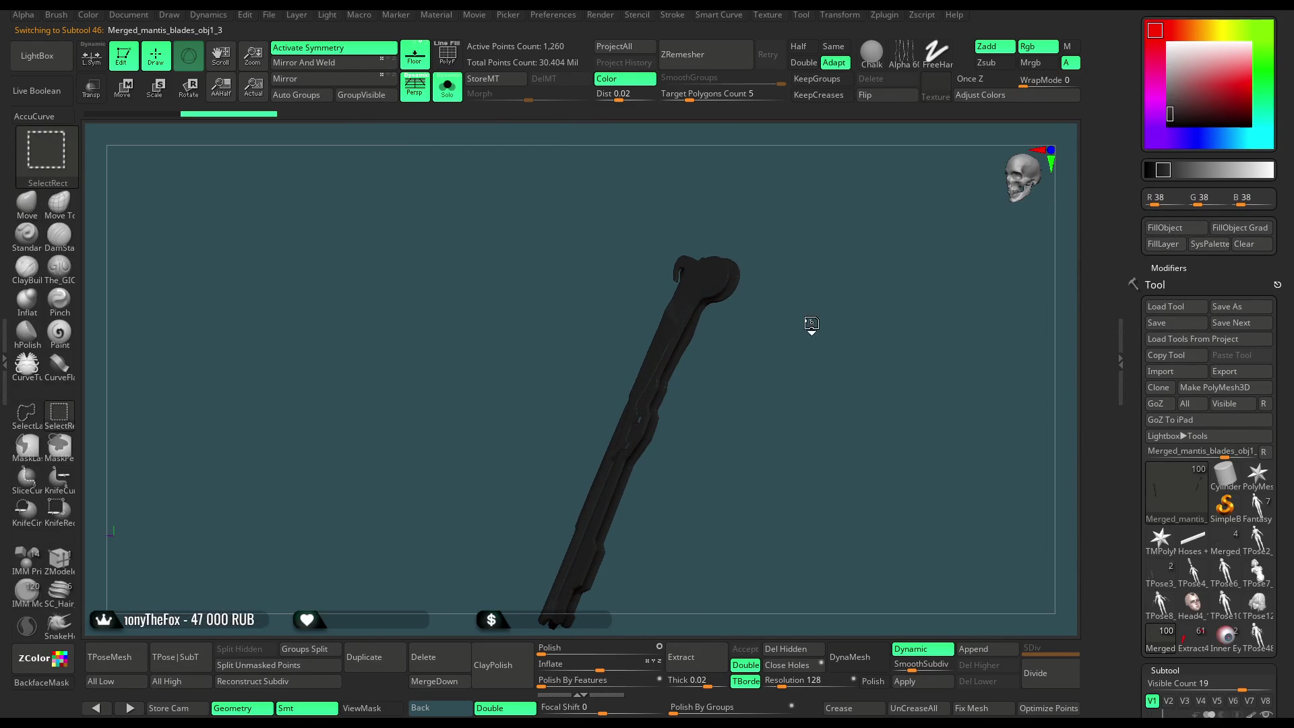
{"action": "left_click", "coordinate": [447, 90]}
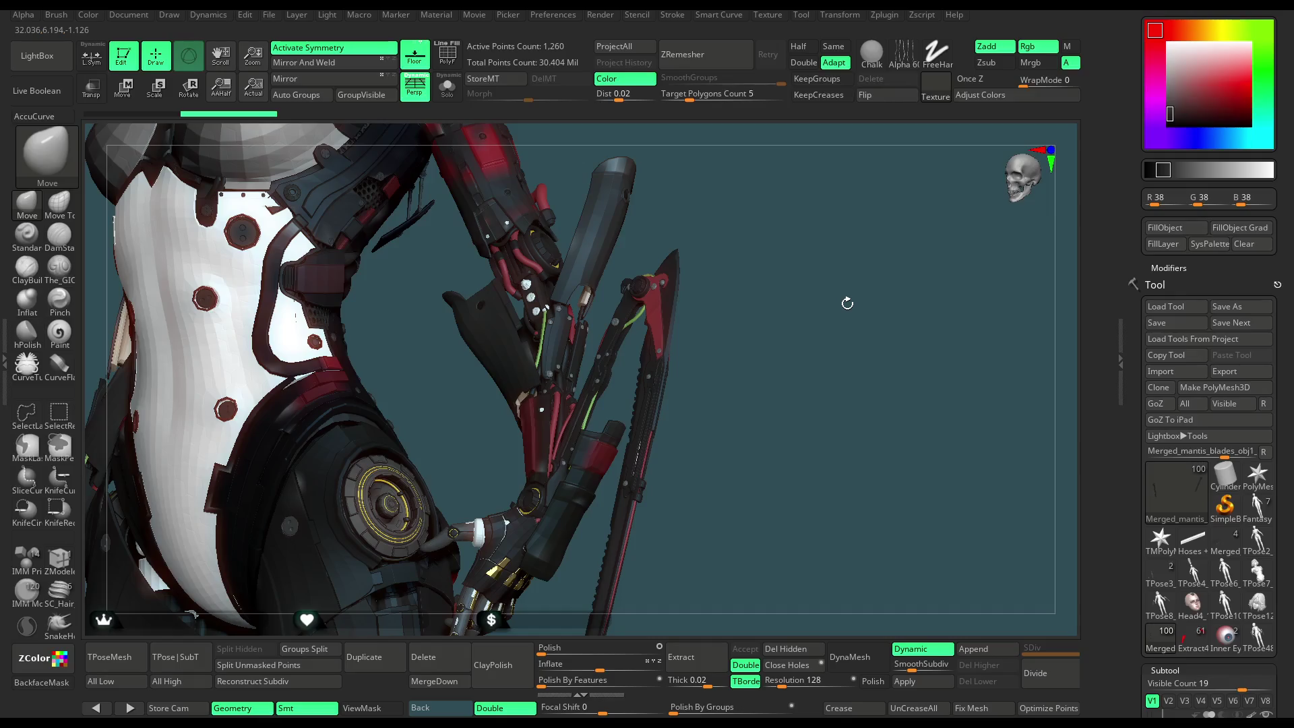
Select the Fists subtool, turn on Solo, and rotate to view the fist.
{"action": "mouse_move", "coordinate": [775, 313]}
{"action": "left_mouse_down"}
{"action": "mouse_move", "coordinate": [806, 305]}
{"action": "mouse_move", "coordinate": [724, 314]}
{"action": "mouse_move", "coordinate": [826, 269]}
{"action": "mouse_move", "coordinate": [736, 289]}
{"action": "left_mouse_up"}
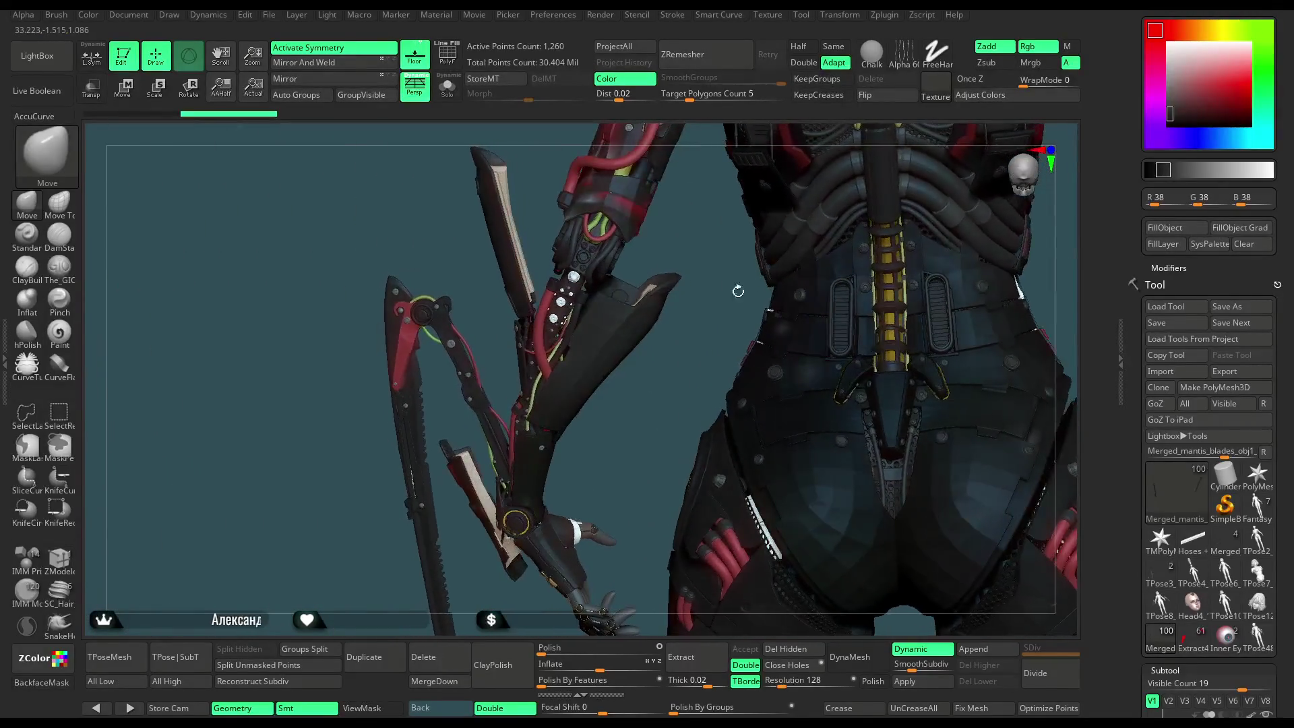
{"action": "mouse_move", "coordinate": [694, 395]}
{"action": "left_mouse_down"}
{"action": "mouse_move", "coordinate": [770, 336]}
{"action": "mouse_move", "coordinate": [787, 357]}
{"action": "mouse_move", "coordinate": [779, 342]}
{"action": "mouse_move", "coordinate": [774, 385]}
{"action": "mouse_move", "coordinate": [764, 289]}
{"action": "mouse_move", "coordinate": [735, 296]}
{"action": "mouse_move", "coordinate": [656, 399]}
{"action": "mouse_move", "coordinate": [638, 390]}
{"action": "mouse_move", "coordinate": [710, 384]}
{"action": "left_mouse_up"}
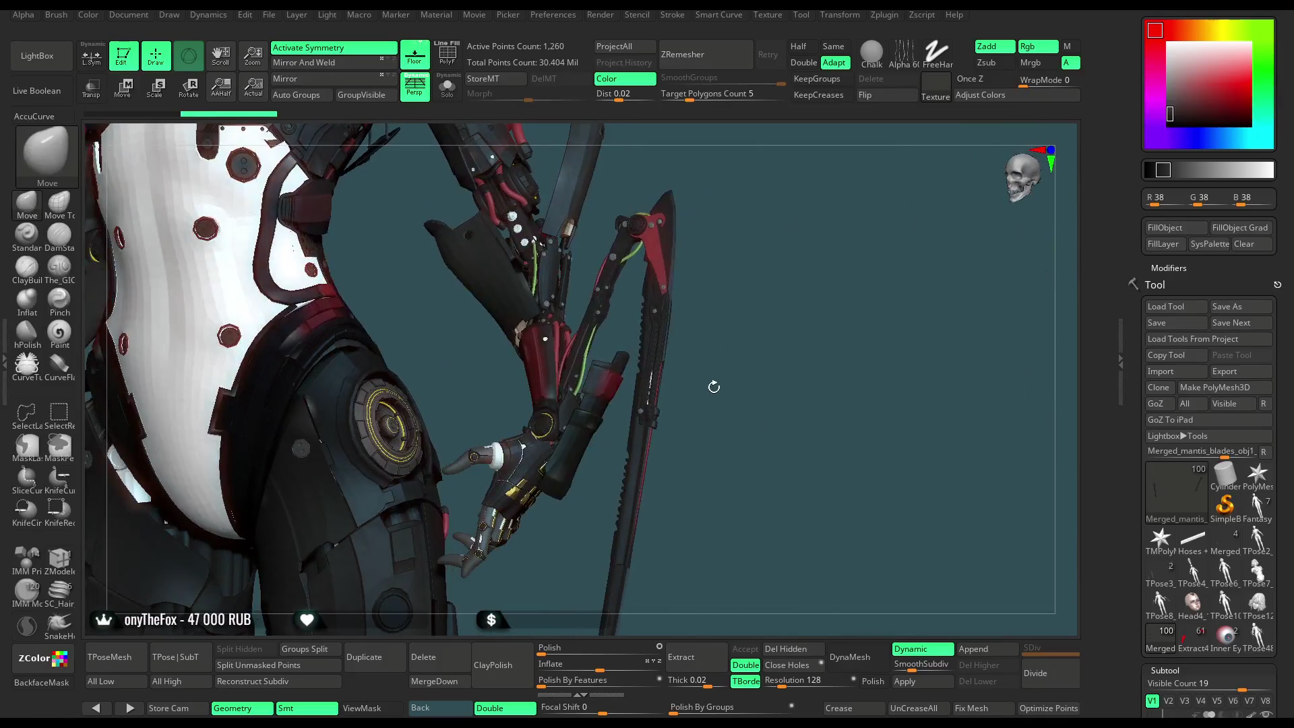
{"action": "left_click", "coordinate": [497, 460], "text": "alt"}
{"action": "left_click", "coordinate": [447, 86]}
{"action": "mouse_move", "coordinate": [491, 211]}
{"action": "left_mouse_down"}
{"action": "mouse_move", "coordinate": [646, 373]}
{"action": "mouse_move", "coordinate": [667, 497]}
{"action": "mouse_move", "coordinate": [799, 266]}
{"action": "left_mouse_up"}
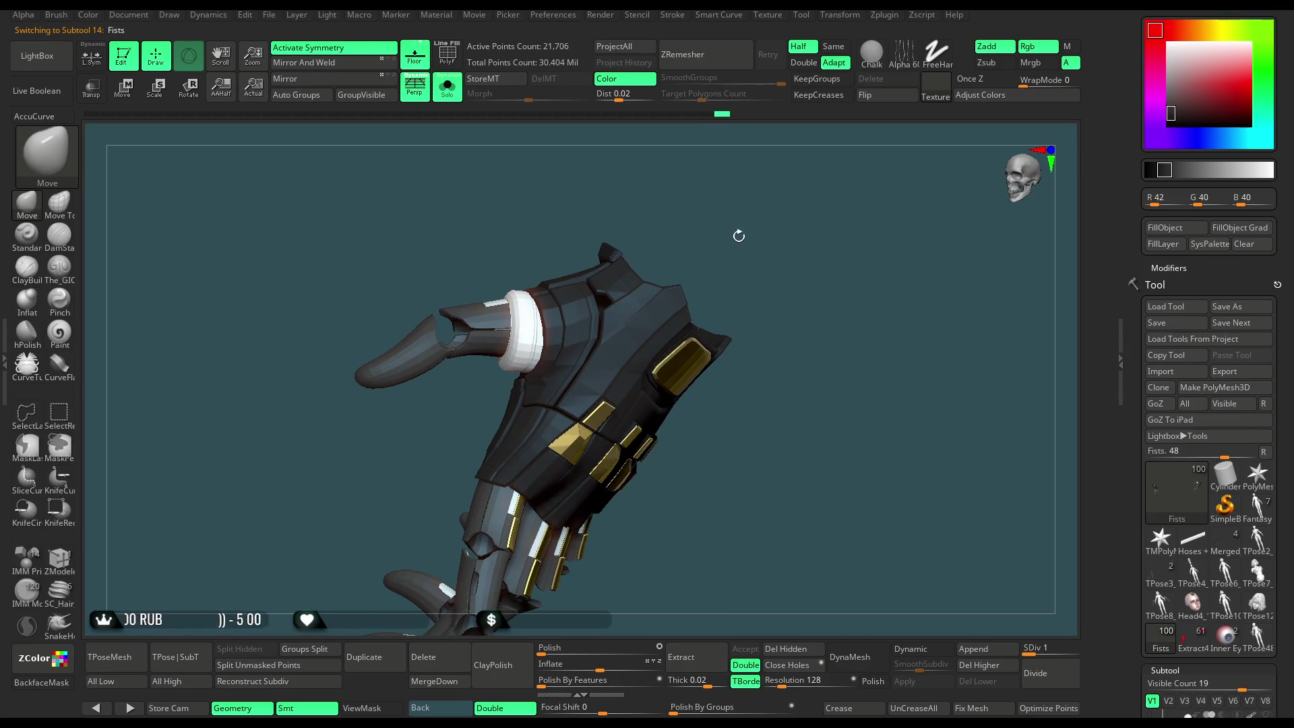
{"action": "left_click", "coordinate": [524, 333], "text": "ctrl+shift"}
Hide the first wrist-ring polygroups on the Fists glove.
{"action": "left_click", "coordinate": [531, 335], "text": "ctrl+shift"}
{"action": "left_click", "coordinate": [532, 335], "text": "ctrl+shift"}
{"action": "mouse_move", "coordinate": [692, 203]}
{"action": "left_mouse_down"}
{"action": "mouse_move", "coordinate": [876, 203]}
{"action": "mouse_move", "coordinate": [872, 217]}
{"action": "left_mouse_up"}
{"action": "left_click", "coordinate": [469, 335], "text": "ctrl+shift"}
{"action": "left_click_drag", "start_coordinate": [842, 303], "coordinate": [606, 283]}
{"action": "left_click", "coordinate": [490, 310], "text": "ctrl+shift"}
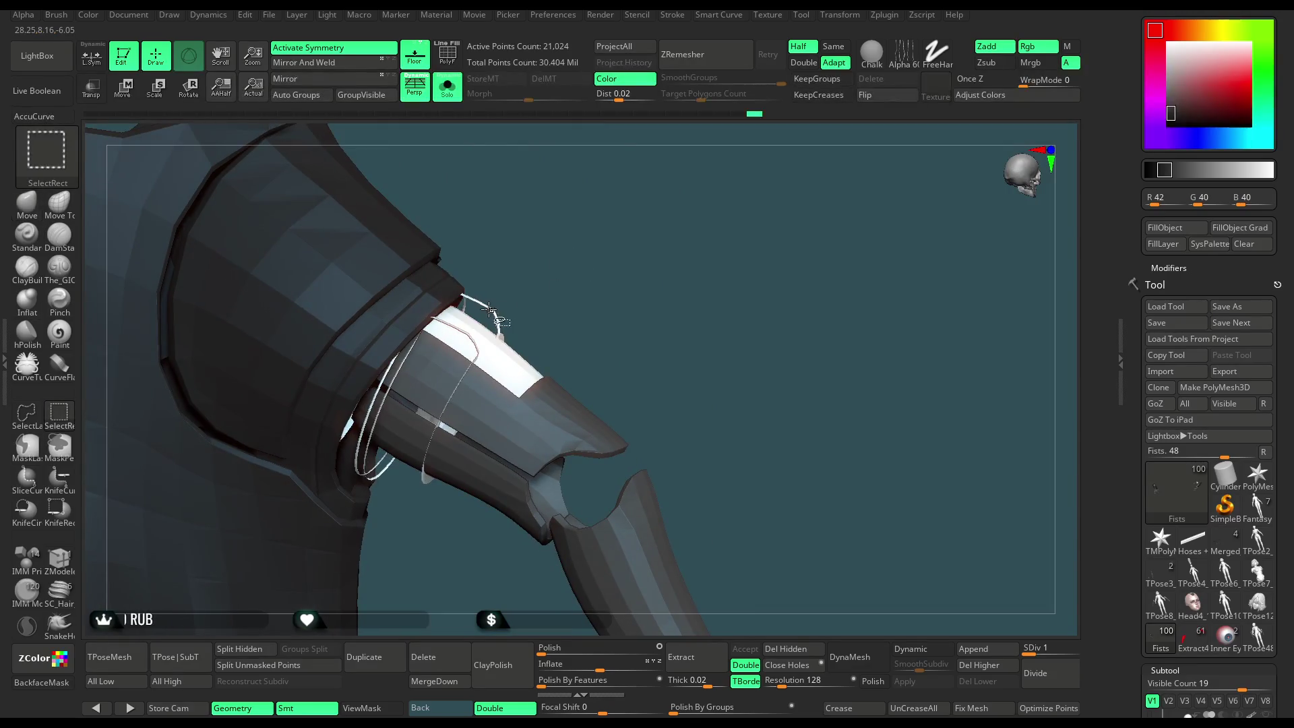
Hide the remaining thin and white wrist-ring polygroups, then turn on polygroup wireframe display.
{"action": "left_click", "coordinate": [494, 315], "text": "ctrl+shift"}
{"action": "left_click", "coordinate": [472, 345], "text": "ctrl+shift"}
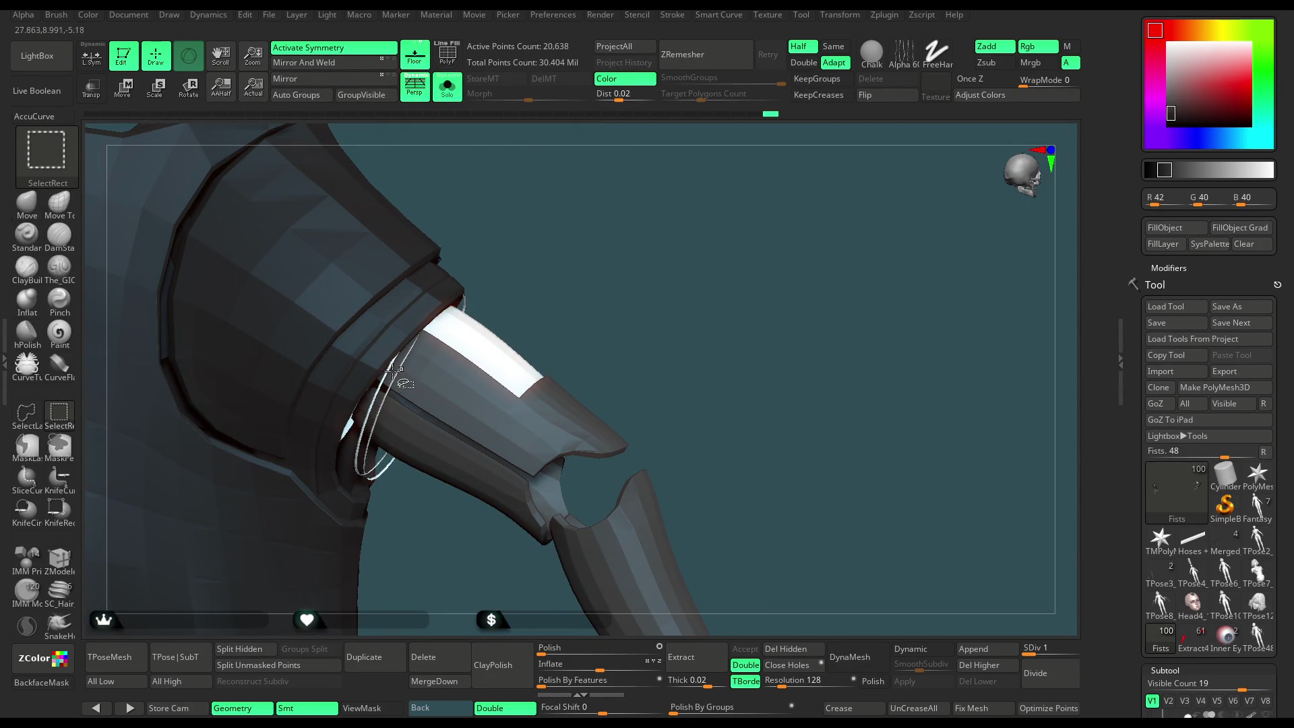
{"action": "left_click", "coordinate": [384, 471], "text": "ctrl+shift"}
{"action": "mouse_move", "coordinate": [640, 304]}
{"action": "left_mouse_down"}
{"action": "mouse_move", "coordinate": [592, 222]}
{"action": "mouse_move", "coordinate": [539, 270]}
{"action": "left_mouse_up"}
{"action": "left_click", "coordinate": [357, 450], "text": "ctrl+shift"}
{"action": "left_click_drag", "start_coordinate": [532, 338], "coordinate": [541, 299]}
{"action": "mouse_move", "coordinate": [538, 339]}
{"action": "left_mouse_down"}
{"action": "mouse_move", "coordinate": [606, 292]}
{"action": "mouse_move", "coordinate": [688, 135]}
{"action": "mouse_move", "coordinate": [595, 502]}
{"action": "mouse_move", "coordinate": [598, 334]}
{"action": "left_mouse_up"}
{"action": "key", "text": "shift+f"}
Hide the light-purple, cyan and green strips on the glove's fingers.
{"action": "key", "text": "ctrl+shift"}
{"action": "left_click", "coordinate": [597, 333], "text": "ctrl+alt+shift"}
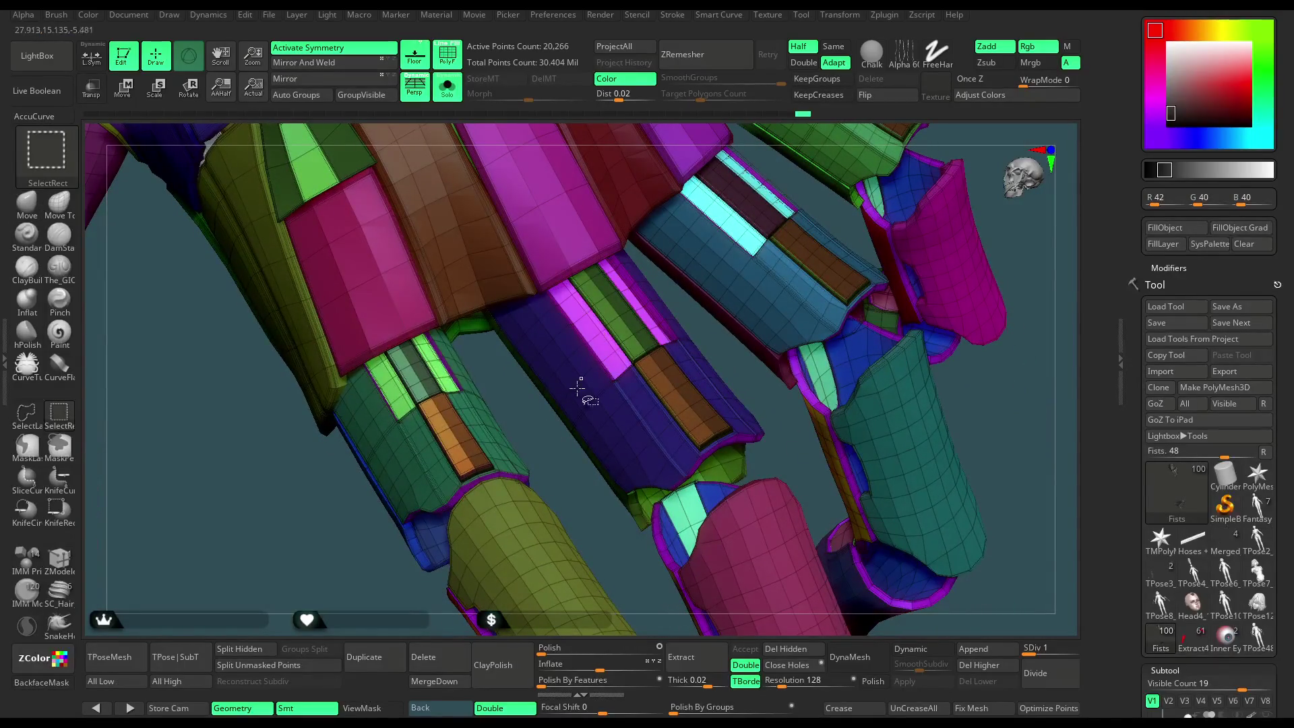
{"action": "mouse_move", "coordinate": [557, 450]}
{"action": "left_mouse_down"}
{"action": "mouse_move", "coordinate": [499, 512]}
{"action": "mouse_move", "coordinate": [580, 412]}
{"action": "left_mouse_up"}
{"action": "key", "text": "ctrl+shift"}
{"action": "left_click", "coordinate": [739, 237], "text": "ctrl+alt+shift"}
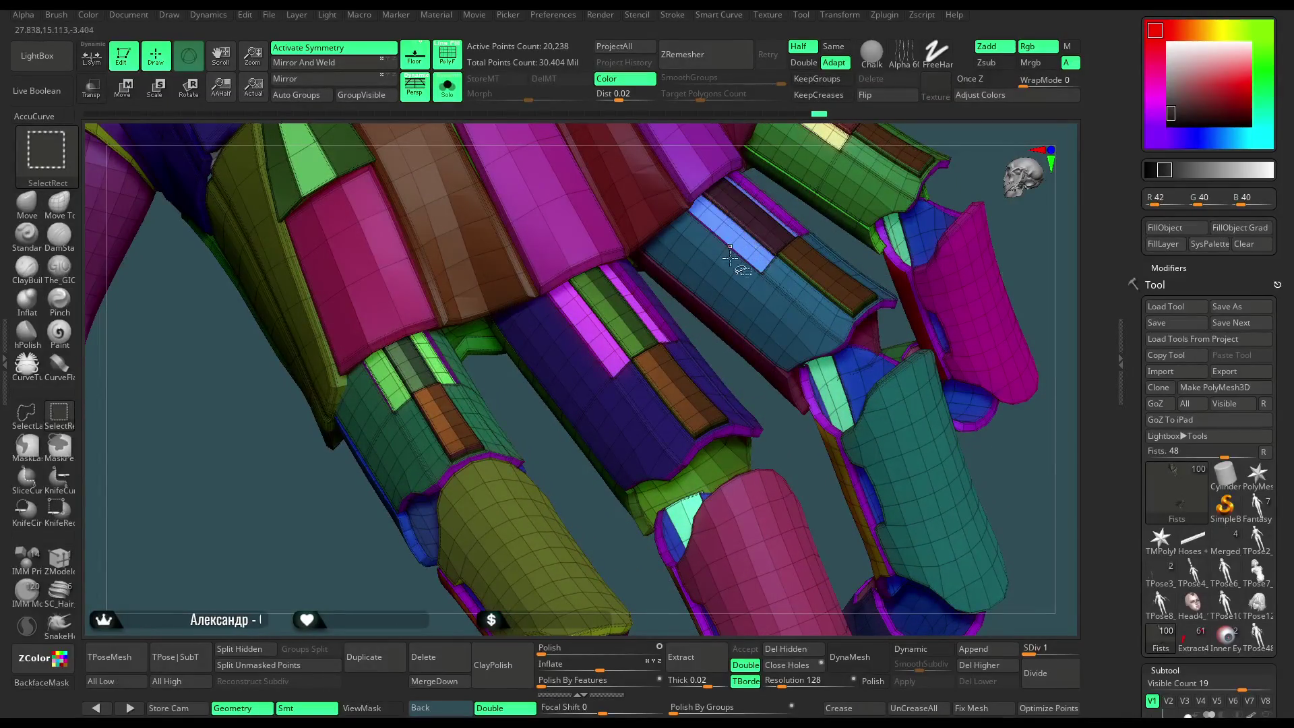
{"action": "mouse_move", "coordinate": [478, 444]}
{"action": "left_mouse_down"}
{"action": "mouse_move", "coordinate": [470, 403]}
{"action": "mouse_move", "coordinate": [745, 188]}
{"action": "mouse_move", "coordinate": [646, 262]}
{"action": "left_mouse_up"}
{"action": "left_click", "coordinate": [451, 389], "text": "ctrl+shift"}
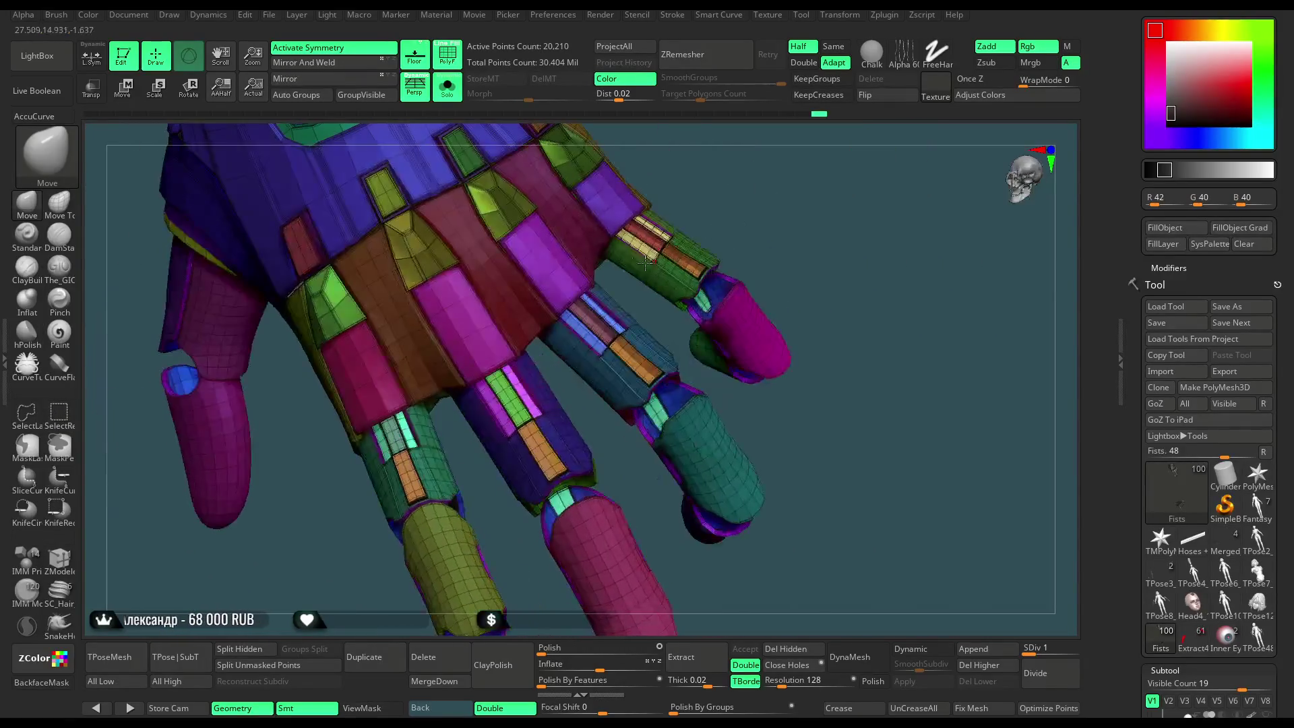
Turn PolyF off, fill the isolated finger strips and cap dark, and unhide the glove.
{"action": "key", "text": "ctrl+shift"}
{"action": "left_click", "coordinate": [743, 192], "text": "ctrl+shift"}
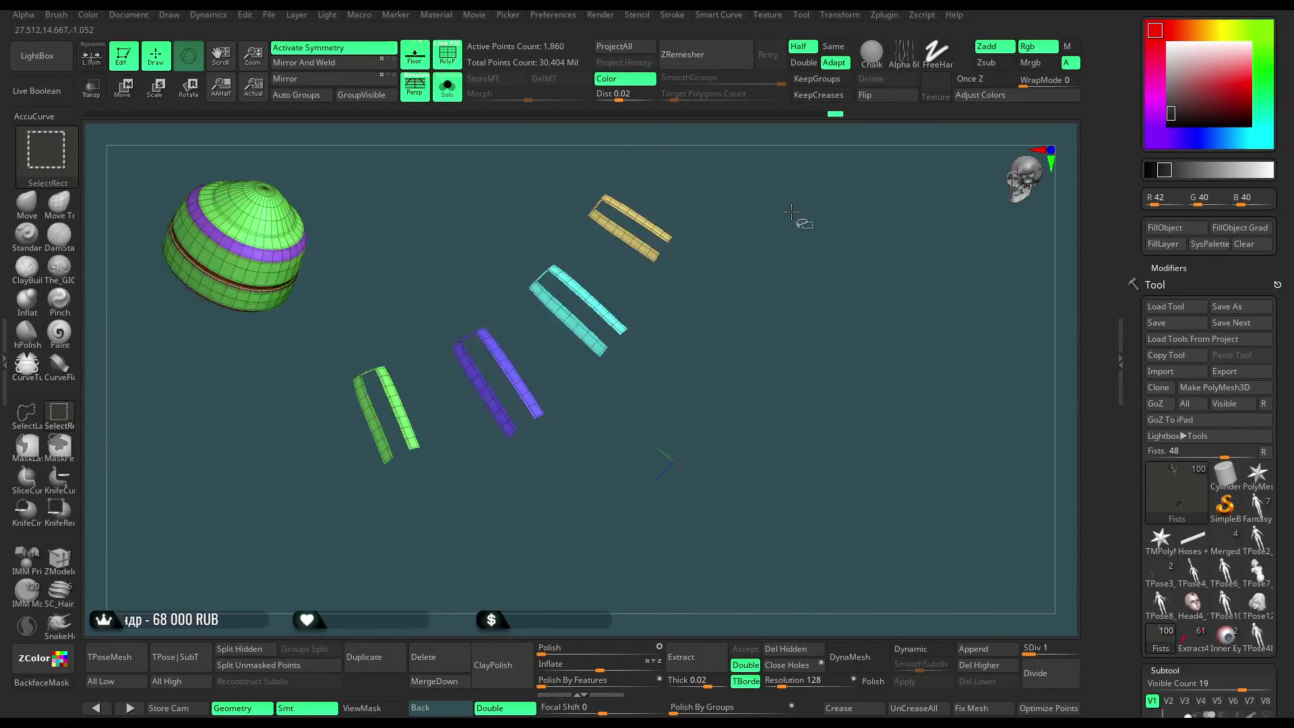
{"action": "left_click", "coordinate": [708, 206], "text": "ctrl+shift"}
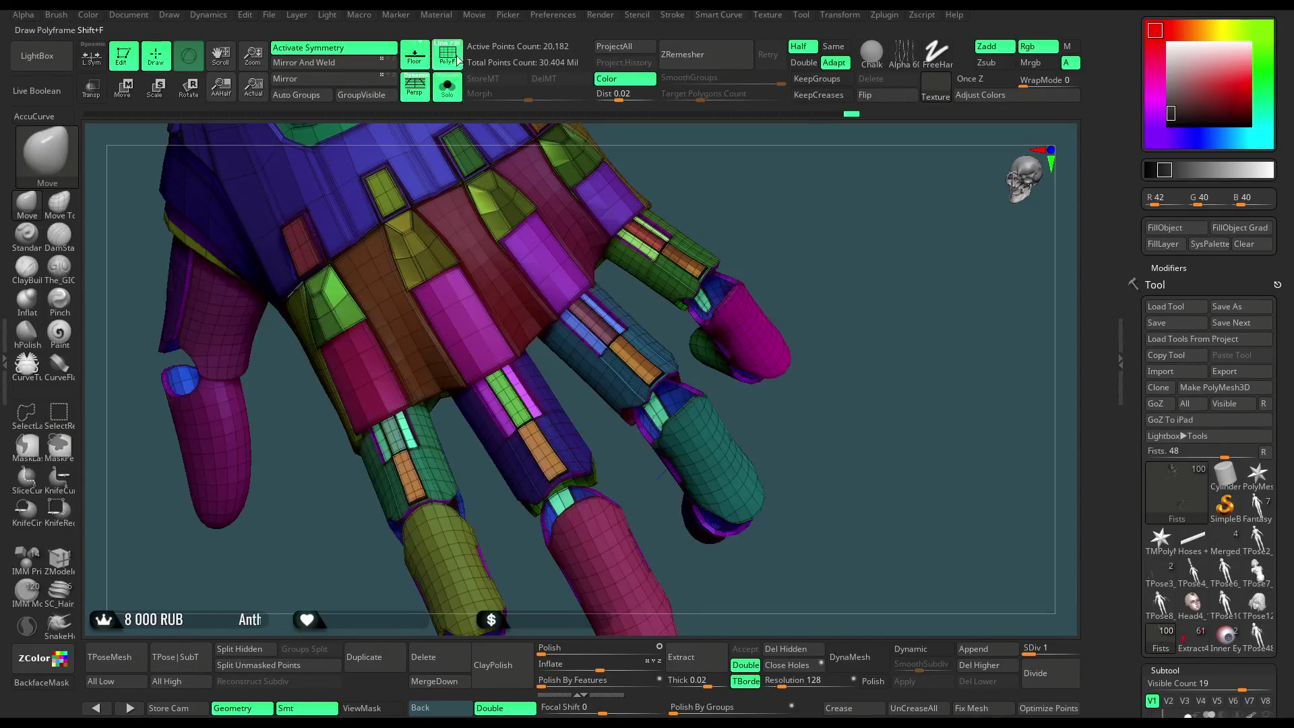
{"action": "left_click", "coordinate": [456, 60]}
{"action": "left_click", "coordinate": [1159, 225]}
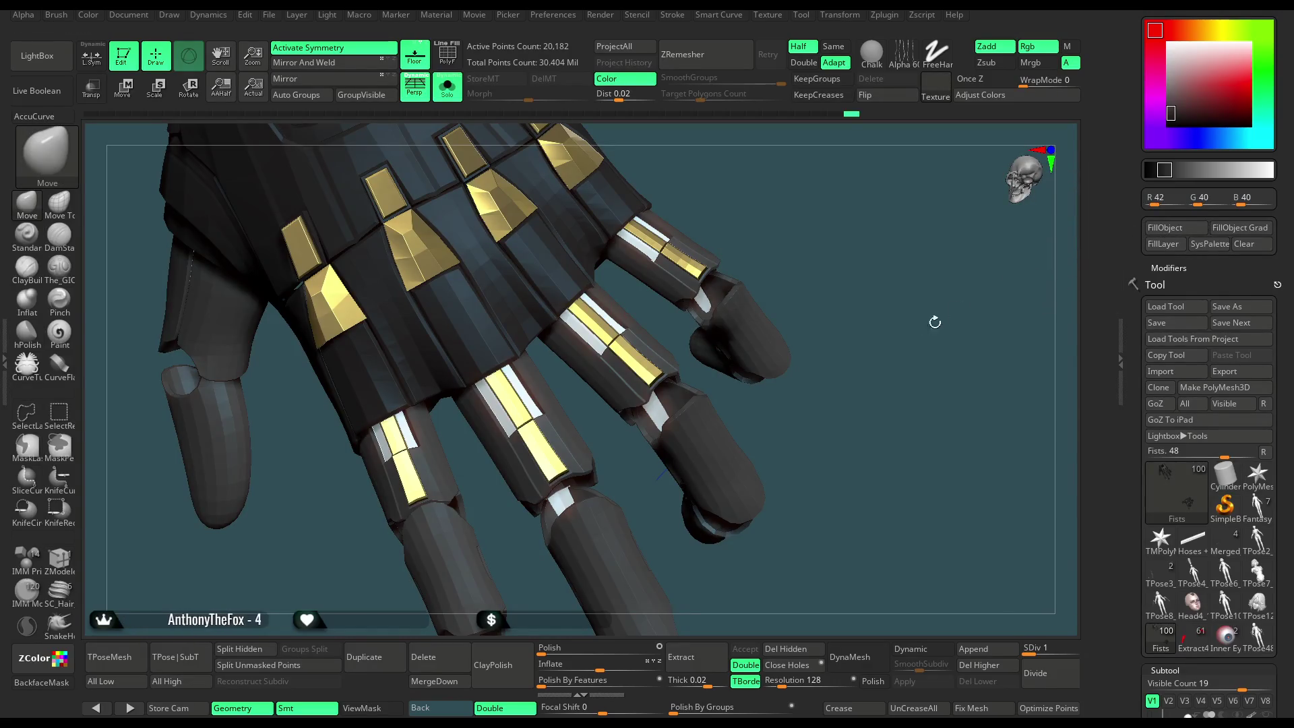
{"action": "left_click", "coordinate": [927, 349], "text": "ctrl+shift"}
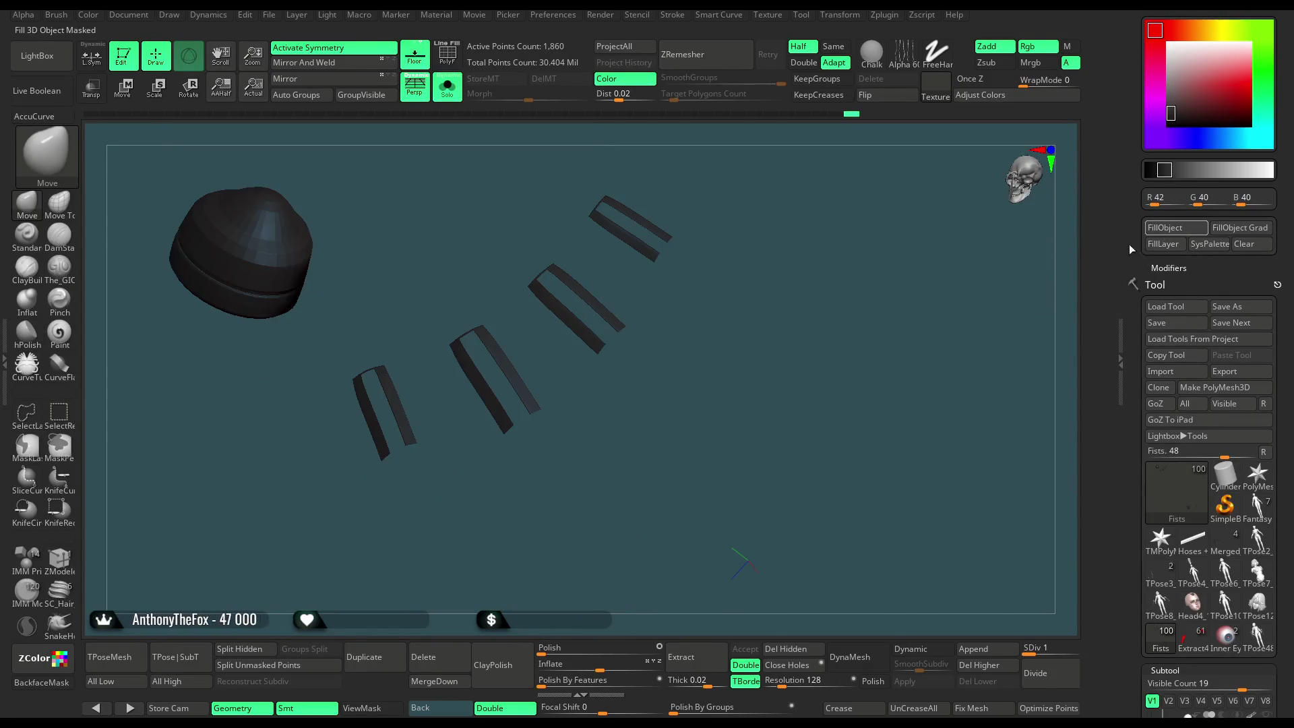
{"action": "left_click", "coordinate": [887, 395], "text": "ctrl+shift"}
{"action": "mouse_move", "coordinate": [887, 395]}
{"action": "left_mouse_down"}
{"action": "mouse_move", "coordinate": [903, 479]}
{"action": "mouse_move", "coordinate": [849, 359]}
{"action": "mouse_move", "coordinate": [861, 361]}
{"action": "left_mouse_up"}
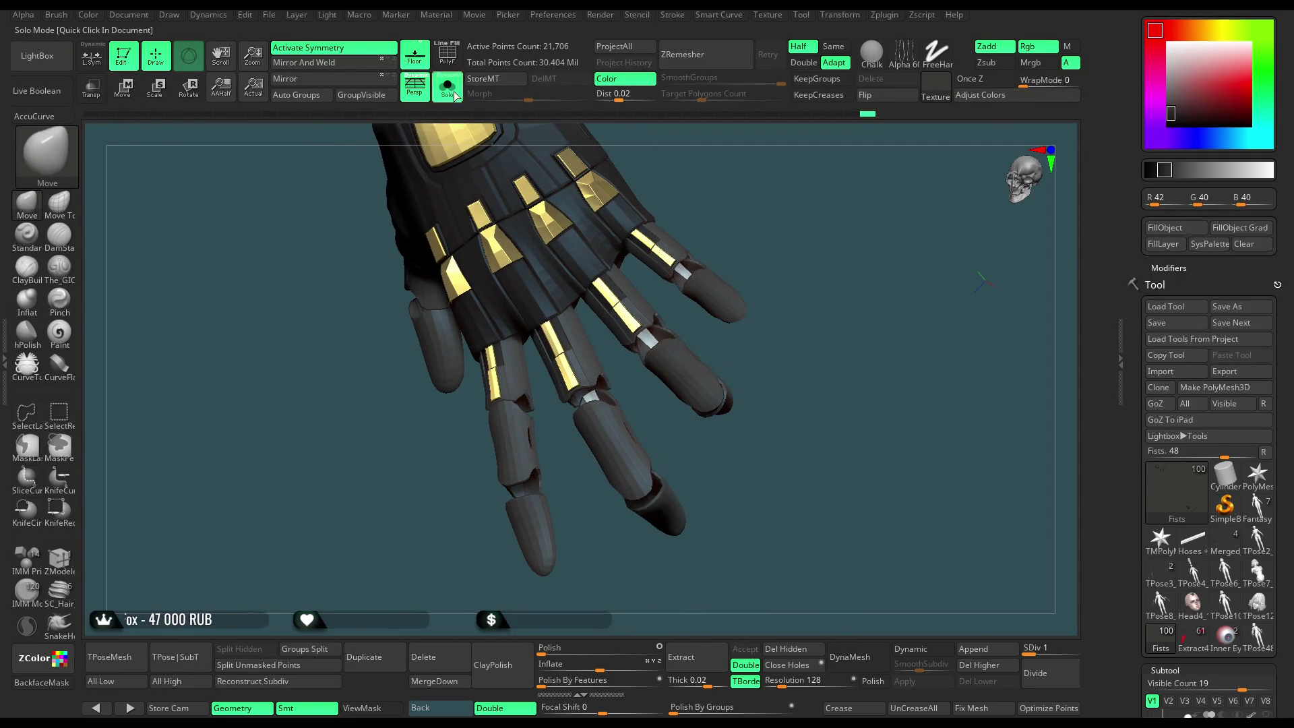
Select and solo the white glove piece for a look, then show the whole scene.
{"action": "left_click", "coordinate": [455, 96]}
{"action": "left_click_drag", "start_coordinate": [735, 137], "coordinate": [776, 116]}
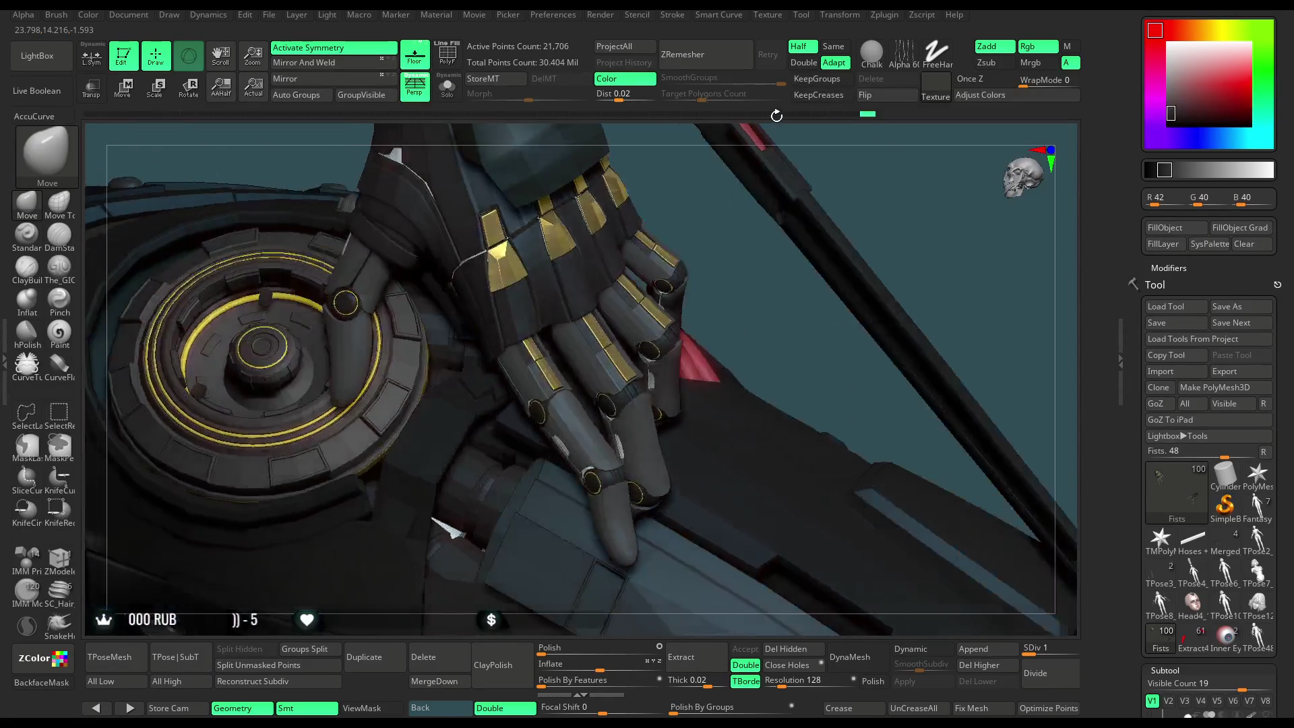
{"action": "mouse_move", "coordinate": [710, 260]}
{"action": "left_mouse_down"}
{"action": "mouse_move", "coordinate": [694, 314]}
{"action": "mouse_move", "coordinate": [536, 277]}
{"action": "left_mouse_up"}
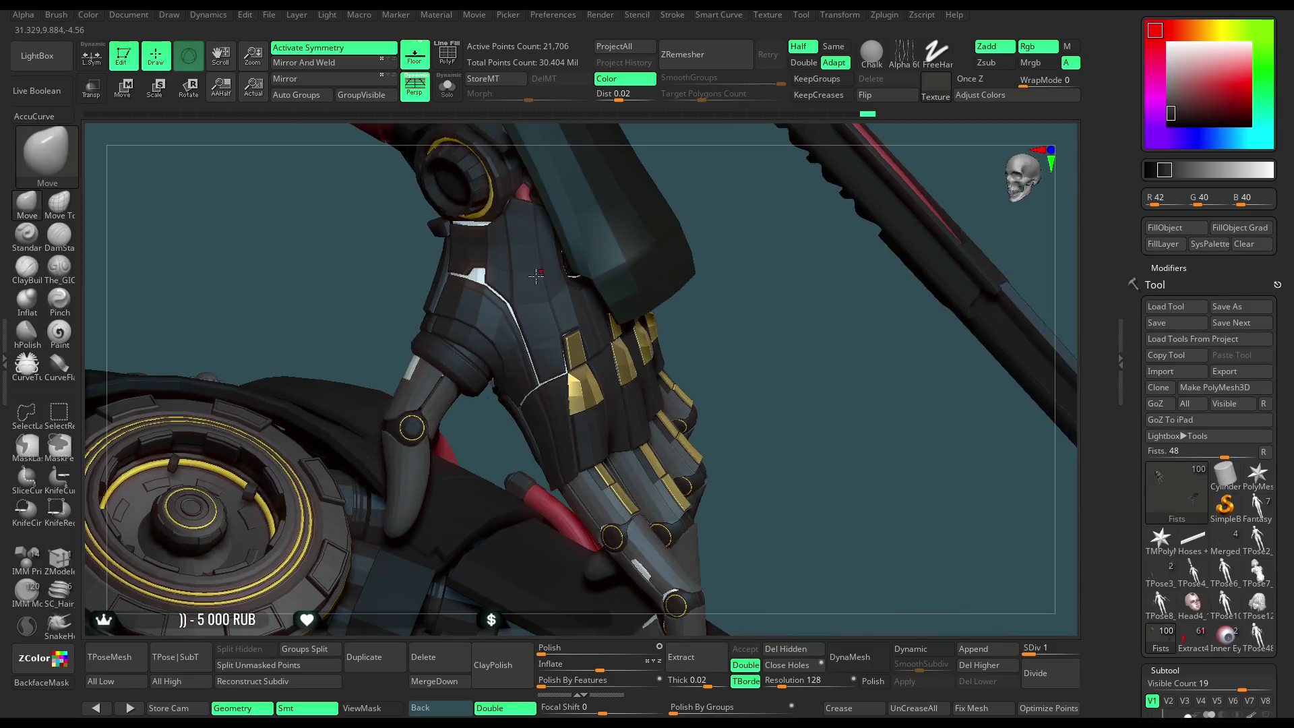
{"action": "left_click", "coordinate": [481, 226], "text": "alt"}
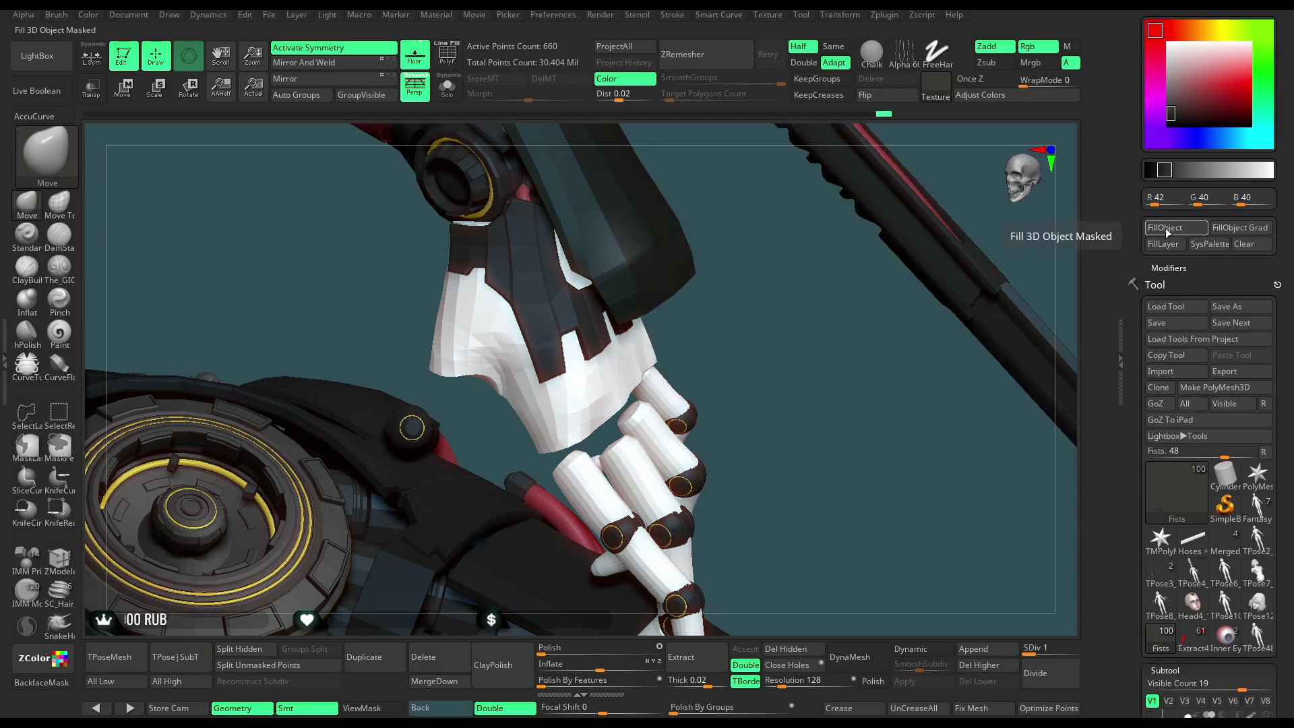
{"action": "left_click", "coordinate": [454, 97]}
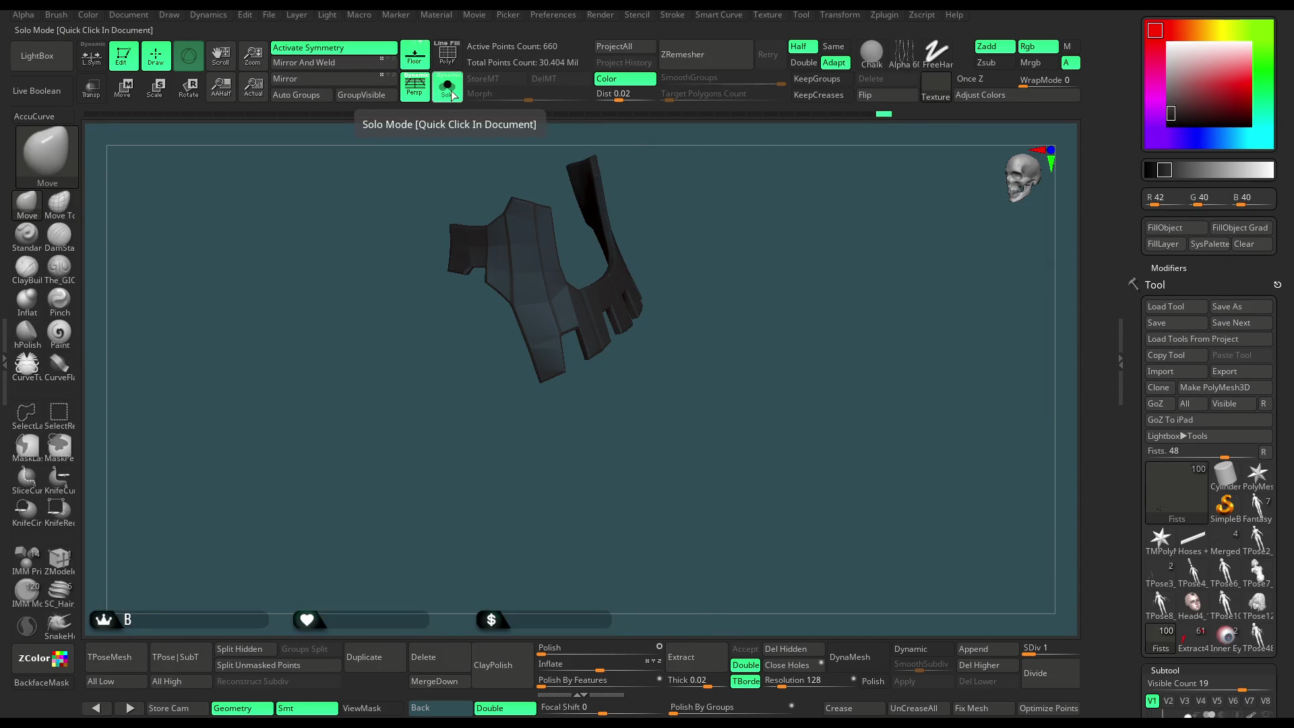
{"action": "left_click", "coordinate": [701, 209], "text": "ctrl+shift"}
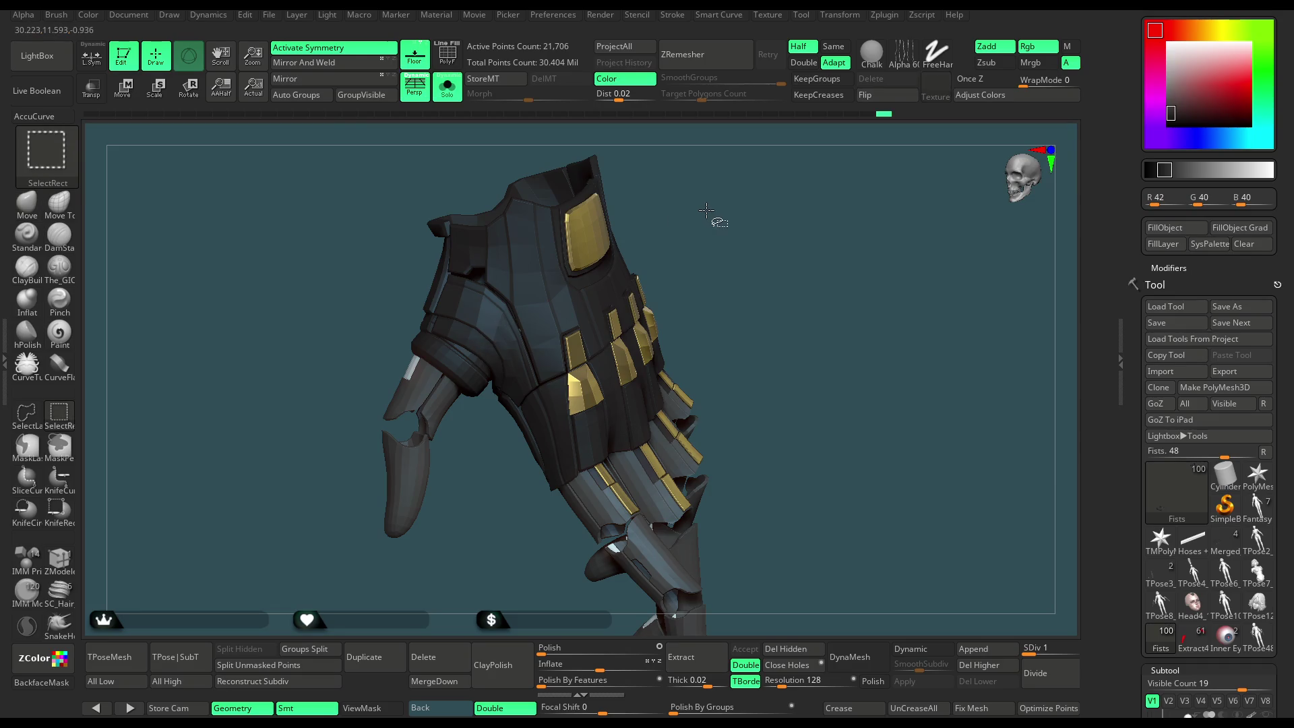
{"action": "left_click", "coordinate": [447, 87]}
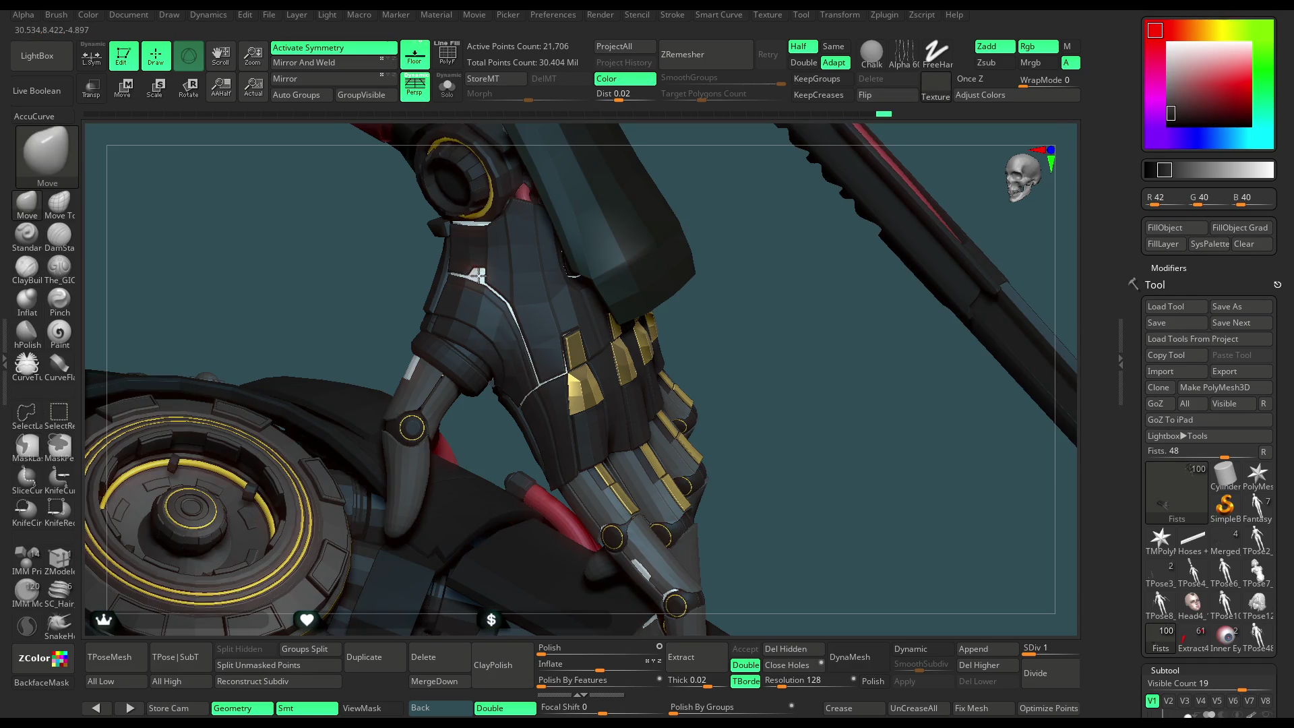
Solo the Merged_Fists hand mesh, fill it near-black, then turn Solo off.
{"action": "left_click", "coordinate": [478, 275], "text": "alt"}
{"action": "left_click", "coordinate": [448, 88]}
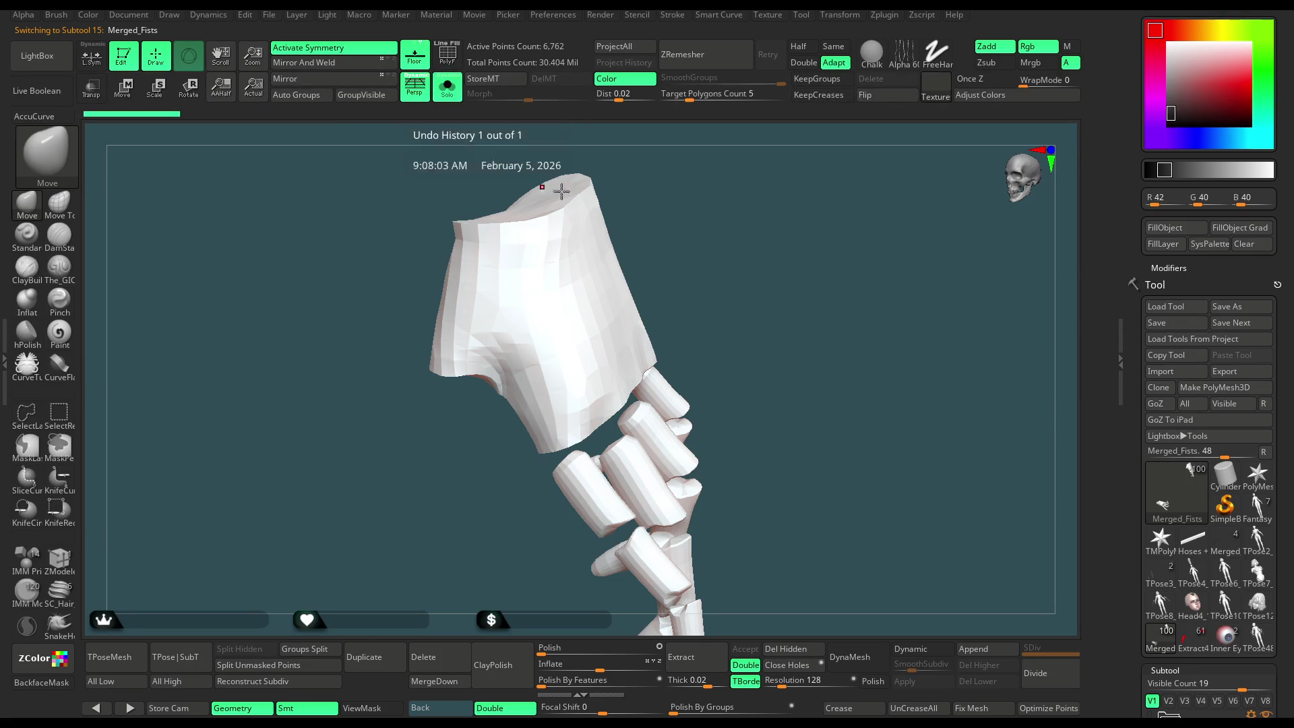
{"action": "left_click", "coordinate": [1174, 229]}
{"action": "left_click", "coordinate": [1169, 114]}
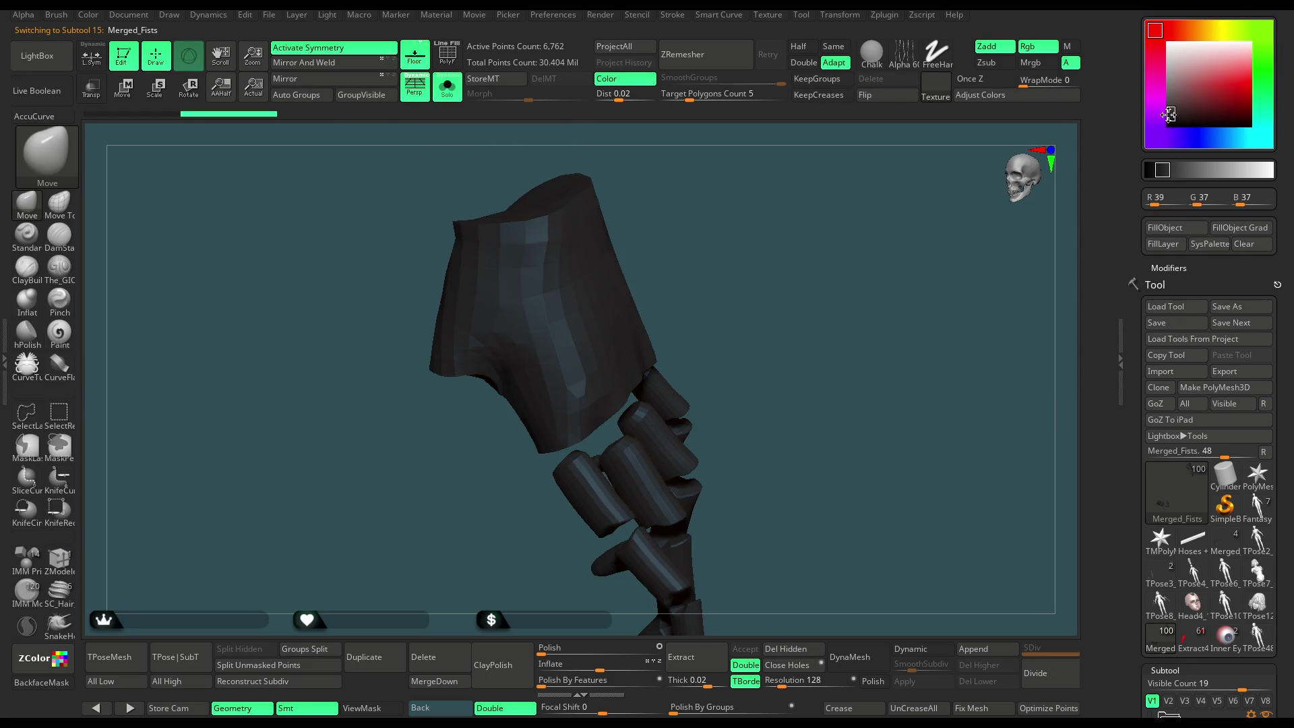
{"action": "left_click", "coordinate": [1164, 230]}
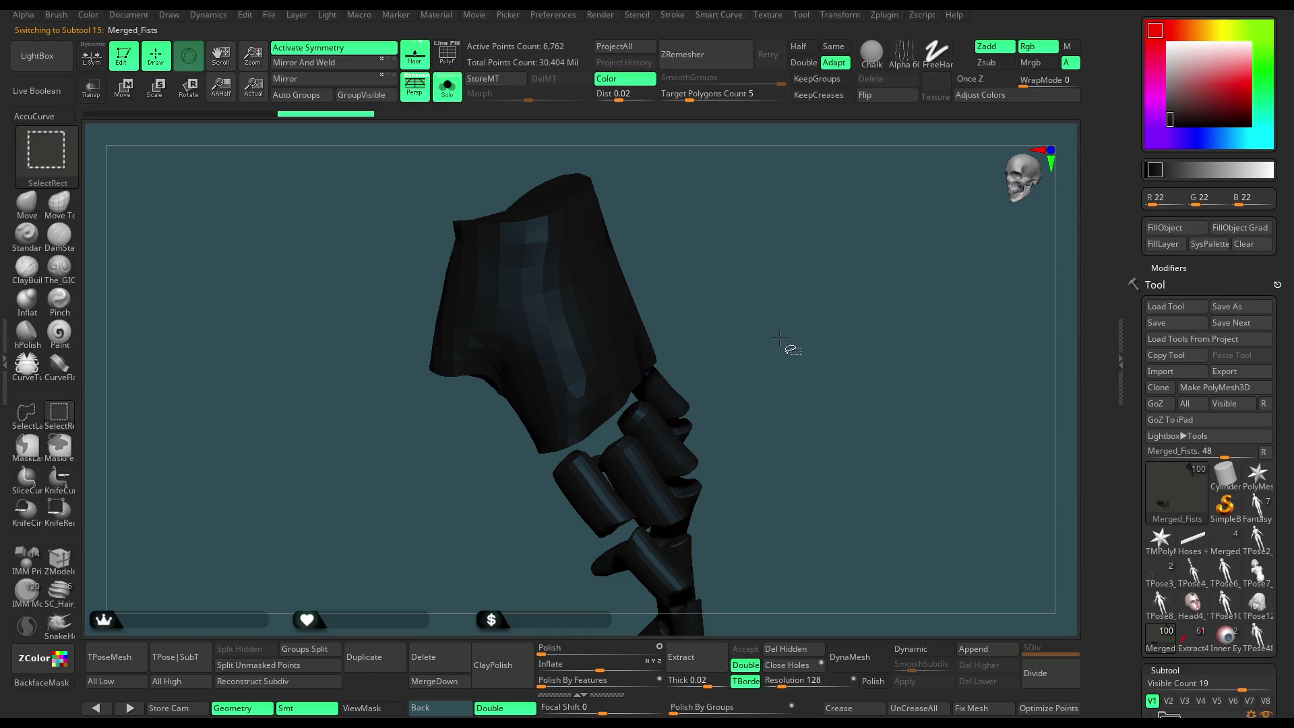
{"action": "left_click", "coordinate": [447, 88]}
{"action": "mouse_move", "coordinate": [640, 223]}
{"action": "left_mouse_down"}
{"action": "mouse_move", "coordinate": [759, 210]}
{"action": "mouse_move", "coordinate": [714, 243]}
{"action": "mouse_move", "coordinate": [795, 202]}
{"action": "mouse_move", "coordinate": [721, 236]}
{"action": "mouse_move", "coordinate": [785, 195]}
{"action": "mouse_move", "coordinate": [727, 283]}
{"action": "mouse_move", "coordinate": [659, 332]}
{"action": "mouse_move", "coordinate": [659, 462]}
{"action": "mouse_move", "coordinate": [687, 399]}
{"action": "mouse_move", "coordinate": [472, 362]}
{"action": "left_mouse_up"}
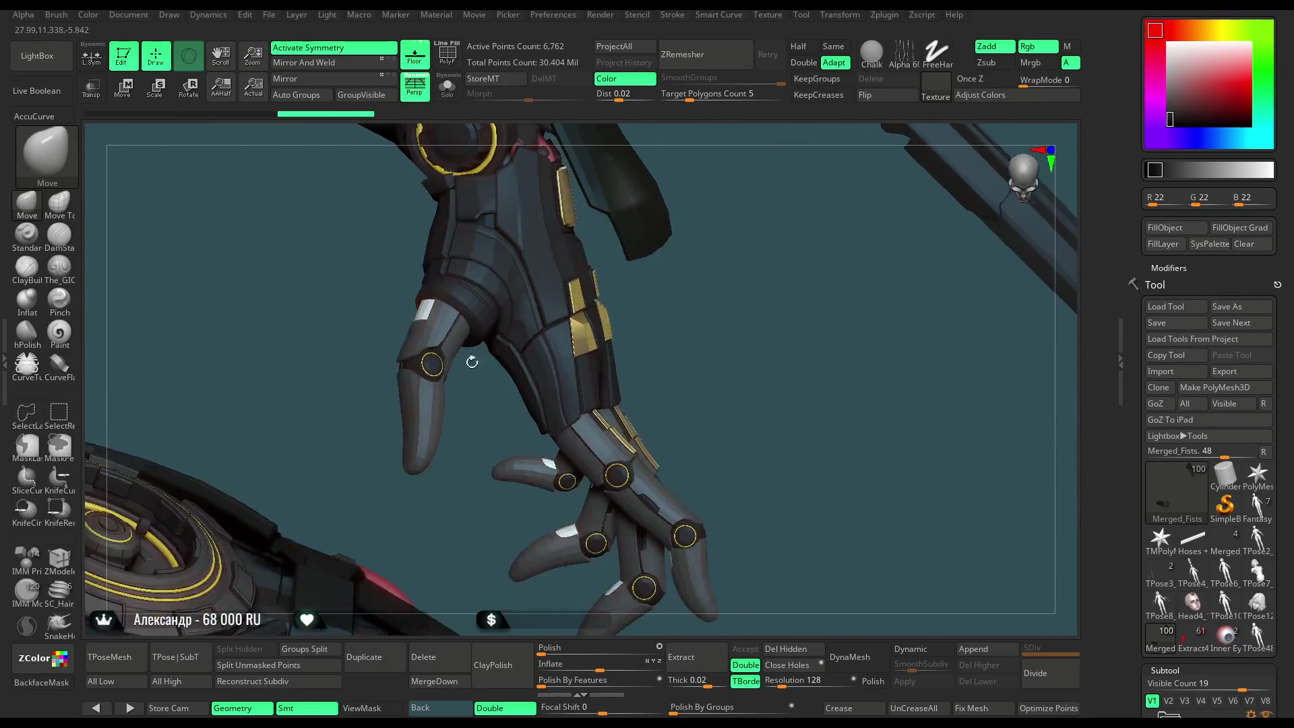
{"action": "left_click", "coordinate": [423, 309], "text": "alt"}
Solo the Fists glove, zoom to the claw, and hide one small armour piece.
{"action": "left_click", "coordinate": [453, 94]}
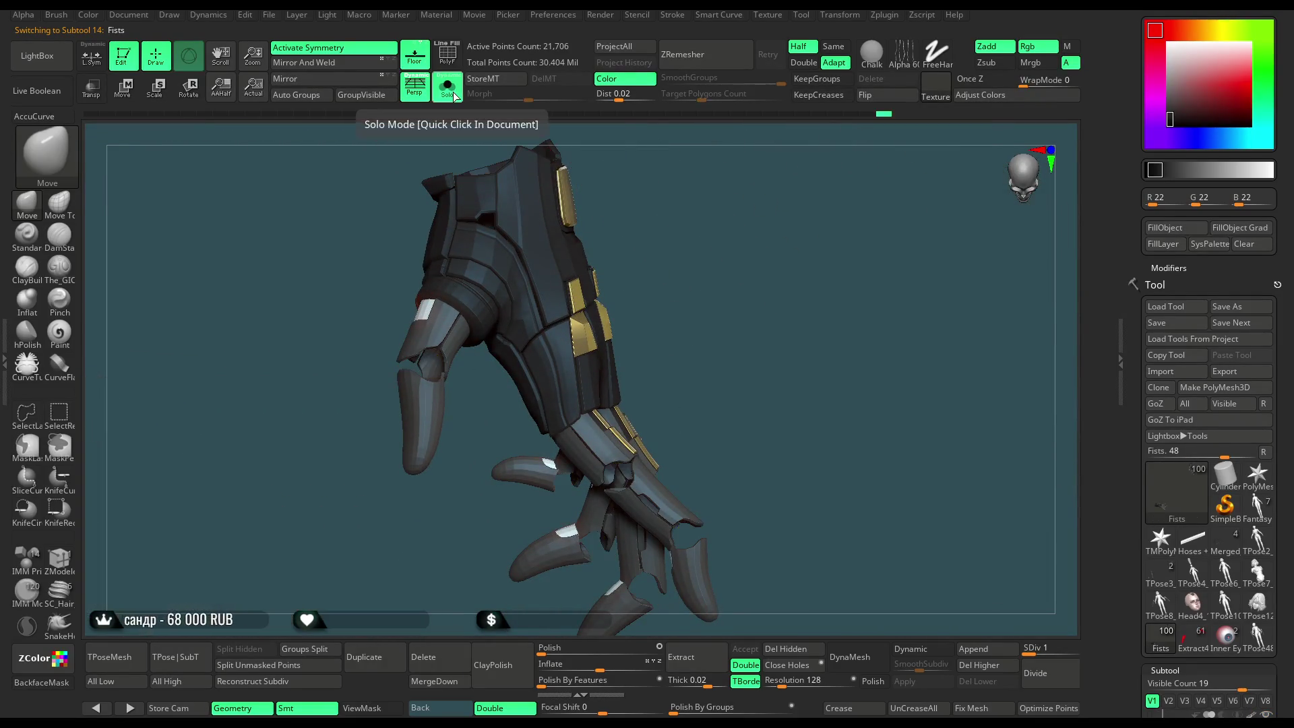
{"action": "left_click_drag", "start_coordinate": [462, 270], "coordinate": [463, 434], "text": "alt"}
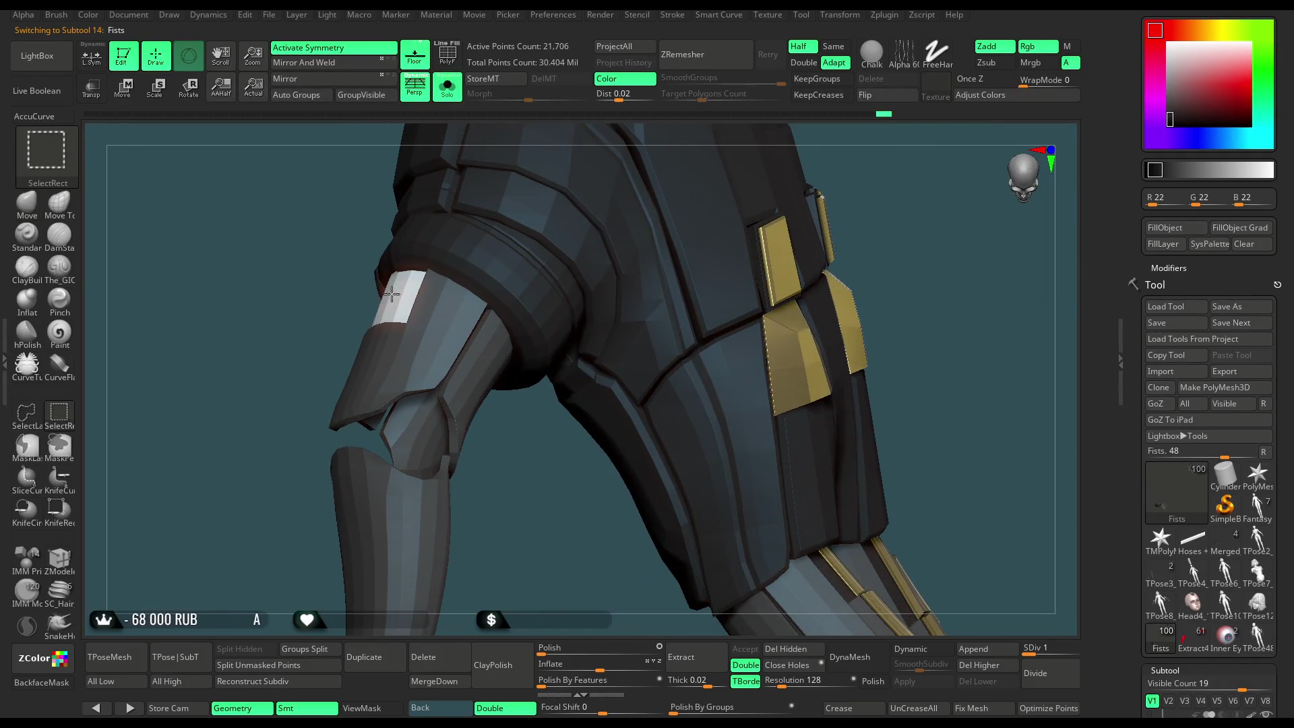
{"action": "left_click", "coordinate": [438, 366], "text": "ctrl+shift"}
{"action": "left_click", "coordinate": [438, 366], "text": "ctrl+shift"}
{"action": "left_click_drag", "start_coordinate": [563, 549], "coordinate": [519, 456]}
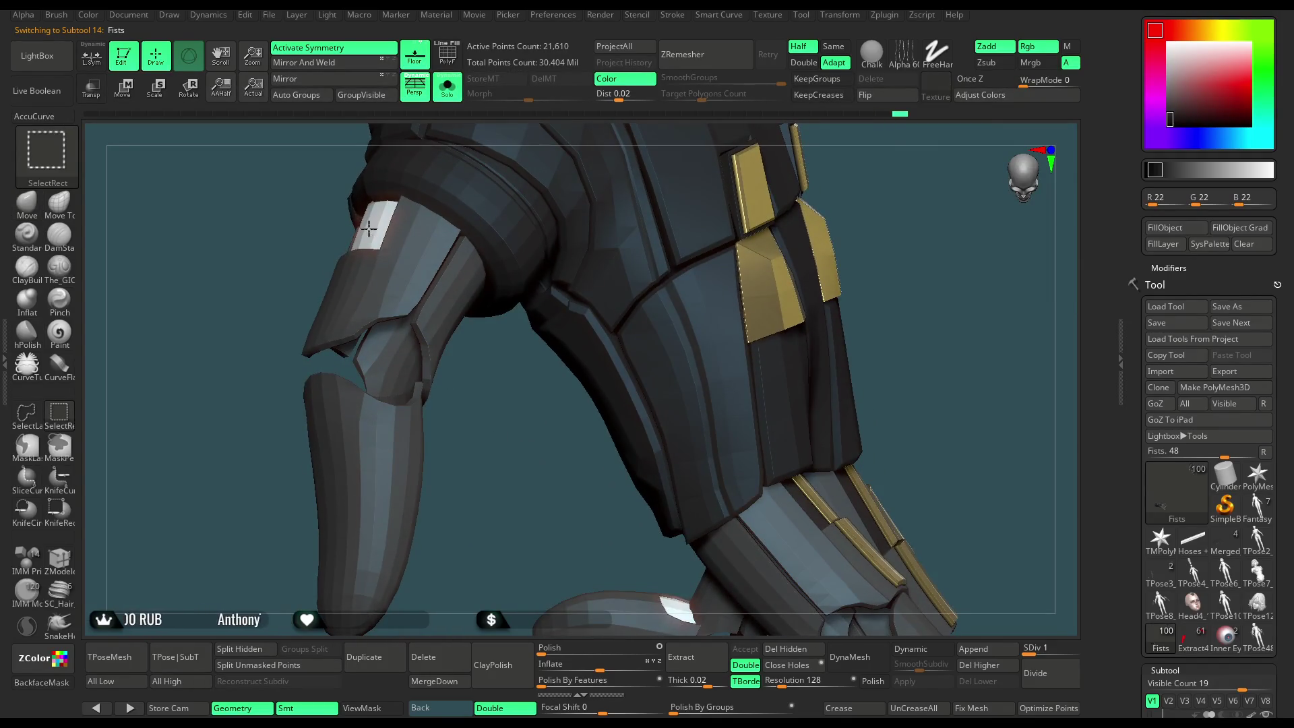
{"action": "mouse_move", "coordinate": [560, 505]}
{"action": "left_mouse_down"}
{"action": "mouse_move", "coordinate": [499, 413]}
{"action": "mouse_move", "coordinate": [595, 479]}
{"action": "left_mouse_up"}
{"action": "mouse_move", "coordinate": [598, 589]}
{"action": "left_mouse_down"}
{"action": "mouse_move", "coordinate": [533, 421]}
{"action": "mouse_move", "coordinate": [539, 433]}
{"action": "mouse_move", "coordinate": [754, 284]}
{"action": "left_mouse_up"}
{"action": "left_click", "coordinate": [533, 422], "text": "ctrl+alt+shift"}
Hide a small finger piece, turn on Polyframe, and hide thin slivers in the yellow group.
{"action": "key", "text": "ctrl+shift"}
{"action": "left_click", "coordinate": [707, 405], "text": "ctrl+alt+shift"}
{"action": "mouse_move", "coordinate": [707, 405]}
{"action": "left_mouse_down"}
{"action": "mouse_move", "coordinate": [606, 545]}
{"action": "mouse_move", "coordinate": [656, 496]}
{"action": "mouse_move", "coordinate": [471, 461]}
{"action": "left_mouse_up"}
{"action": "key", "text": "ctrl+shift"}
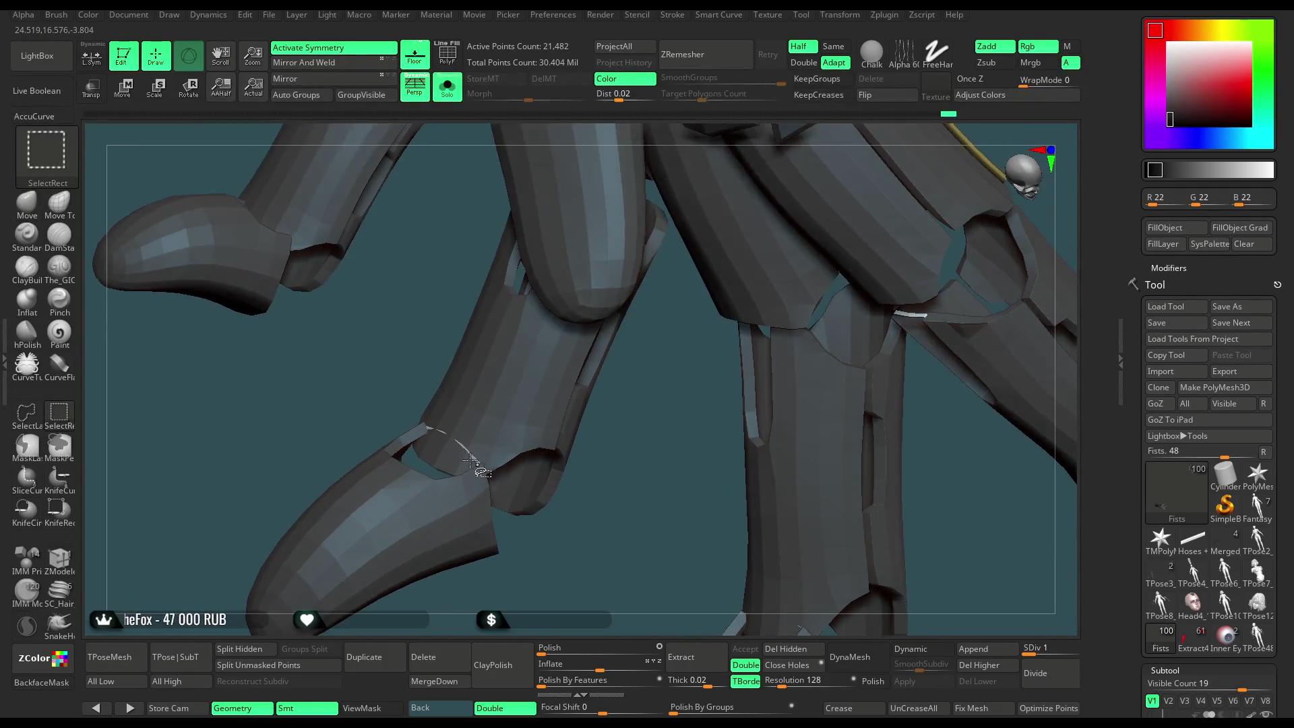
{"action": "mouse_move", "coordinate": [578, 485]}
{"action": "left_mouse_down"}
{"action": "mouse_move", "coordinate": [624, 541]}
{"action": "mouse_move", "coordinate": [484, 413]}
{"action": "left_mouse_up"}
{"action": "key", "text": "ctrl+shift"}
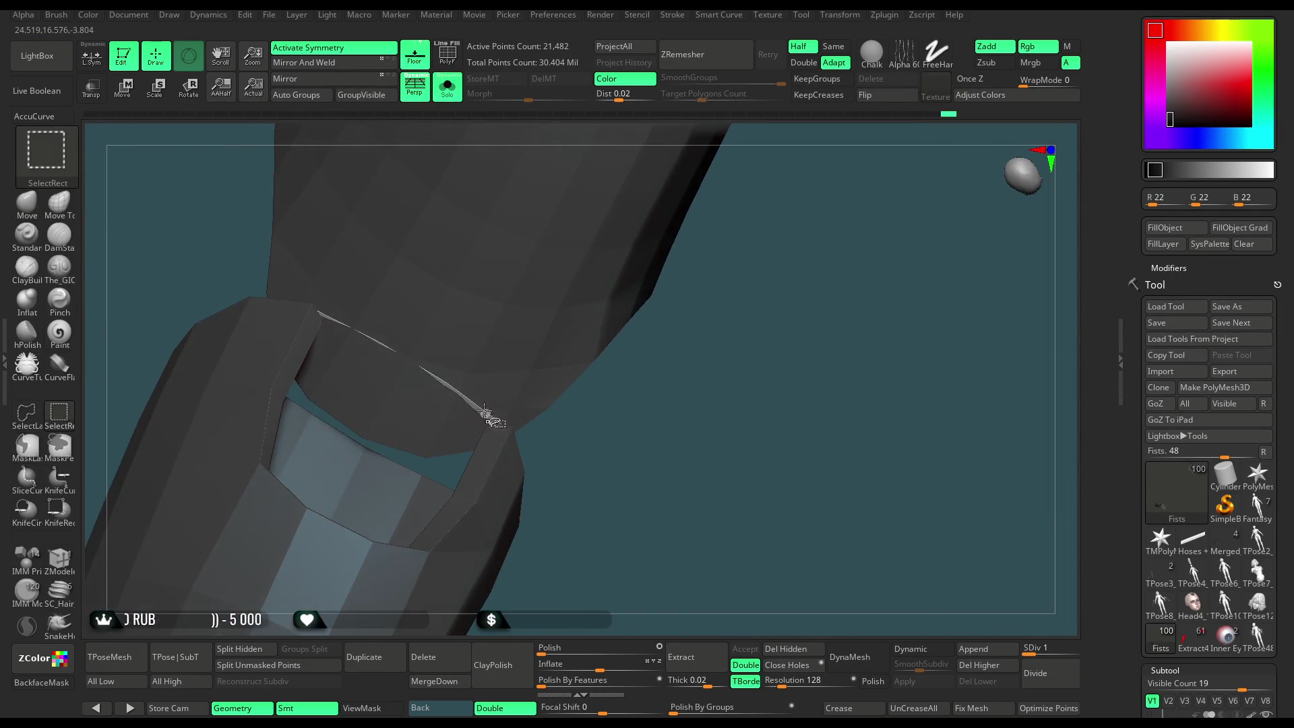
{"action": "key", "text": "shift+f"}
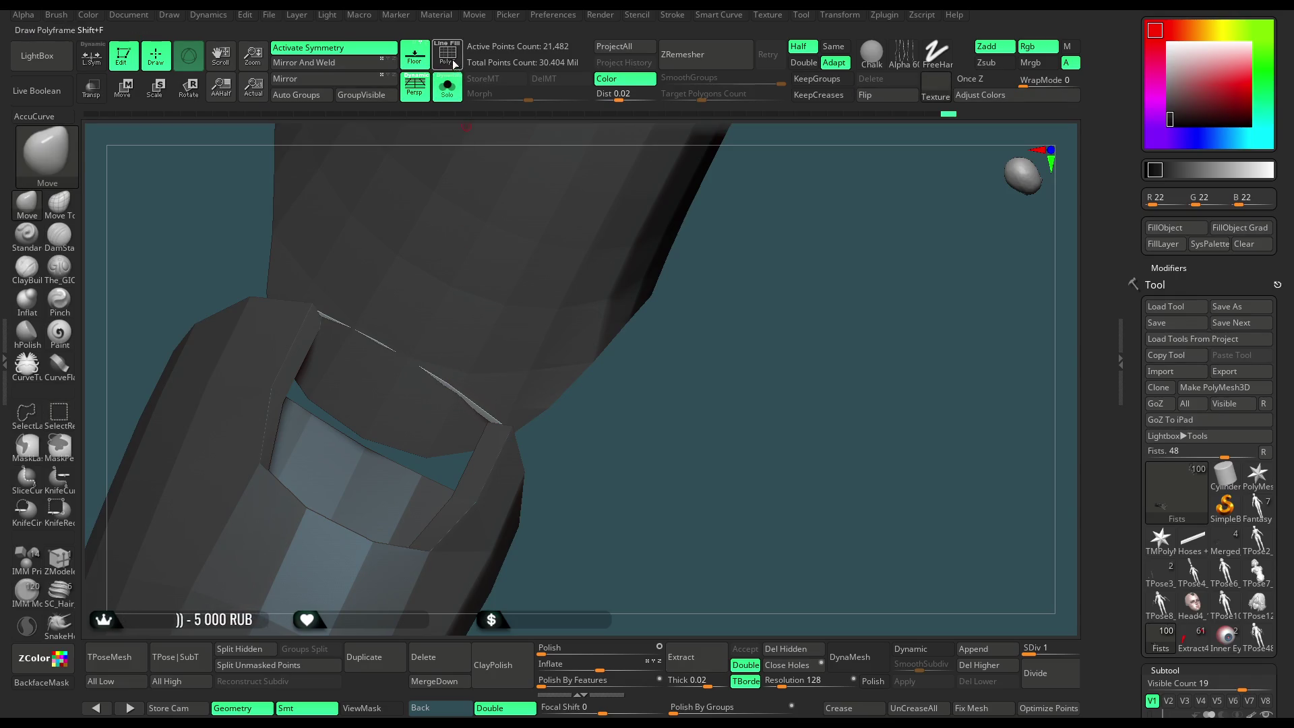
{"action": "mouse_move", "coordinate": [581, 433]}
{"action": "left_mouse_down"}
{"action": "mouse_move", "coordinate": [630, 509]}
{"action": "mouse_move", "coordinate": [442, 318]}
{"action": "mouse_move", "coordinate": [611, 499]}
{"action": "mouse_move", "coordinate": [581, 402]}
{"action": "mouse_move", "coordinate": [586, 448]}
{"action": "mouse_move", "coordinate": [592, 346]}
{"action": "mouse_move", "coordinate": [568, 490]}
{"action": "mouse_move", "coordinate": [708, 337]}
{"action": "mouse_move", "coordinate": [405, 263]}
{"action": "mouse_move", "coordinate": [658, 274]}
{"action": "mouse_move", "coordinate": [718, 306]}
{"action": "left_mouse_up"}
{"action": "left_click", "coordinate": [453, 321], "text": "ctrl+alt+shift"}
Isolate the scattered small glove pieces and fill them with the Gold material only.
{"action": "key", "text": "f"}
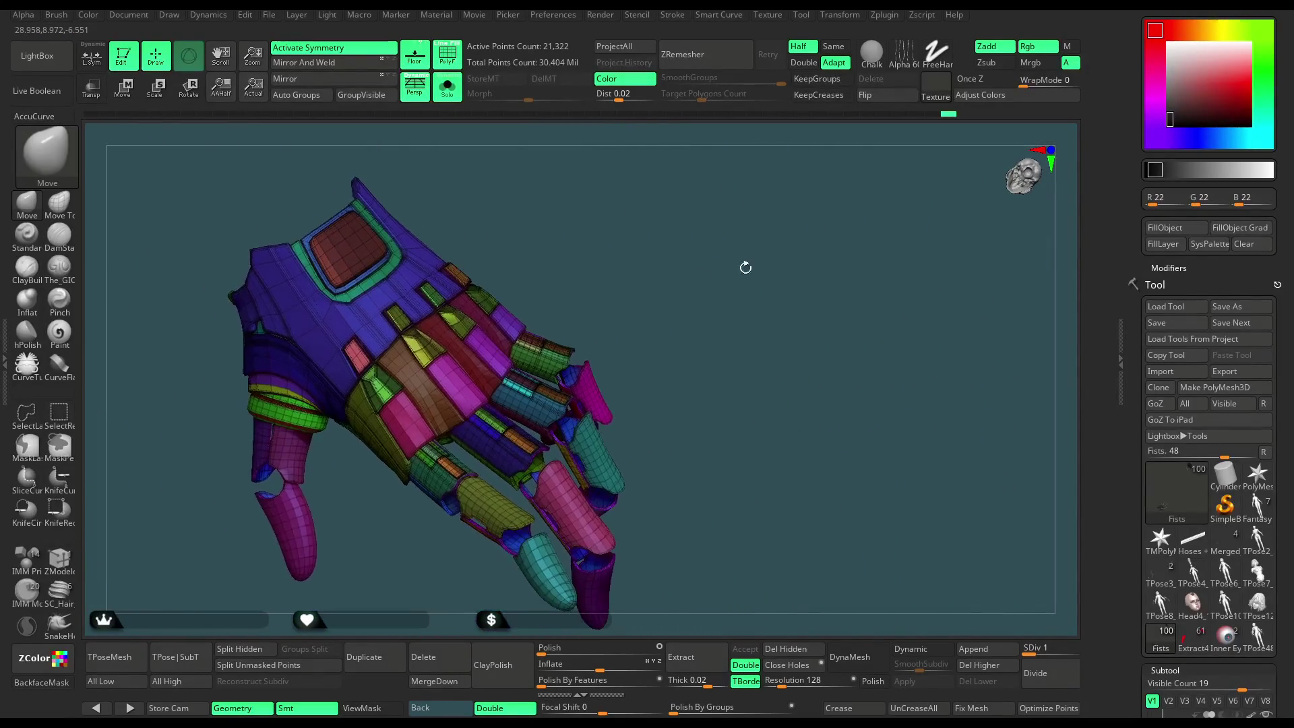
{"action": "left_click", "coordinate": [736, 303], "text": "ctrl+shift"}
{"action": "key", "text": "space"}
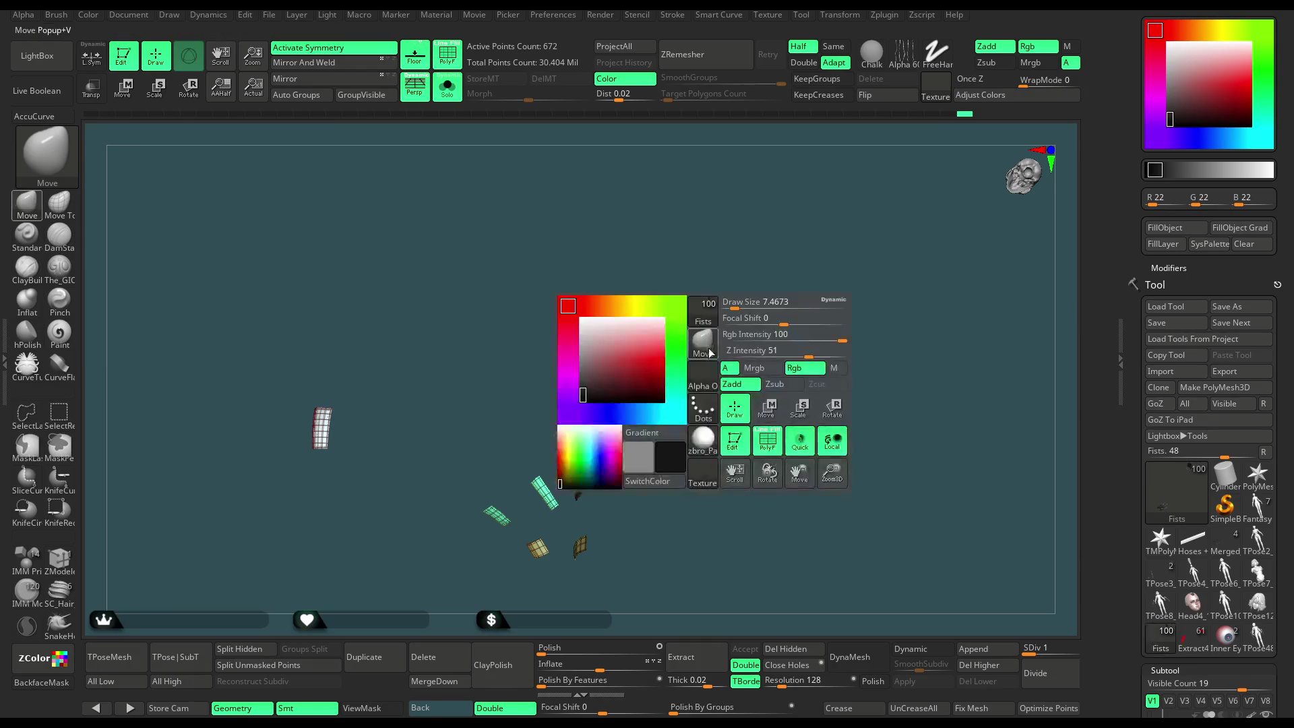
{"action": "left_click", "coordinate": [707, 440]}
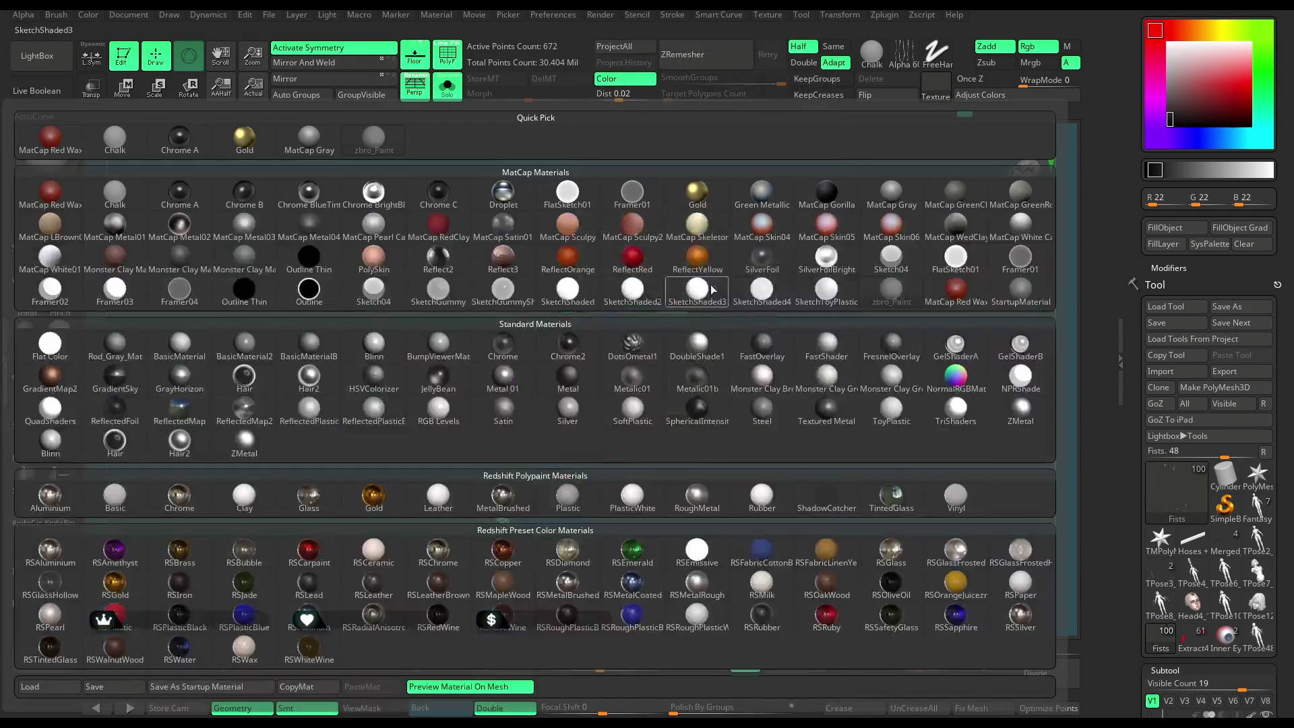
{"action": "left_click", "coordinate": [710, 201]}
{"action": "left_click", "coordinate": [1070, 47]}
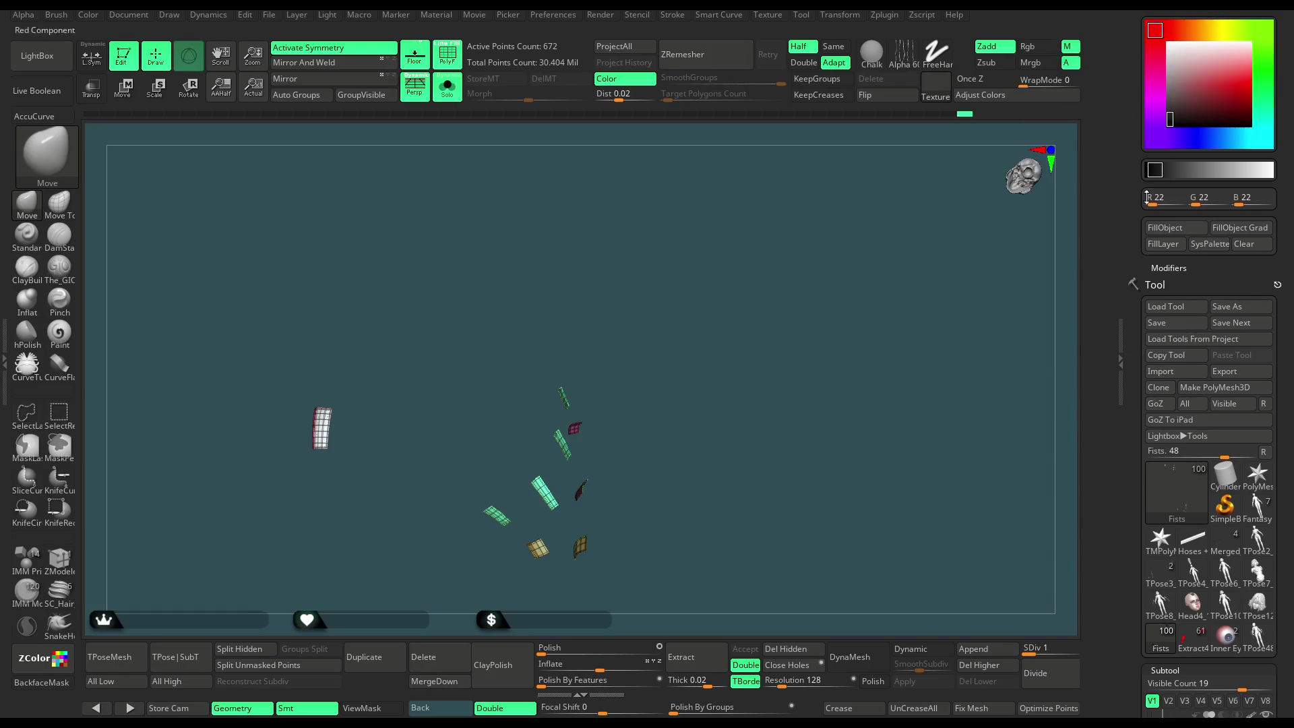
{"action": "left_click", "coordinate": [1165, 228]}
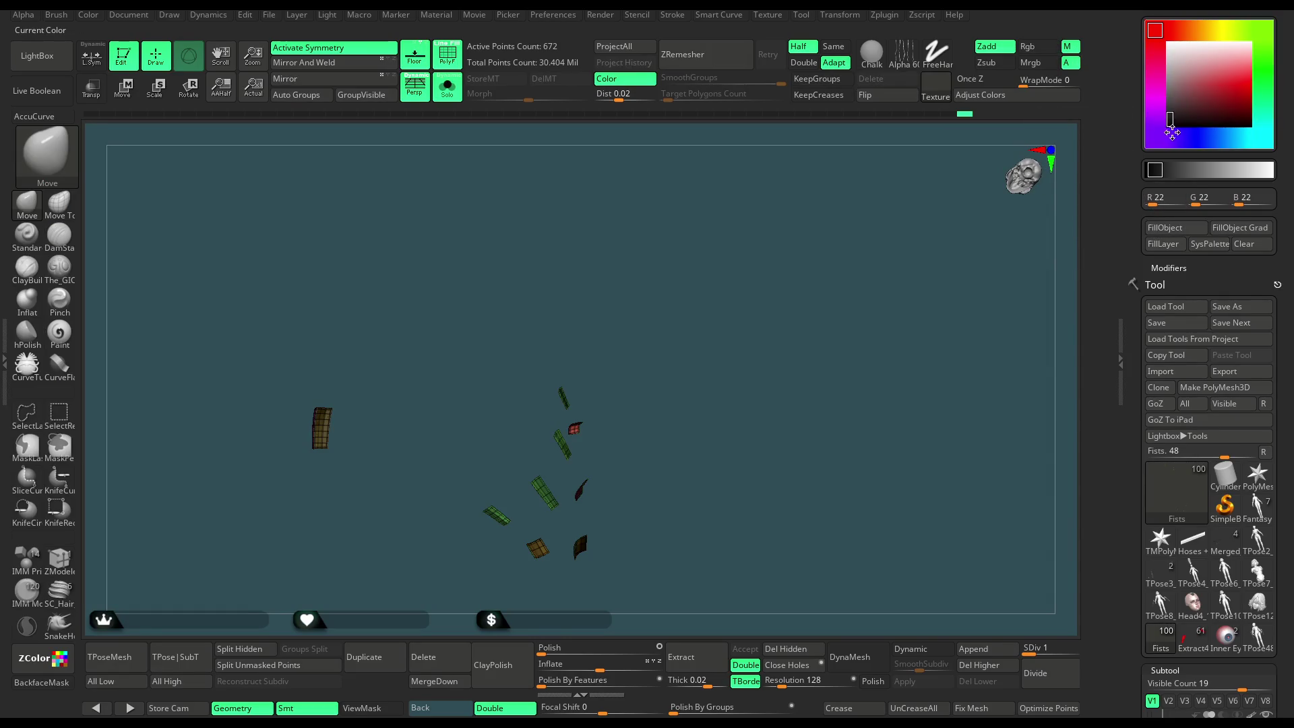
{"action": "left_click_drag", "start_coordinate": [1138, 42], "coordinate": [1137, 43]}
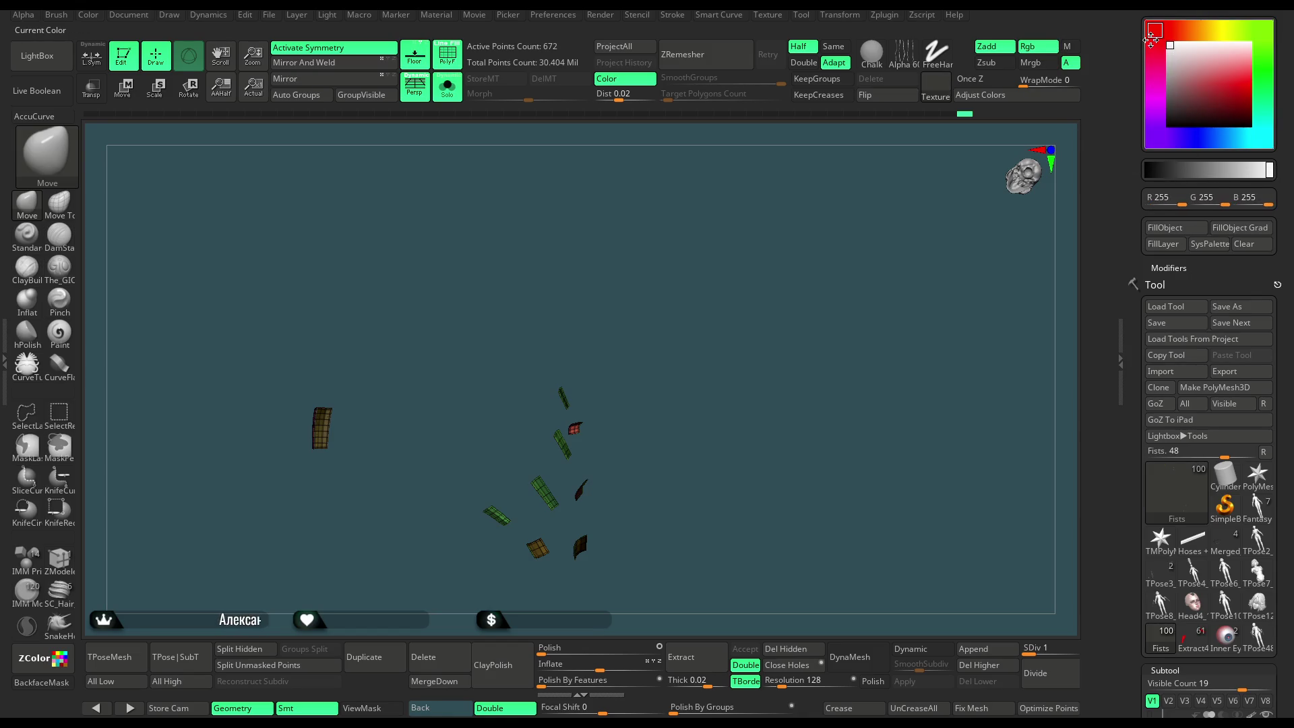
Unhide the full glove, turn off PolyF and Solo to show the whole character.
{"action": "left_click", "coordinate": [458, 64]}
{"action": "left_click", "coordinate": [702, 297], "text": "ctrl+shift"}
{"action": "mouse_move", "coordinate": [701, 297]}
{"action": "left_mouse_down"}
{"action": "mouse_move", "coordinate": [771, 280]}
{"action": "mouse_move", "coordinate": [585, 359]}
{"action": "mouse_move", "coordinate": [735, 266]}
{"action": "mouse_move", "coordinate": [586, 219]}
{"action": "left_mouse_up"}
{"action": "left_click", "coordinate": [454, 96]}
{"action": "mouse_move", "coordinate": [774, 274]}
{"action": "left_mouse_down"}
{"action": "mouse_move", "coordinate": [744, 243]}
{"action": "mouse_move", "coordinate": [809, 220]}
{"action": "mouse_move", "coordinate": [773, 282]}
{"action": "mouse_move", "coordinate": [757, 236]}
{"action": "mouse_move", "coordinate": [788, 173]}
{"action": "mouse_move", "coordinate": [775, 260]}
{"action": "mouse_move", "coordinate": [717, 289]}
{"action": "left_mouse_up"}
{"action": "key", "text": "space"}
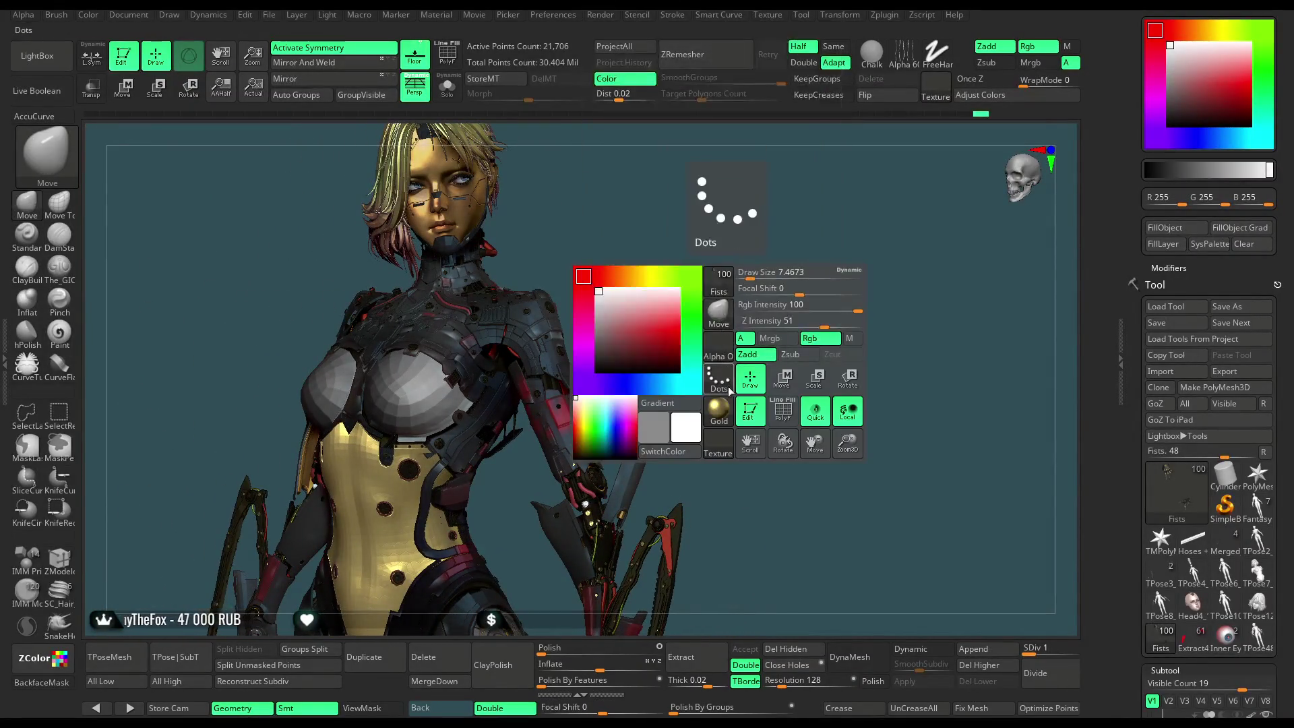
Select the Extract5_6 subtool in the viewport and show it alone with Solo.
{"action": "left_click", "coordinate": [721, 409]}
{"action": "left_click", "coordinate": [465, 239]}
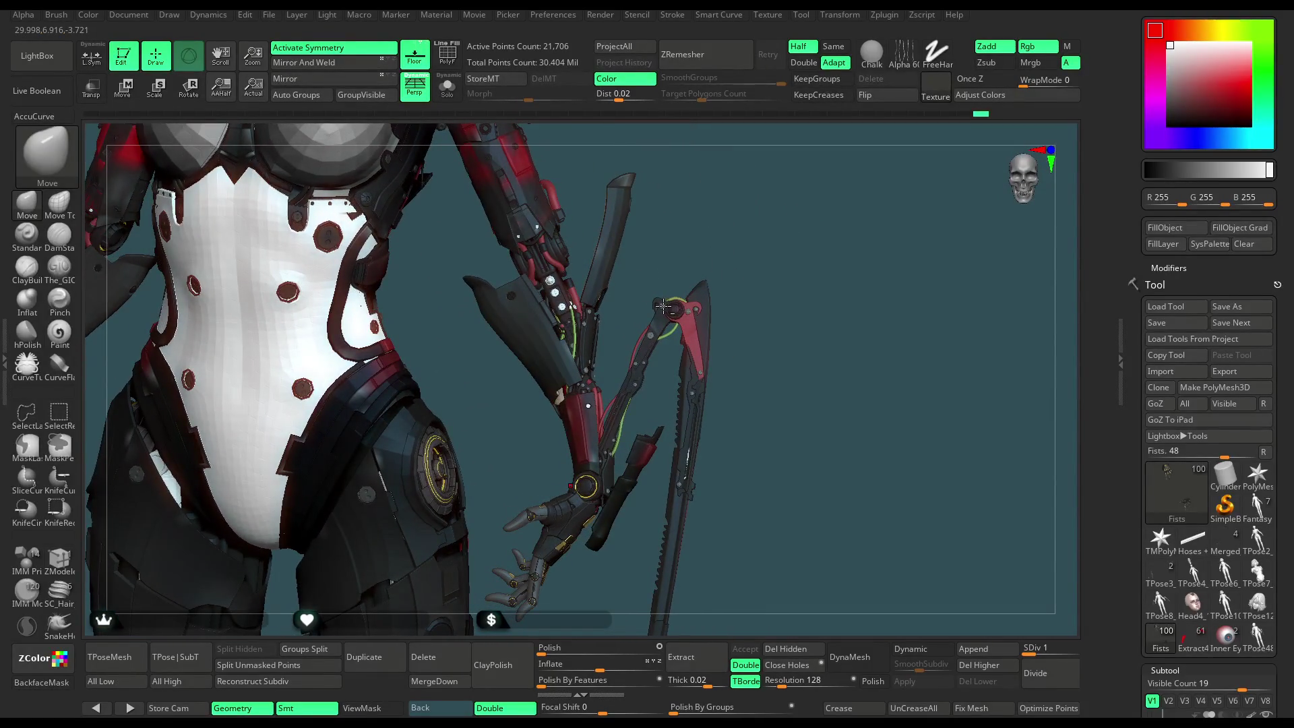
{"action": "left_click", "coordinate": [663, 307], "text": "alt"}
{"action": "left_click", "coordinate": [446, 91]}
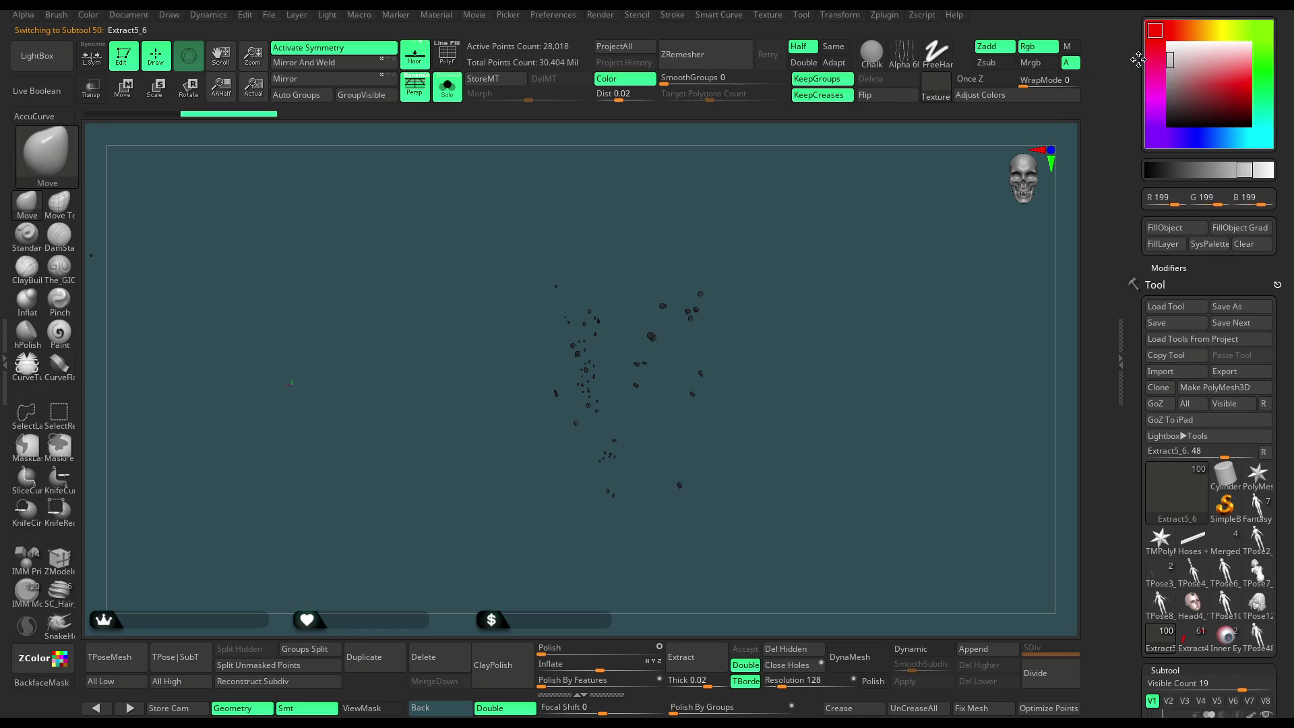
Select the Extract3_53 tube strips and isolate them with Solo.
{"action": "left_click", "coordinate": [448, 89]}
{"action": "mouse_move", "coordinate": [746, 208]}
{"action": "left_mouse_down"}
{"action": "mouse_move", "coordinate": [738, 193]}
{"action": "mouse_move", "coordinate": [725, 283]}
{"action": "mouse_move", "coordinate": [701, 250]}
{"action": "mouse_move", "coordinate": [690, 254]}
{"action": "left_mouse_up"}
{"action": "key", "text": "f"}
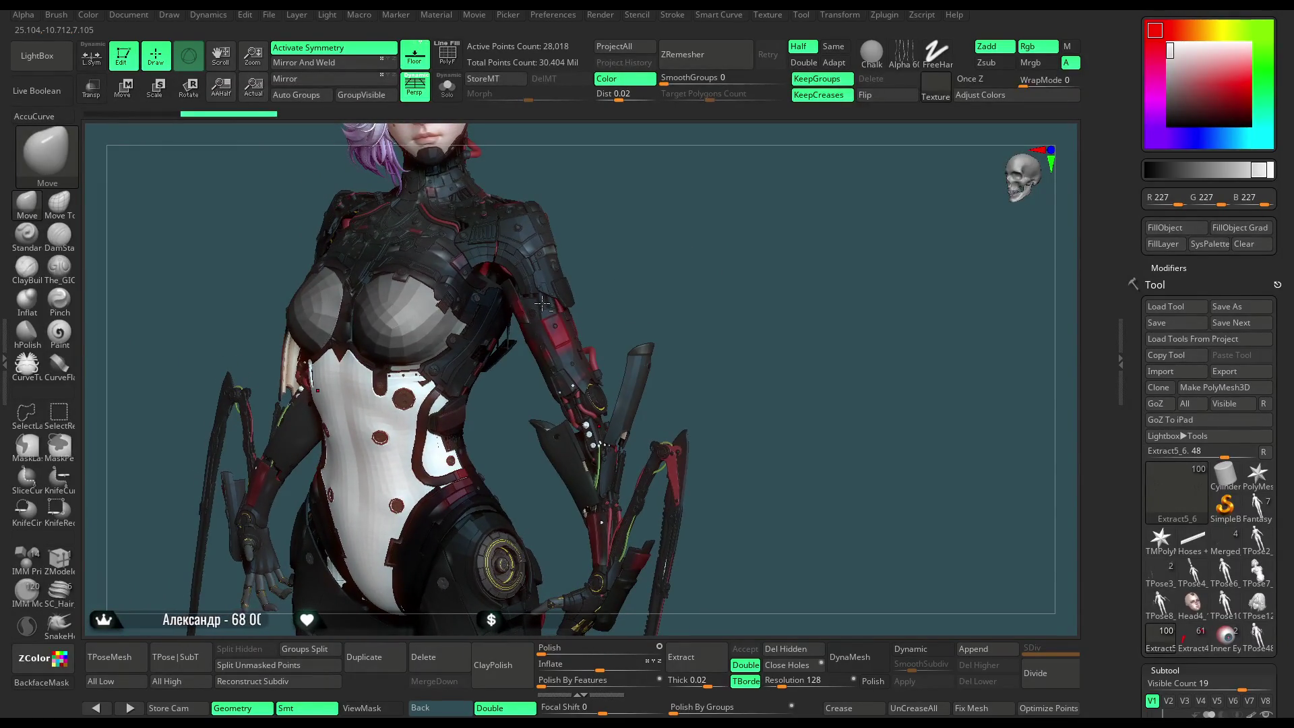
{"action": "left_click_drag", "start_coordinate": [695, 326], "coordinate": [661, 317]}
{"action": "key", "text": "c"}
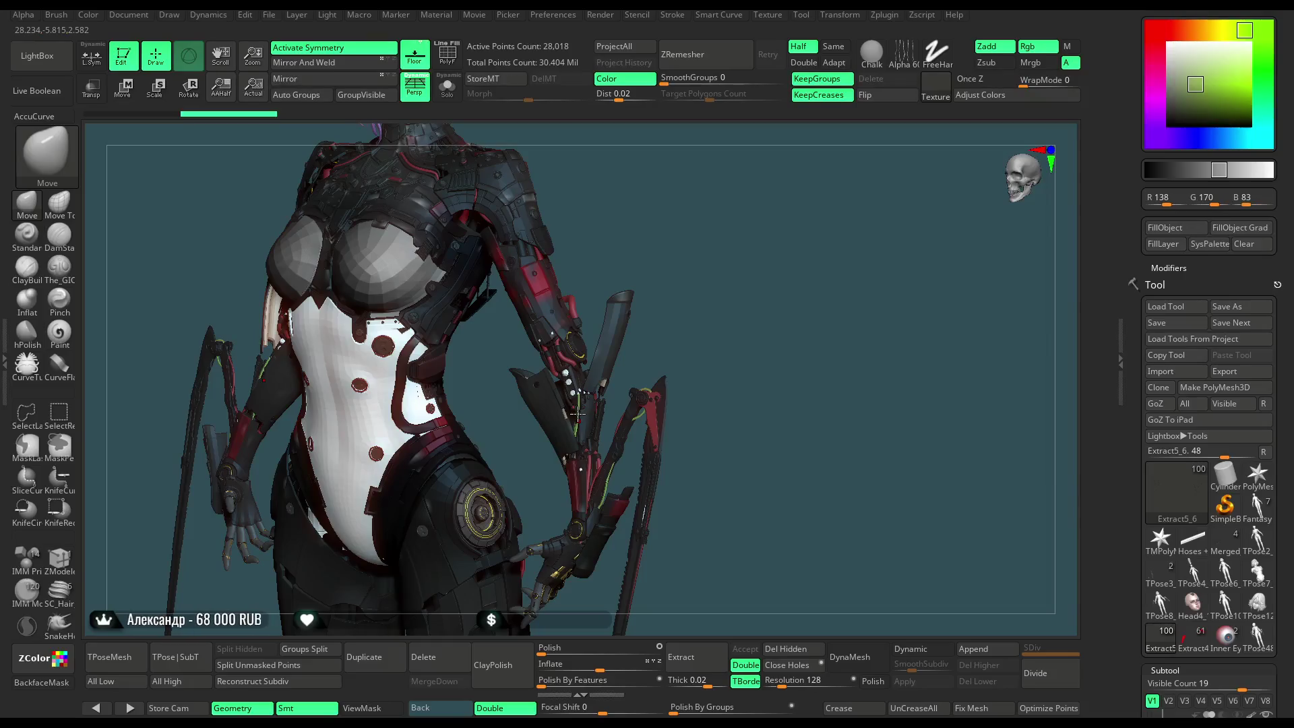
{"action": "left_click", "coordinate": [523, 250], "text": "alt"}
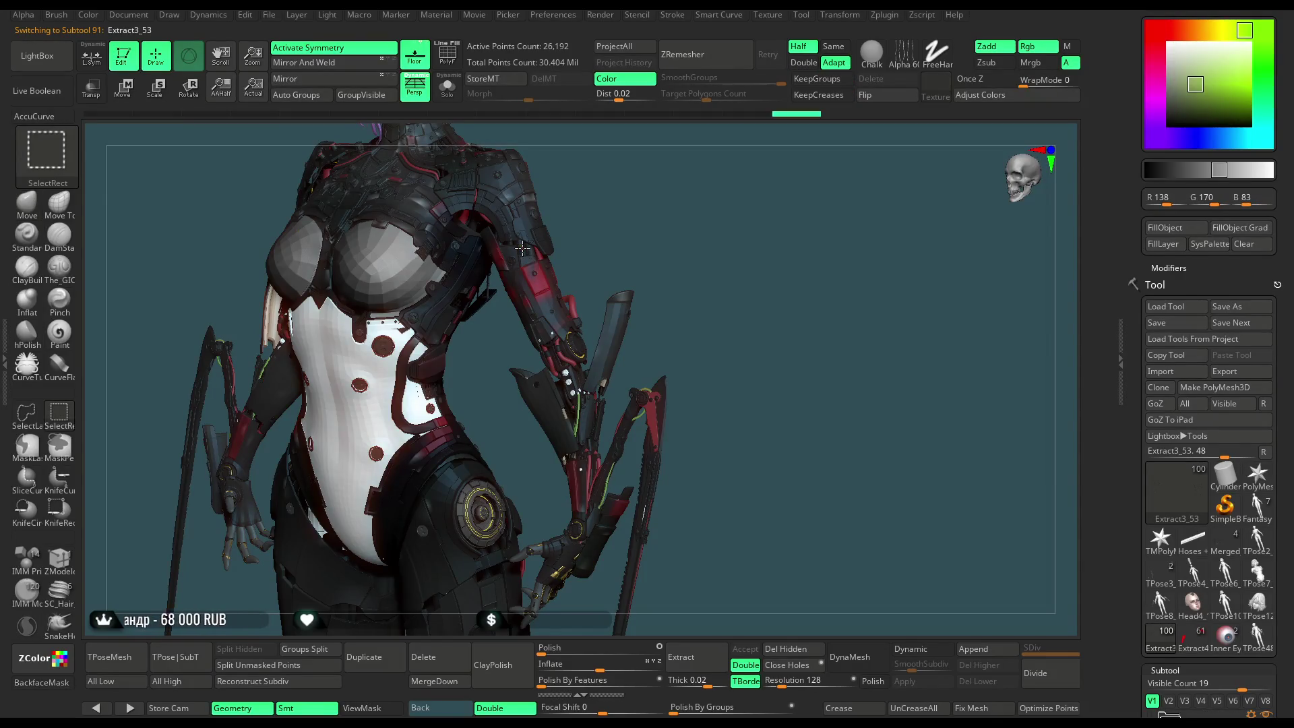
{"action": "left_click", "coordinate": [451, 99]}
Unhide all strip geometry and split the pieces with Auto Groups.
{"action": "mouse_move", "coordinate": [591, 196]}
{"action": "left_mouse_down"}
{"action": "mouse_move", "coordinate": [609, 239]}
{"action": "mouse_move", "coordinate": [647, 266]}
{"action": "mouse_move", "coordinate": [632, 250]}
{"action": "left_mouse_up"}
{"action": "key", "text": "ctrl+shift"}
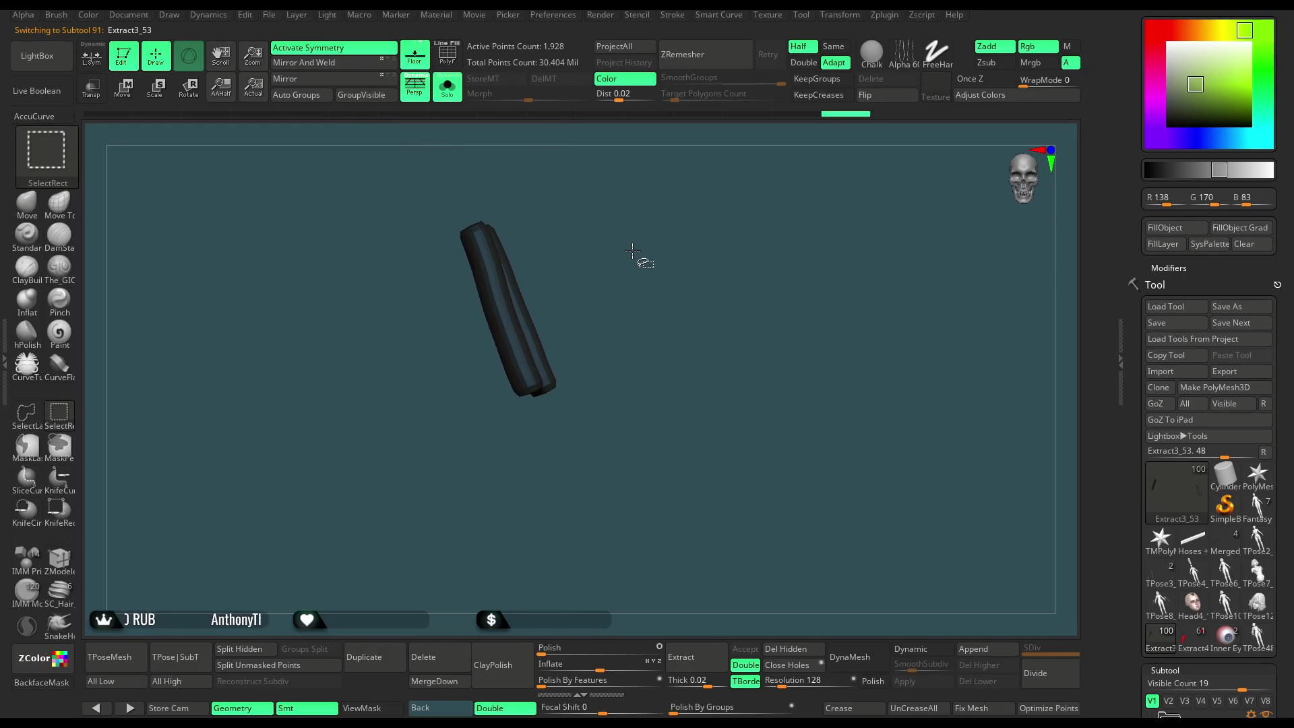
{"action": "left_click", "coordinate": [632, 252], "text": "ctrl+shift"}
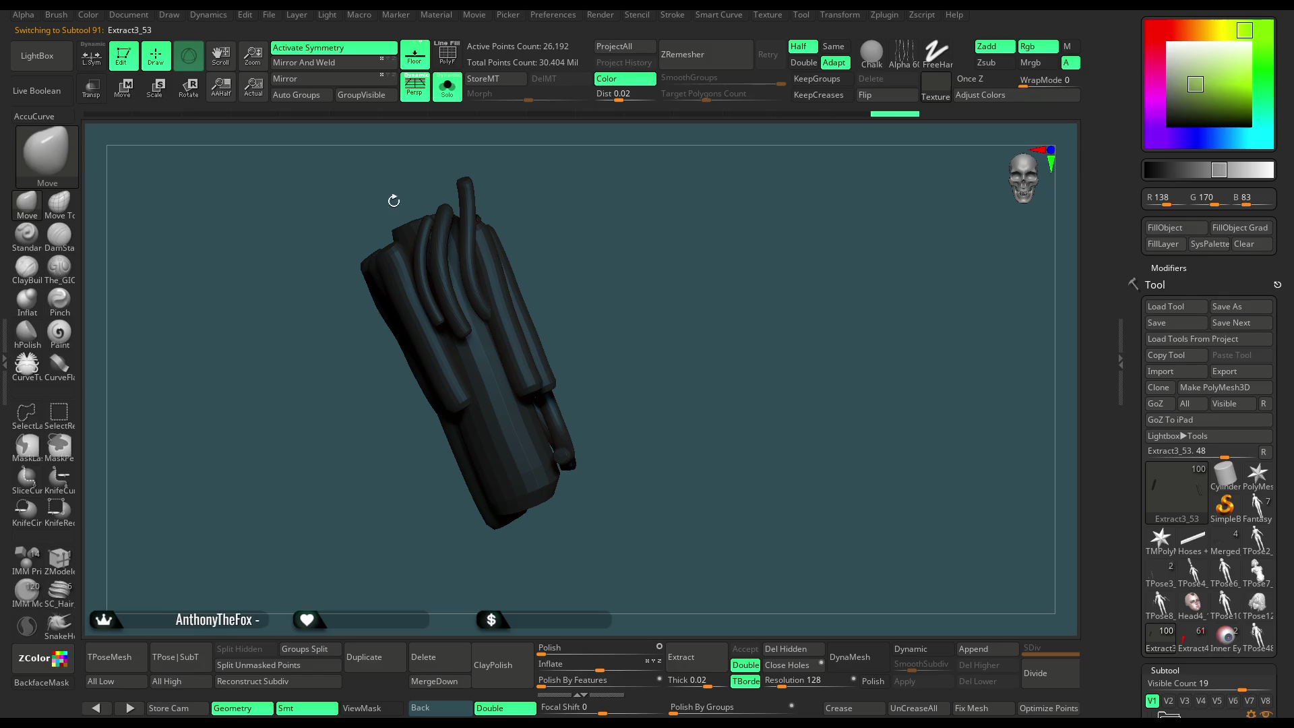
{"action": "left_click", "coordinate": [306, 96]}
{"action": "left_click_drag", "start_coordinate": [674, 283], "coordinate": [708, 271]}
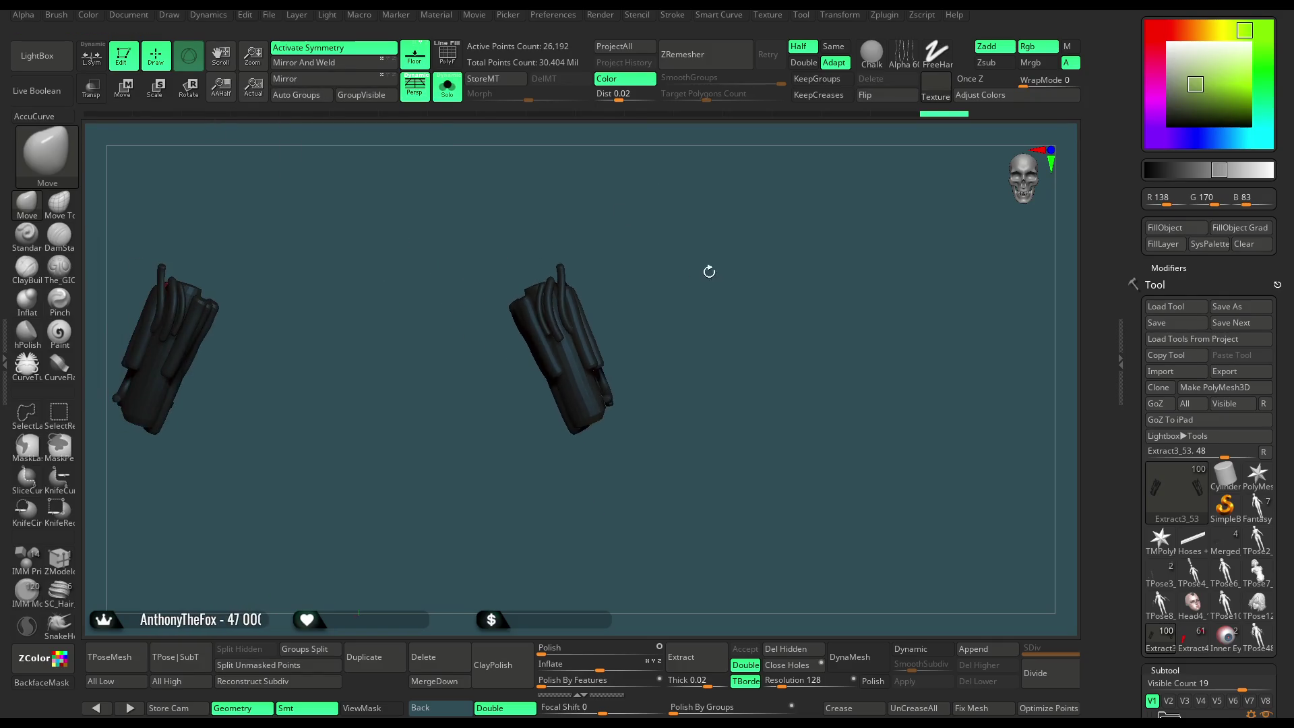
Save the project with Ctrl+S, then show the whole character again.
{"action": "left_click", "coordinate": [269, 15]}
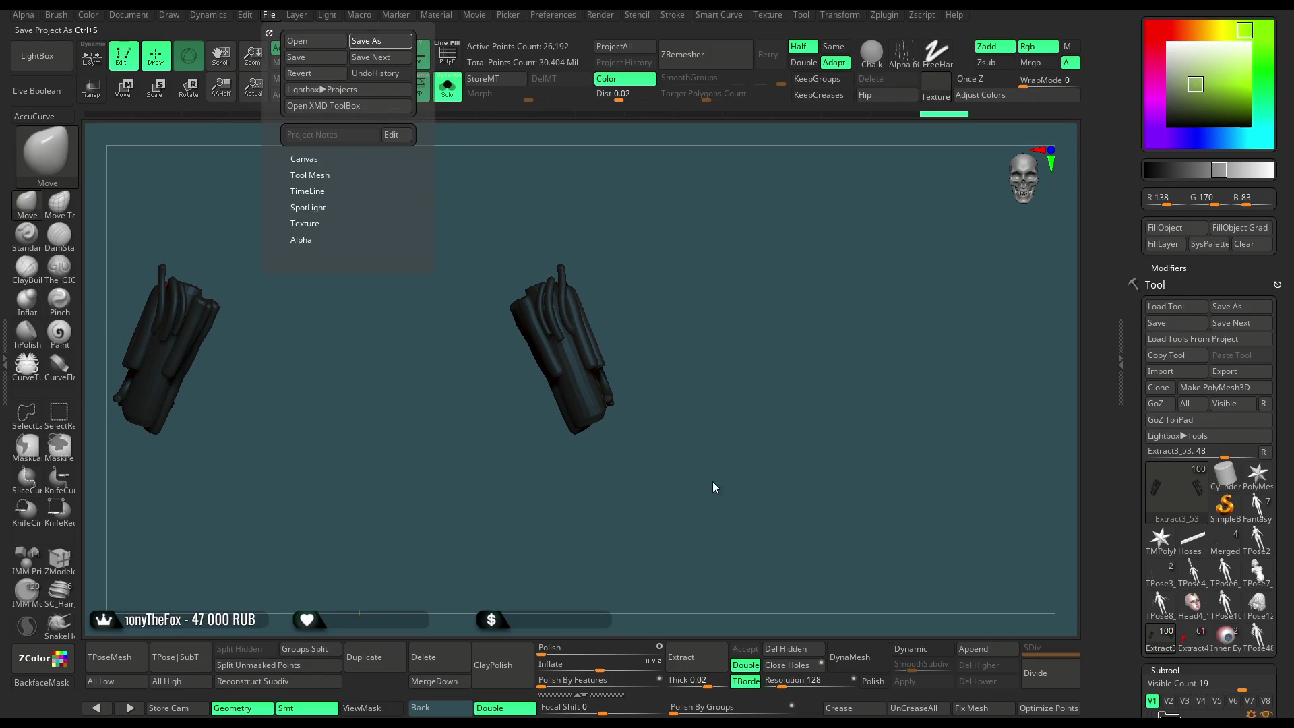
{"action": "key", "text": "ctrl+s"}
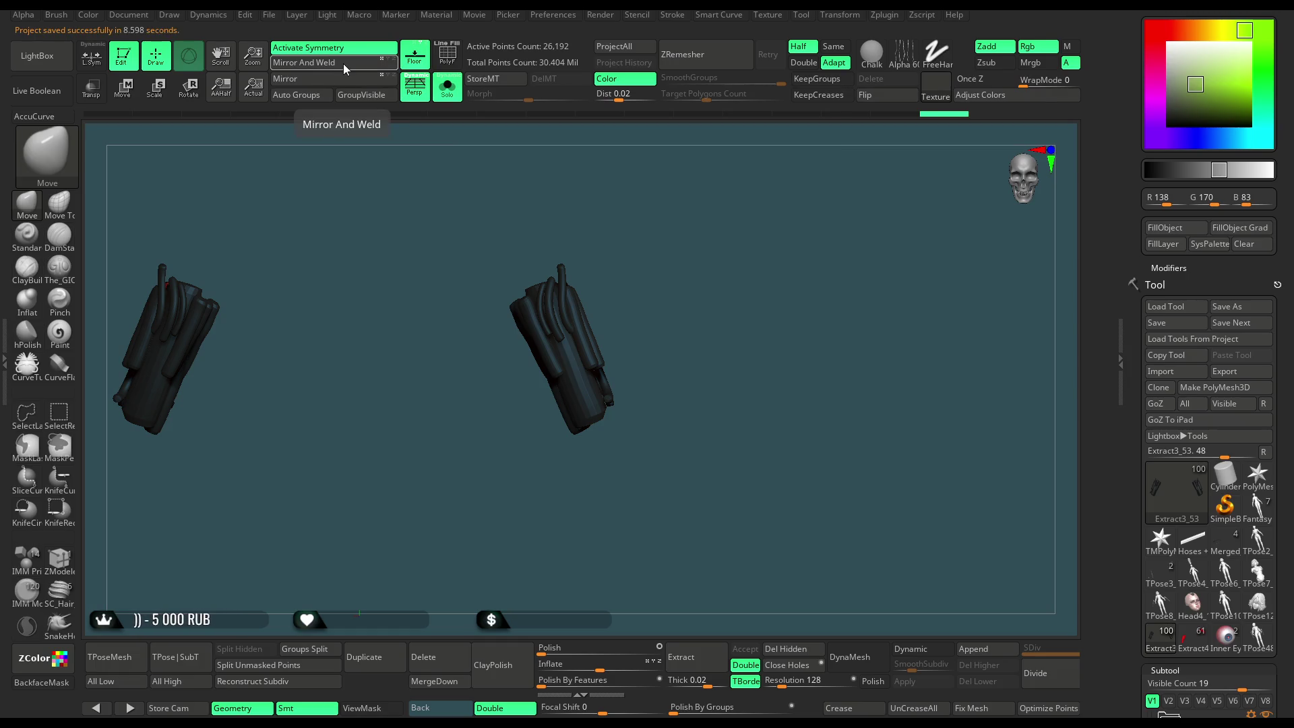
{"action": "left_click_drag", "start_coordinate": [552, 264], "coordinate": [611, 292]}
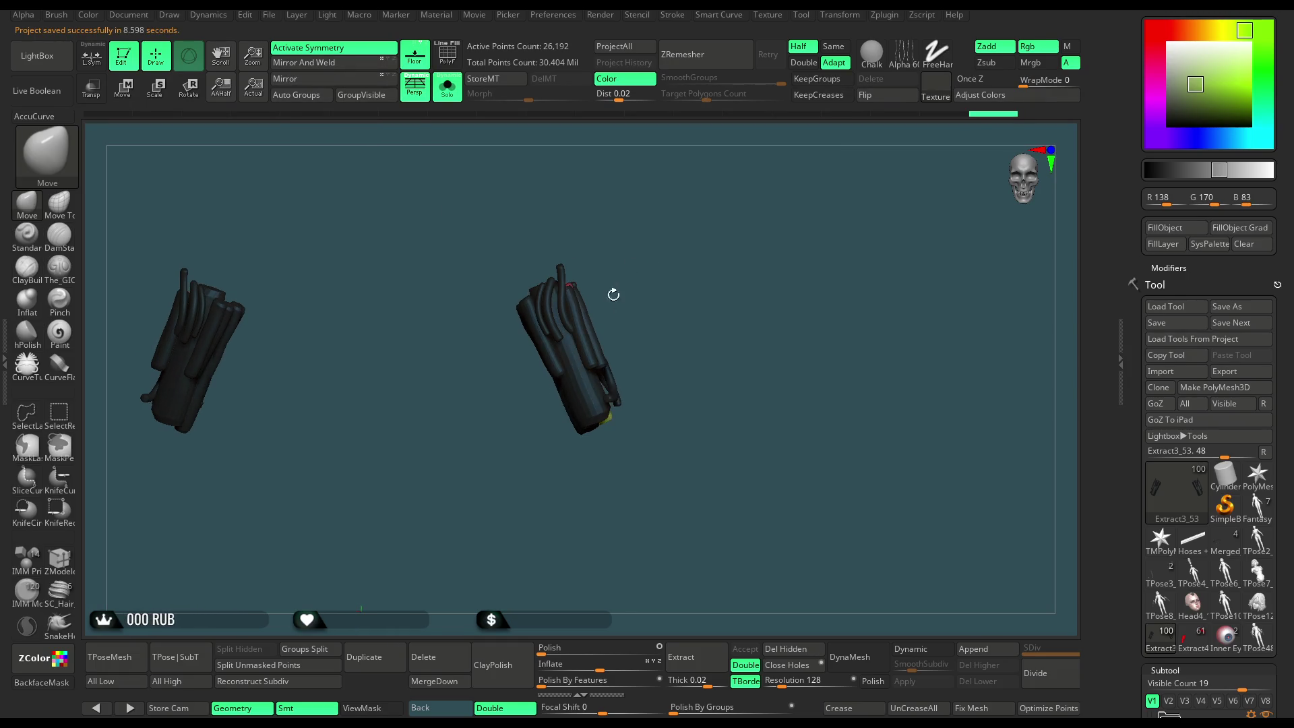
{"action": "left_click", "coordinate": [599, 356], "text": "ctrl+shift"}
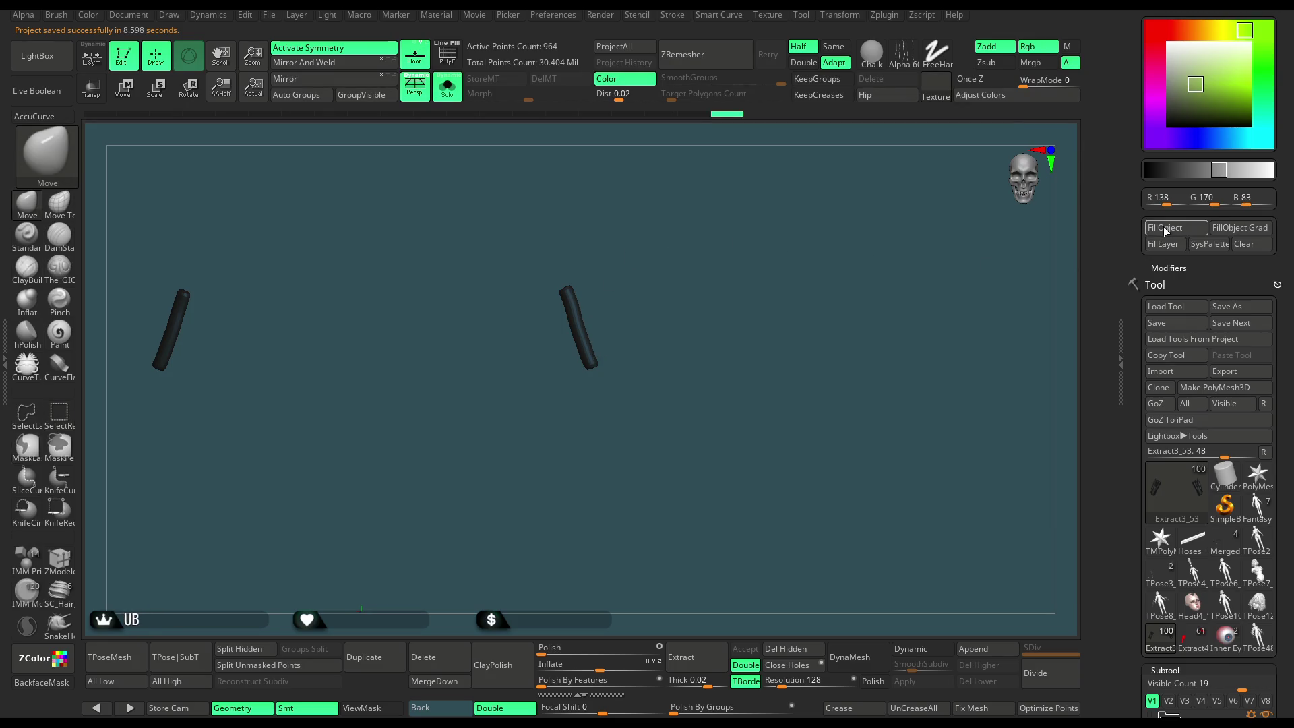
{"action": "left_click", "coordinate": [728, 364], "text": "ctrl+shift"}
{"action": "left_click", "coordinate": [454, 95]}
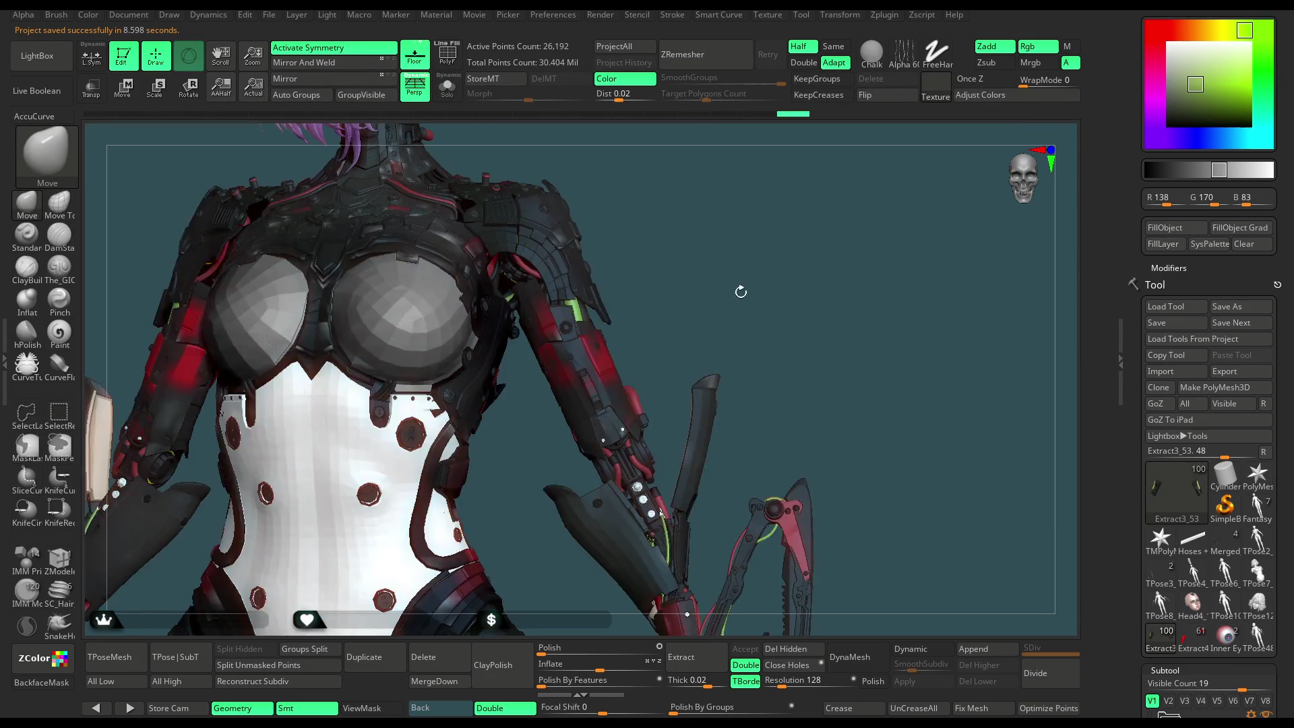
Turn the character to the front, select the Head4_14 face and isolate it.
{"action": "mouse_move", "coordinate": [711, 299]}
{"action": "left_mouse_down"}
{"action": "mouse_move", "coordinate": [698, 260]}
{"action": "mouse_move", "coordinate": [659, 252]}
{"action": "mouse_move", "coordinate": [722, 266]}
{"action": "left_mouse_up"}
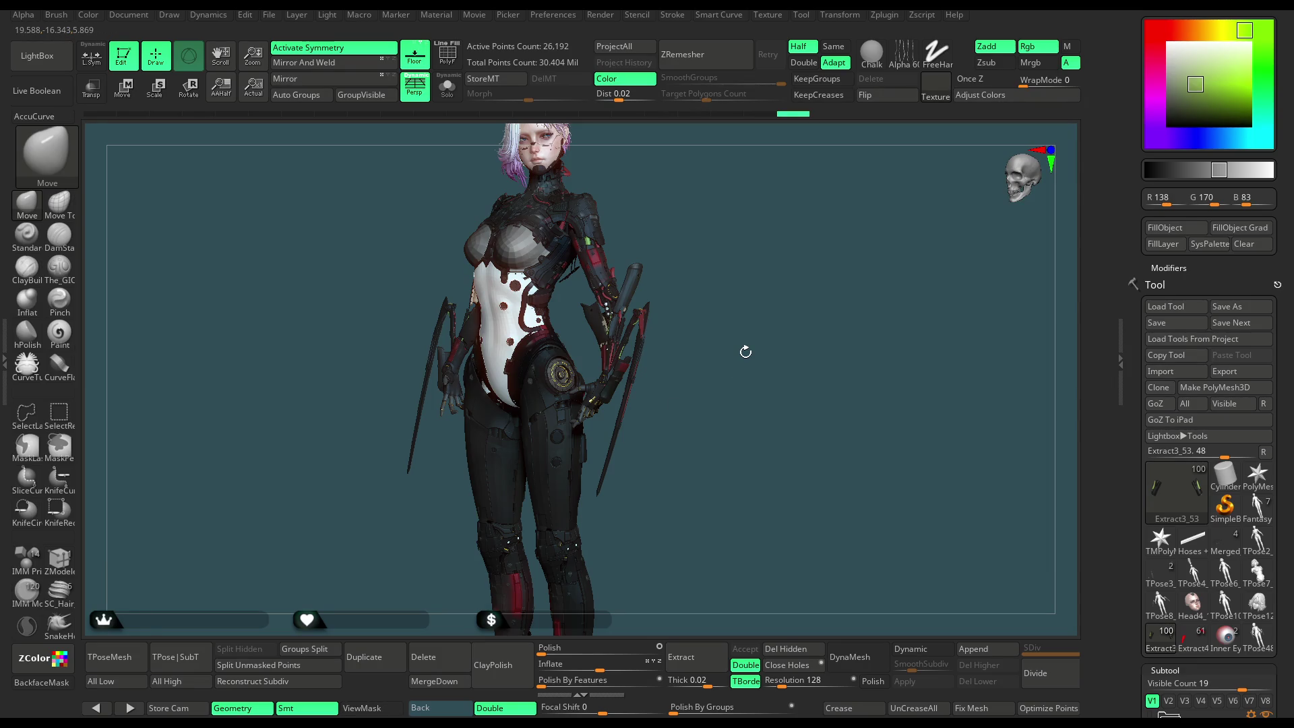
{"action": "mouse_move", "coordinate": [761, 291]}
{"action": "left_mouse_down"}
{"action": "mouse_move", "coordinate": [749, 283]}
{"action": "mouse_move", "coordinate": [759, 296]}
{"action": "left_mouse_up"}
{"action": "mouse_move", "coordinate": [777, 251]}
{"action": "left_mouse_down"}
{"action": "mouse_move", "coordinate": [727, 323]}
{"action": "mouse_move", "coordinate": [739, 365]}
{"action": "mouse_move", "coordinate": [758, 355]}
{"action": "mouse_move", "coordinate": [648, 339]}
{"action": "left_mouse_up"}
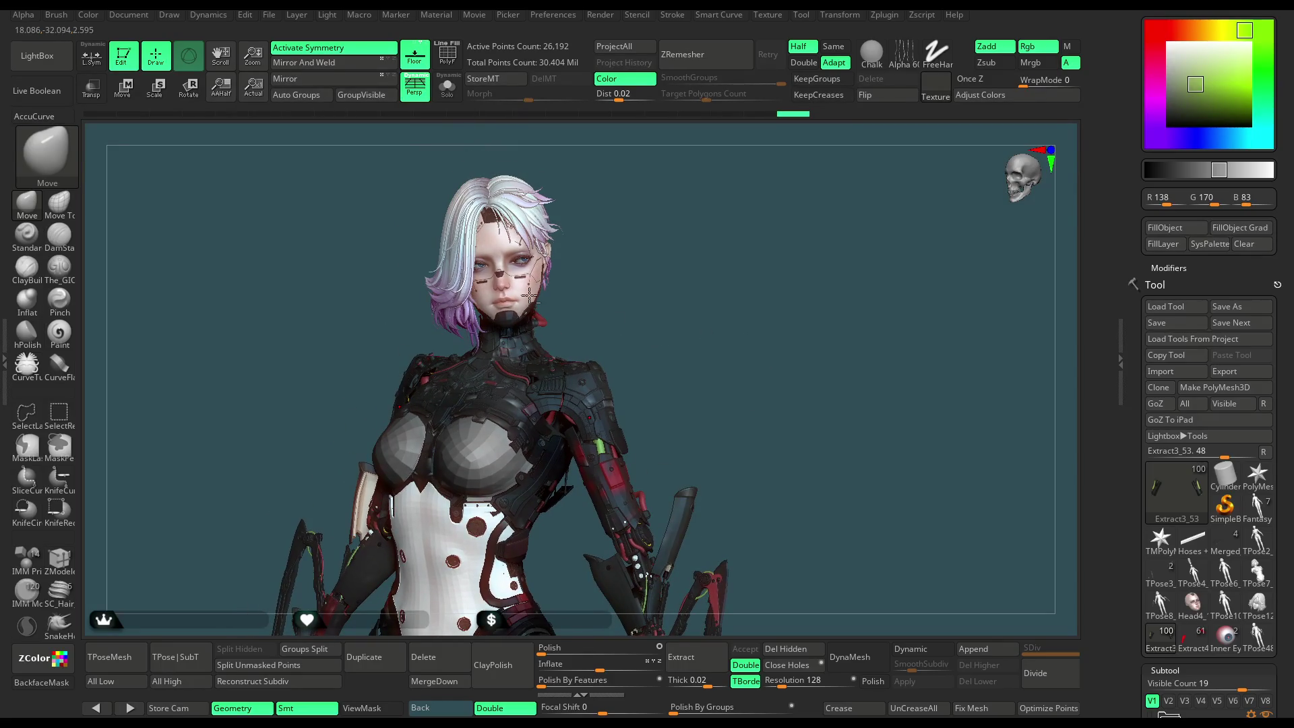
{"action": "left_click", "coordinate": [520, 271], "text": "alt"}
{"action": "mouse_move", "coordinate": [638, 225]}
{"action": "left_mouse_down"}
{"action": "mouse_move", "coordinate": [658, 231]}
{"action": "mouse_move", "coordinate": [601, 234]}
{"action": "left_mouse_up"}
{"action": "left_click", "coordinate": [447, 87]}
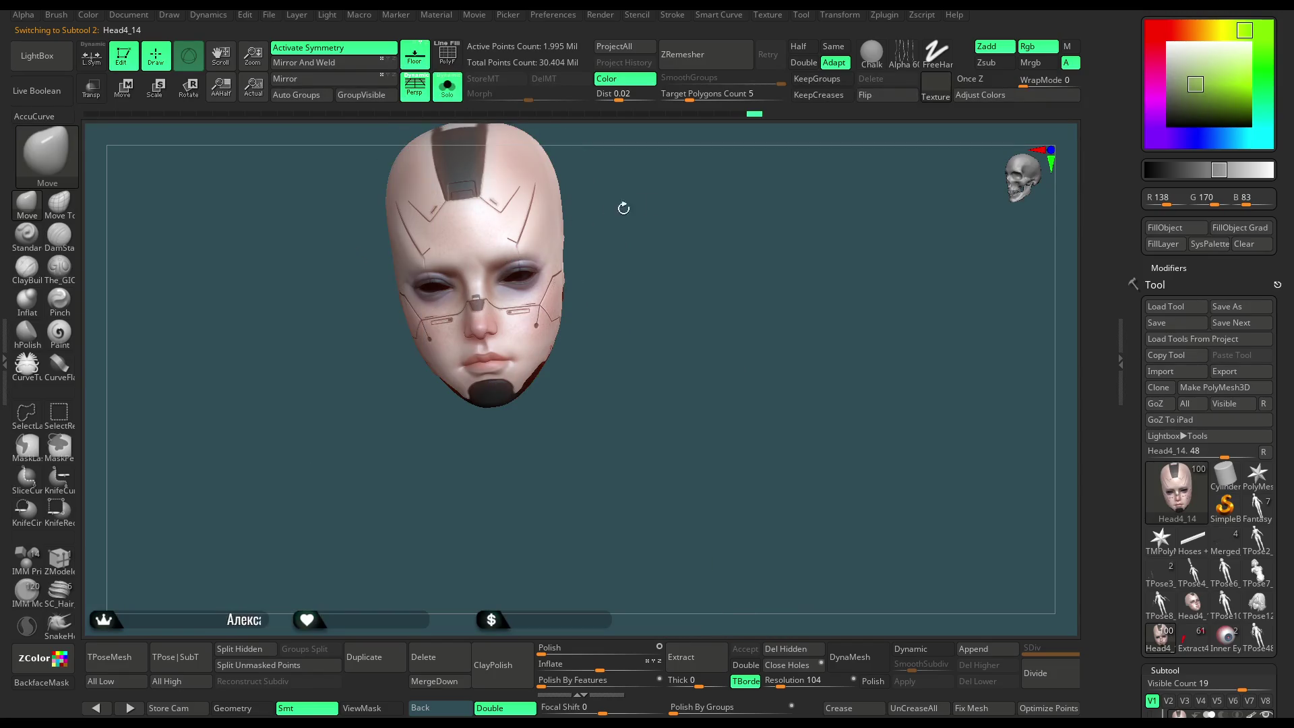
Select the Head4_11 screw subtool and toggle Solo to inspect the screws.
{"action": "key", "text": "f"}
{"action": "mouse_move", "coordinate": [691, 321]}
{"action": "left_mouse_down"}
{"action": "mouse_move", "coordinate": [791, 243]}
{"action": "mouse_move", "coordinate": [494, 159]}
{"action": "left_mouse_up"}
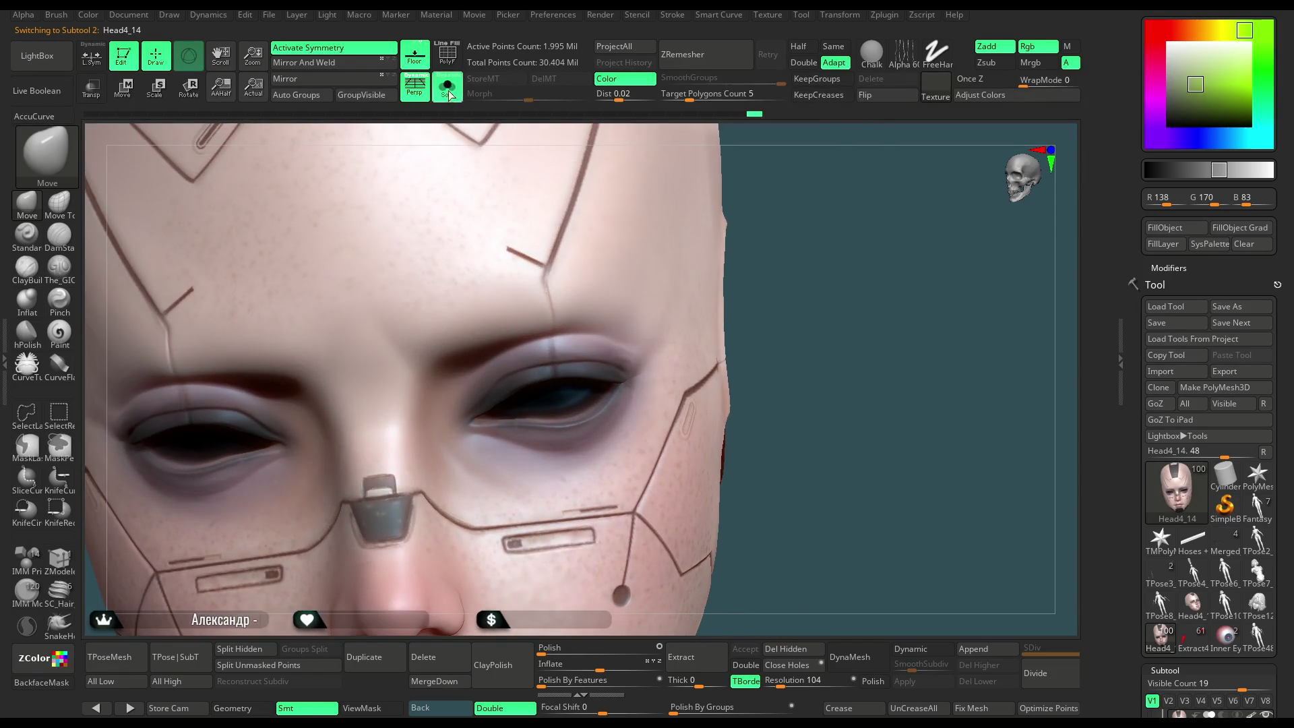
{"action": "left_click", "coordinate": [449, 95]}
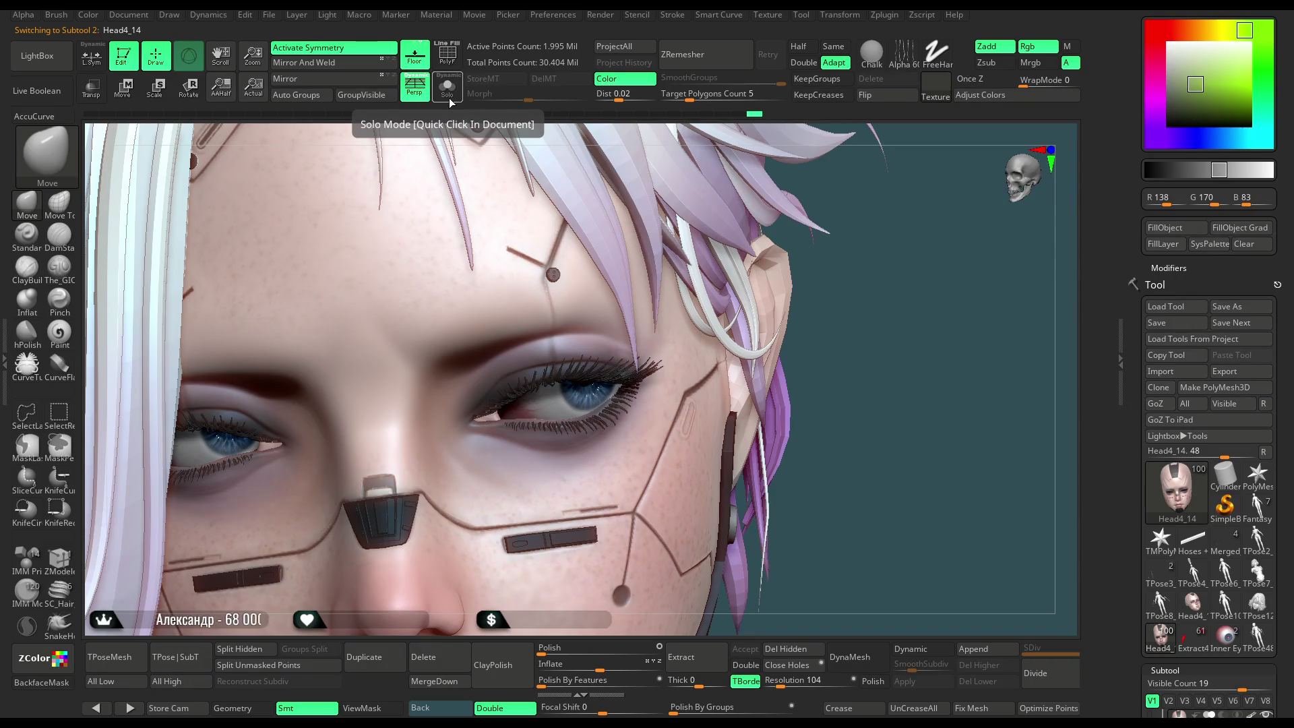
{"action": "left_click_drag", "start_coordinate": [885, 294], "coordinate": [623, 337]}
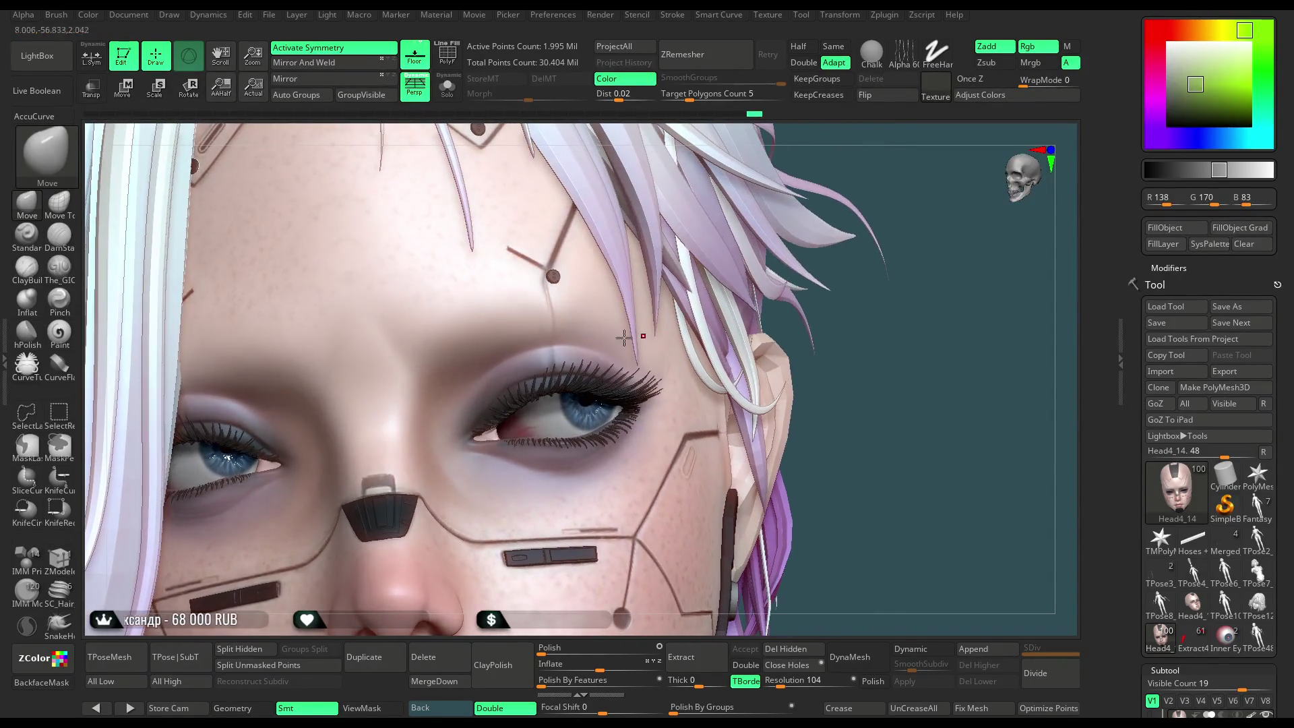
{"action": "left_click", "coordinate": [554, 277], "text": "alt"}
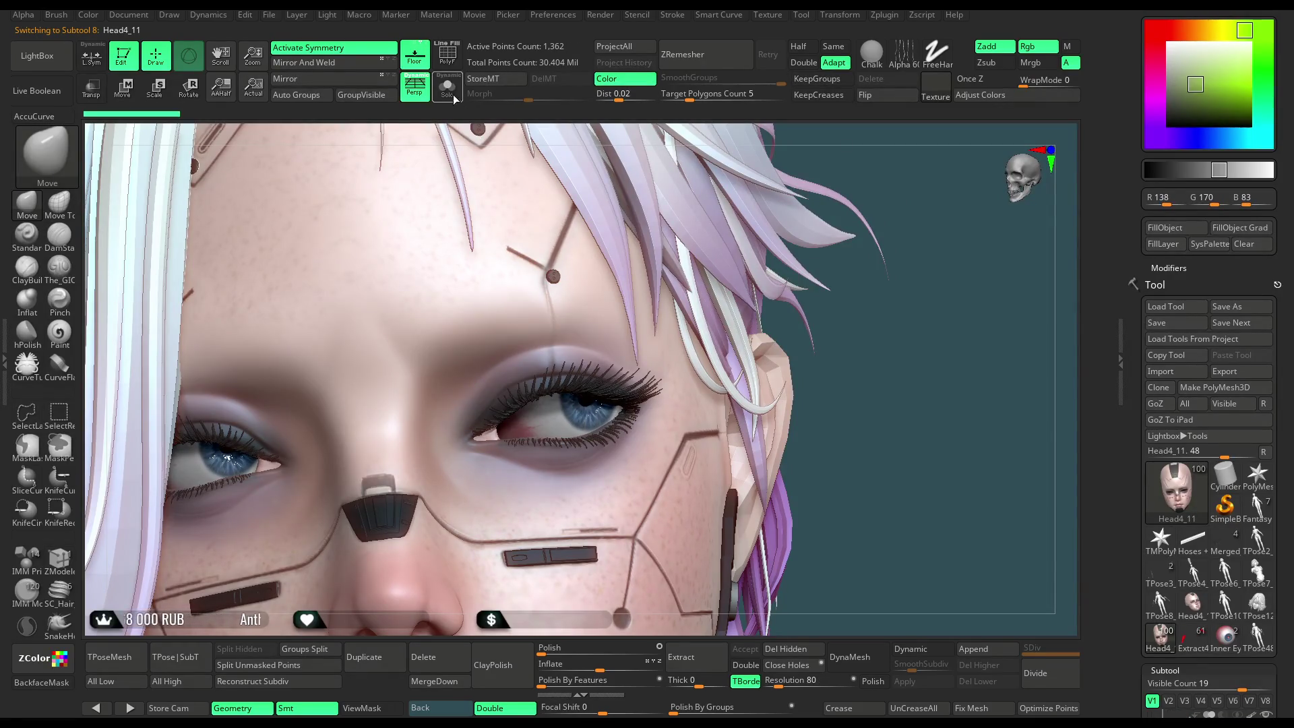
{"action": "left_click", "coordinate": [447, 88]}
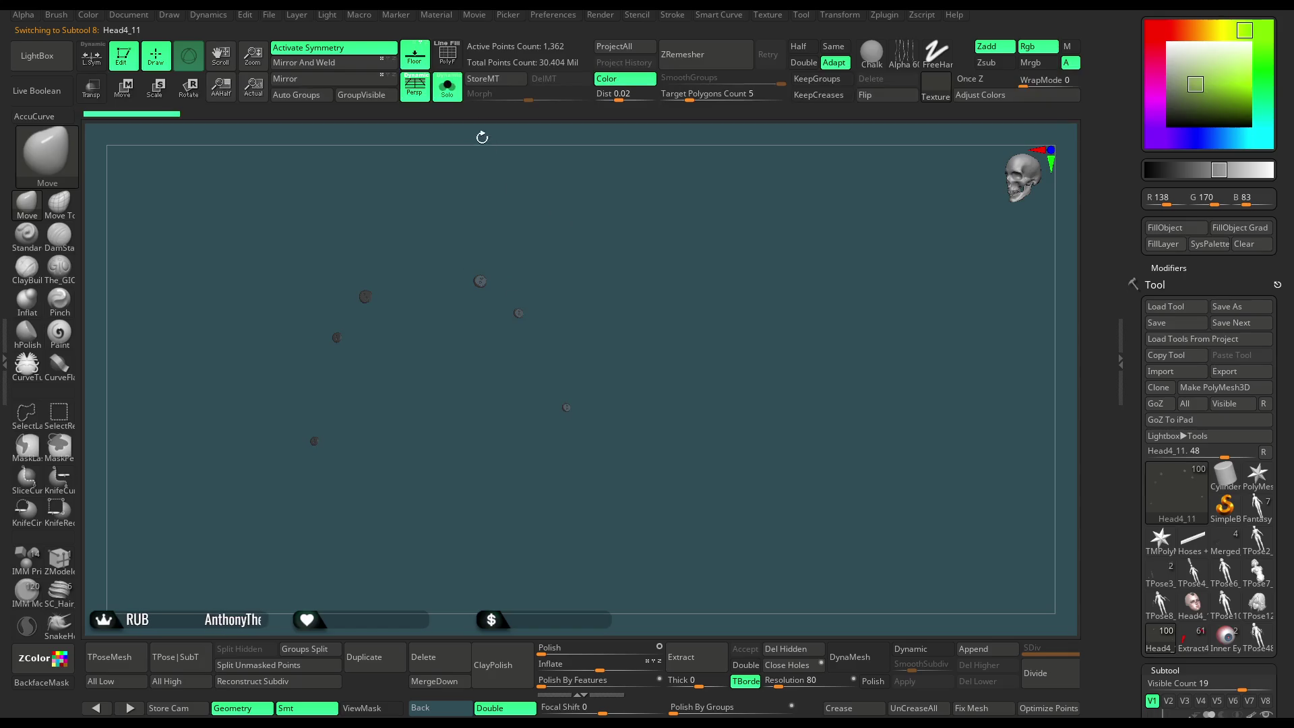
{"action": "left_click", "coordinate": [447, 88]}
Hide the lower-left Head4_11 screw with a Ctrl+Shift rectangle, then show the whole head.
{"action": "mouse_move", "coordinate": [747, 236]}
{"action": "left_mouse_down"}
{"action": "mouse_move", "coordinate": [819, 253]}
{"action": "mouse_move", "coordinate": [686, 243]}
{"action": "left_mouse_up"}
{"action": "left_click", "coordinate": [447, 88]}
{"action": "mouse_move", "coordinate": [560, 347]}
{"action": "left_mouse_down"}
{"action": "mouse_move", "coordinate": [590, 413]}
{"action": "mouse_move", "coordinate": [539, 364]}
{"action": "left_mouse_up"}
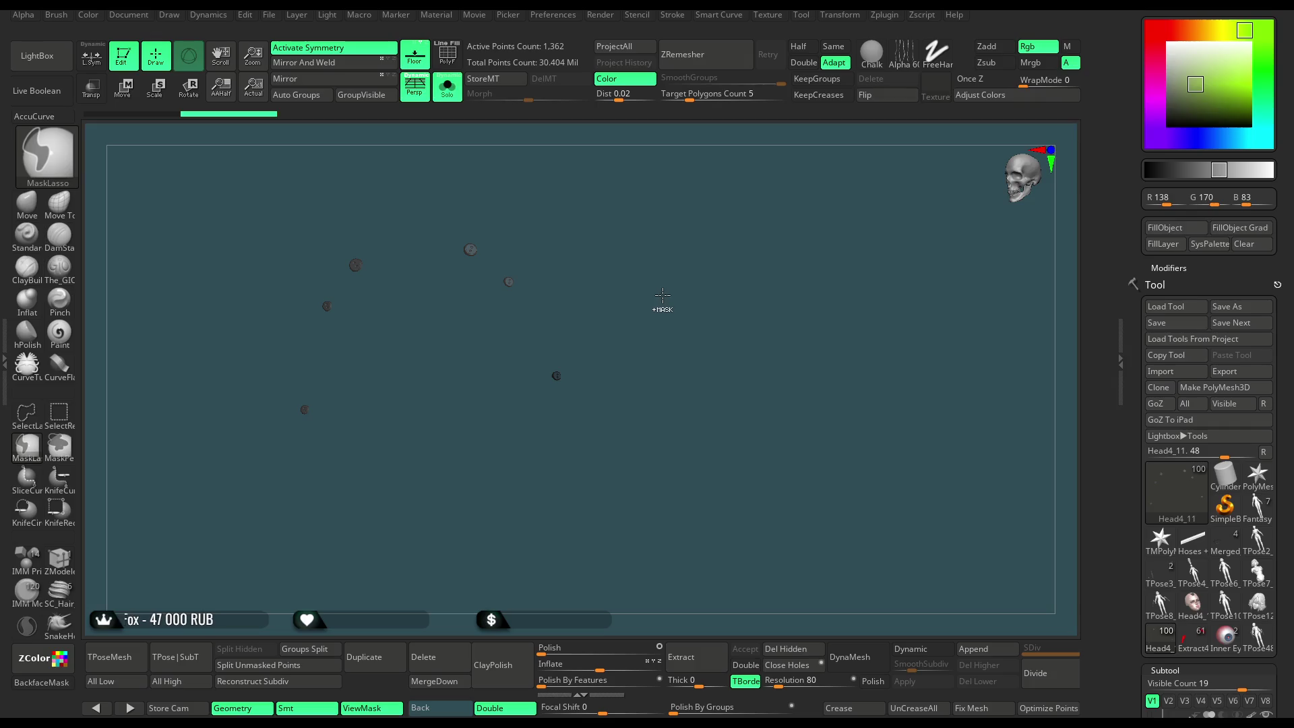
{"action": "key", "text": "ctrl+h"}
{"action": "left_click", "coordinate": [460, 97]}
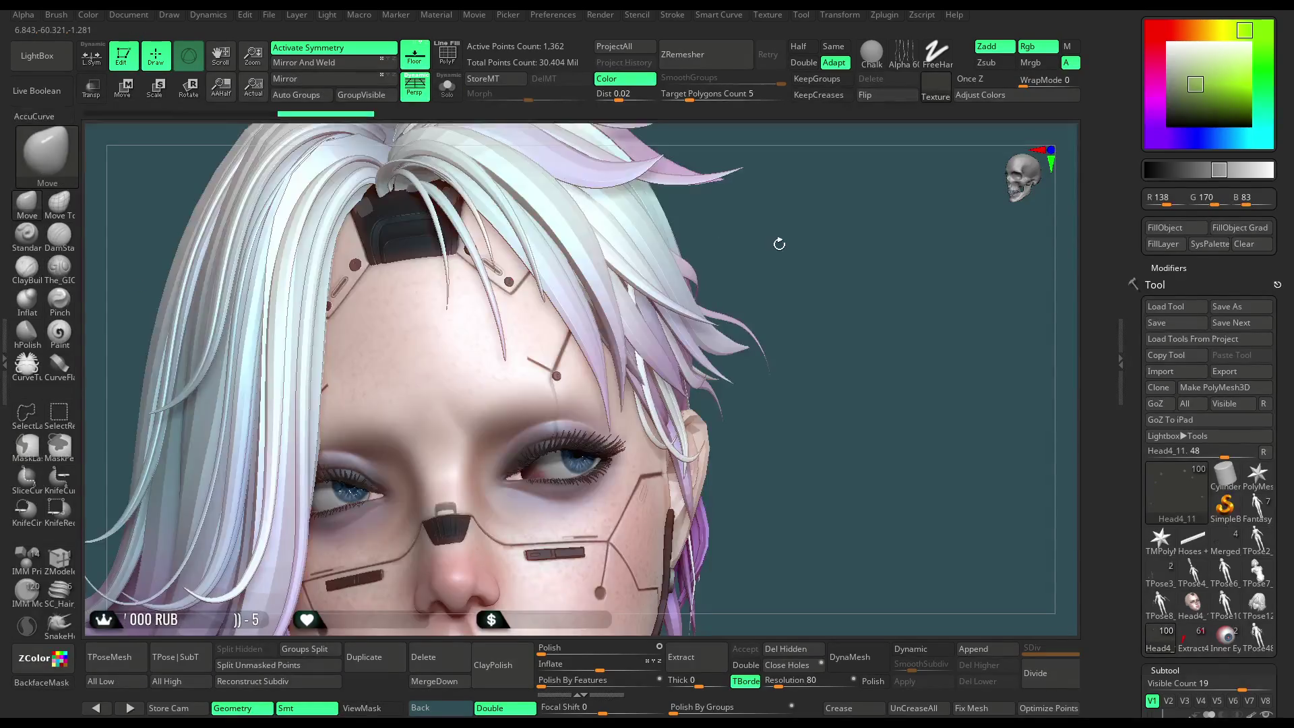
{"action": "left_click_drag", "start_coordinate": [777, 243], "coordinate": [778, 237]}
{"action": "left_click", "coordinate": [447, 86]}
{"action": "left_click_drag", "start_coordinate": [577, 343], "coordinate": [534, 429], "text": "ctrl+alt+shift"}
{"action": "left_click_drag", "start_coordinate": [340, 386], "coordinate": [303, 427], "text": "ctrl+alt+shift"}
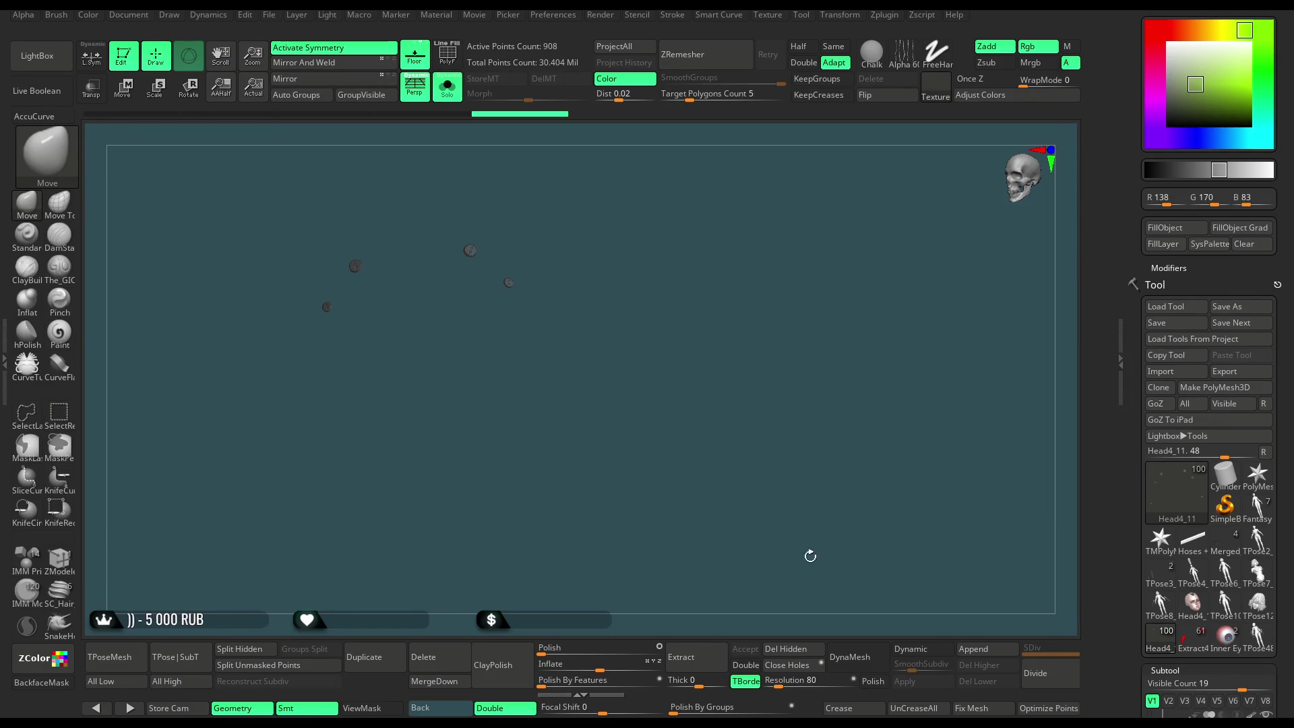
{"action": "left_click", "coordinate": [447, 87]}
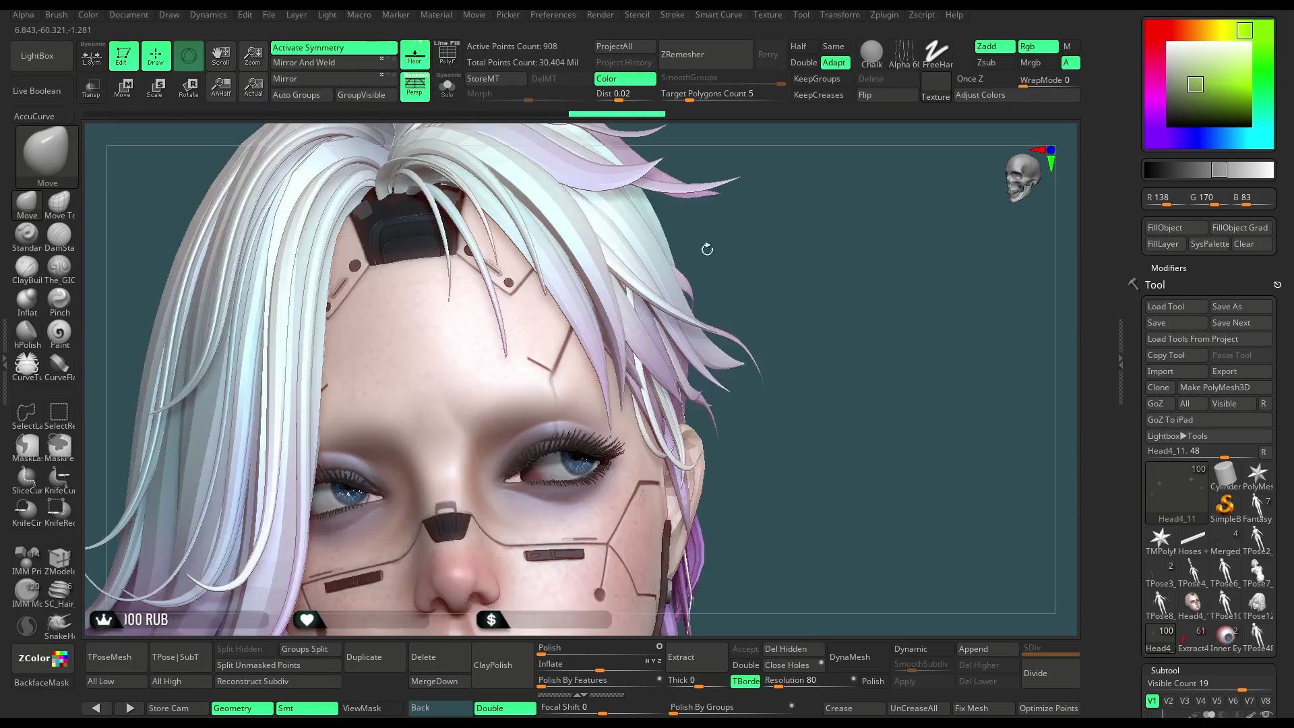
Check the forehead and eye up close, then reselect Head4_14 as the active subtool.
{"action": "mouse_move", "coordinate": [770, 254]}
{"action": "left_mouse_down"}
{"action": "mouse_move", "coordinate": [773, 307]}
{"action": "mouse_move", "coordinate": [776, 297]}
{"action": "left_mouse_up"}
{"action": "mouse_move", "coordinate": [819, 221]}
{"action": "left_mouse_down"}
{"action": "mouse_move", "coordinate": [844, 201]}
{"action": "mouse_move", "coordinate": [510, 127]}
{"action": "left_mouse_up"}
{"action": "left_click", "coordinate": [450, 99]}
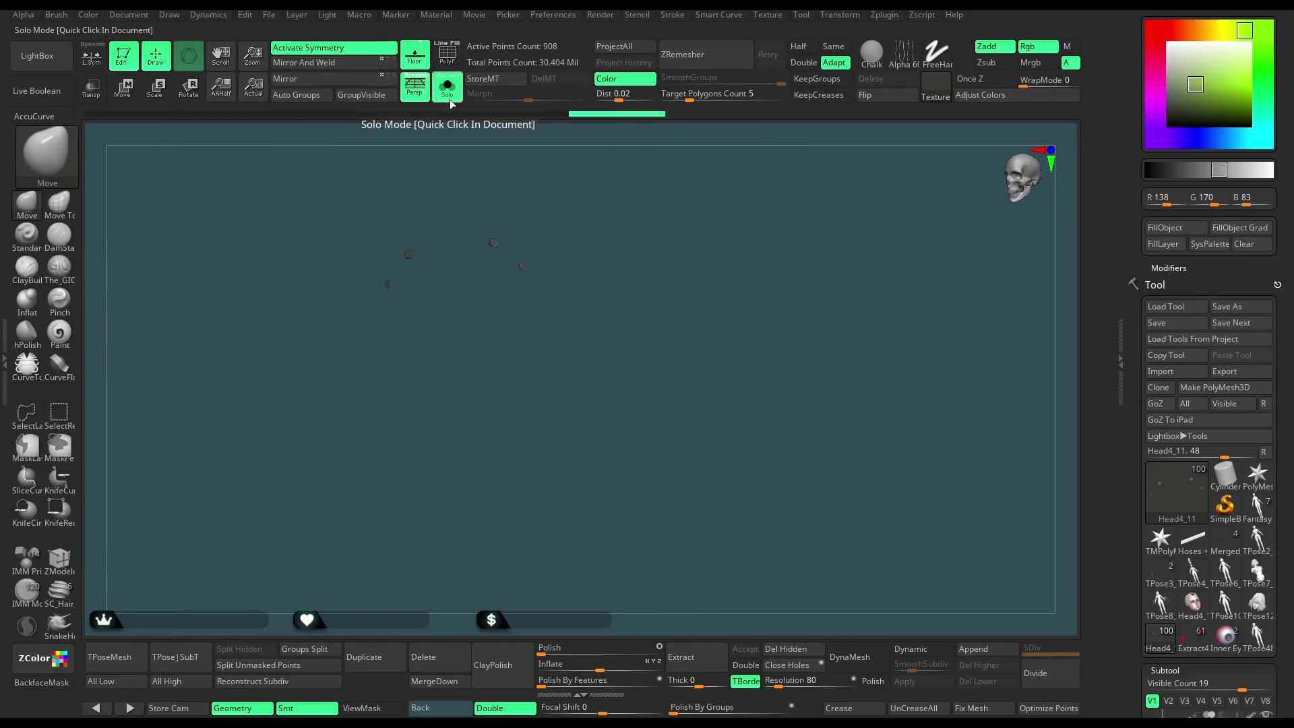
{"action": "left_click", "coordinate": [451, 100]}
{"action": "left_click_drag", "start_coordinate": [766, 315], "coordinate": [704, 321]}
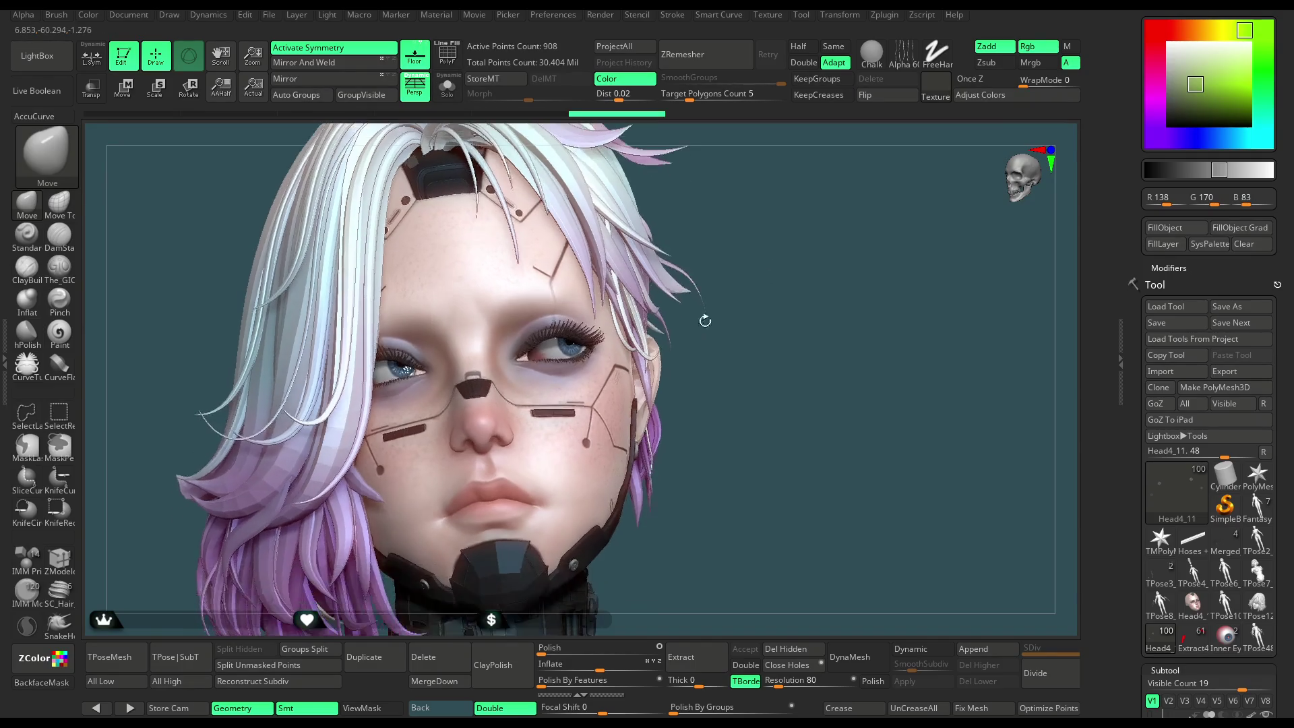
{"action": "left_click", "coordinate": [563, 486], "text": "alt"}
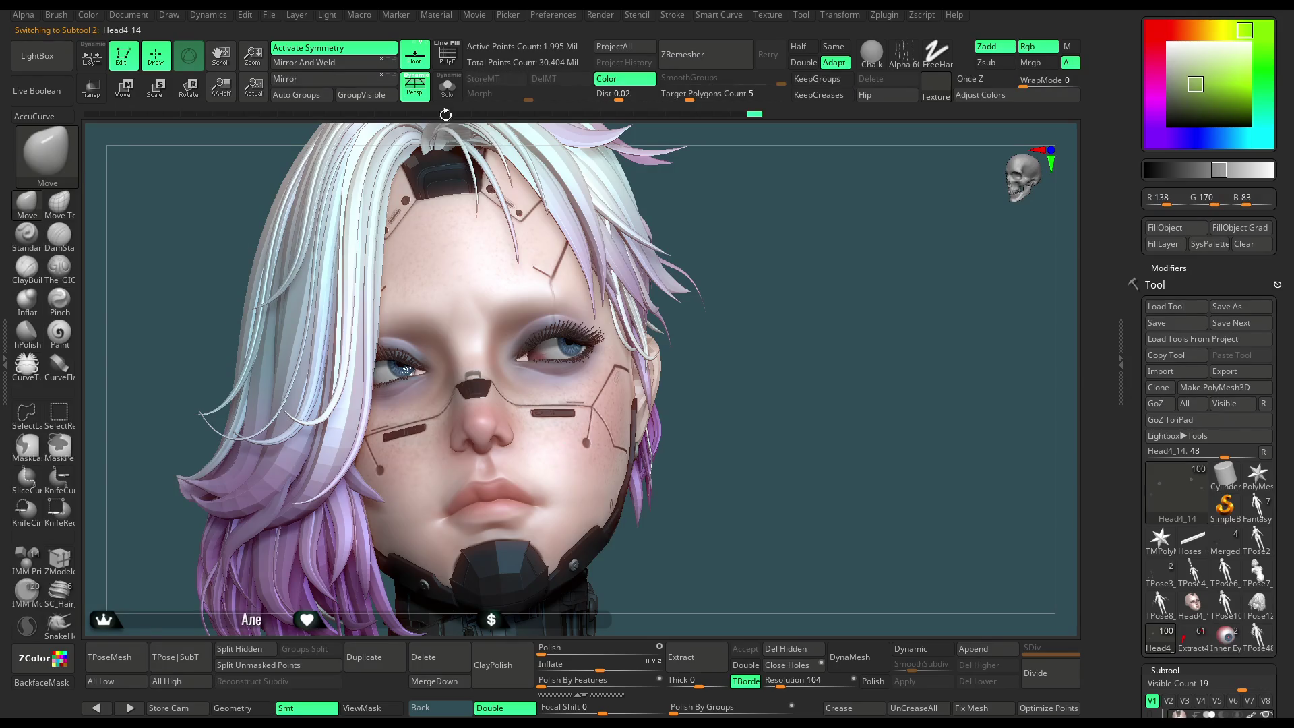
Isolate the Head4_14 face, inspect it with rectangle selection, then show the full head.
{"action": "left_click", "coordinate": [447, 87]}
{"action": "mouse_move", "coordinate": [677, 396]}
{"action": "left_mouse_down"}
{"action": "mouse_move", "coordinate": [711, 306]}
{"action": "mouse_move", "coordinate": [713, 333]}
{"action": "left_mouse_up"}
{"action": "key", "text": "ctrl+shift"}
{"action": "left_click_drag", "start_coordinate": [1174, 109], "coordinate": [1170, 64]}
{"action": "mouse_move", "coordinate": [772, 360]}
{"action": "left_mouse_down"}
{"action": "mouse_move", "coordinate": [673, 396]}
{"action": "mouse_move", "coordinate": [693, 319]}
{"action": "left_mouse_up"}
{"action": "key", "text": "ctrl+shift"}
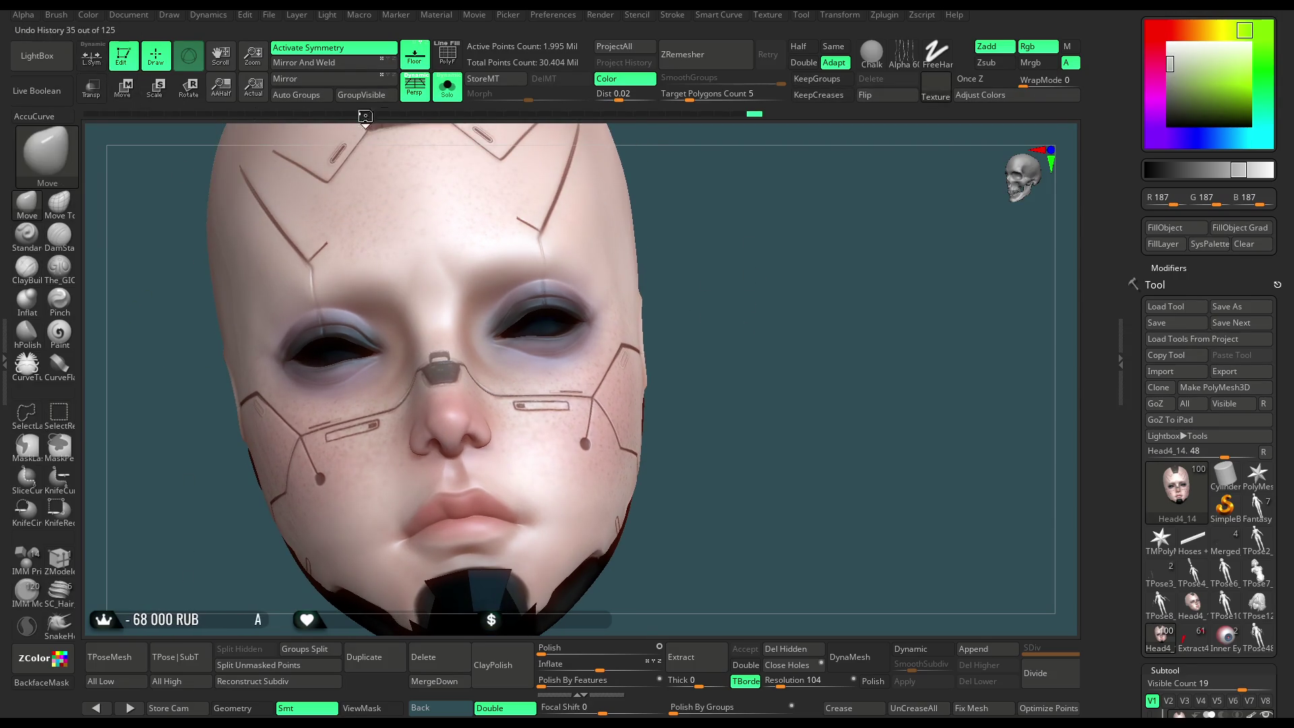
{"action": "left_click", "coordinate": [448, 96]}
Turn on L.Sym local symmetry and zoom in on the forehead.
{"action": "mouse_move", "coordinate": [765, 202]}
{"action": "left_mouse_down"}
{"action": "mouse_move", "coordinate": [746, 280]}
{"action": "mouse_move", "coordinate": [745, 261]}
{"action": "left_mouse_up"}
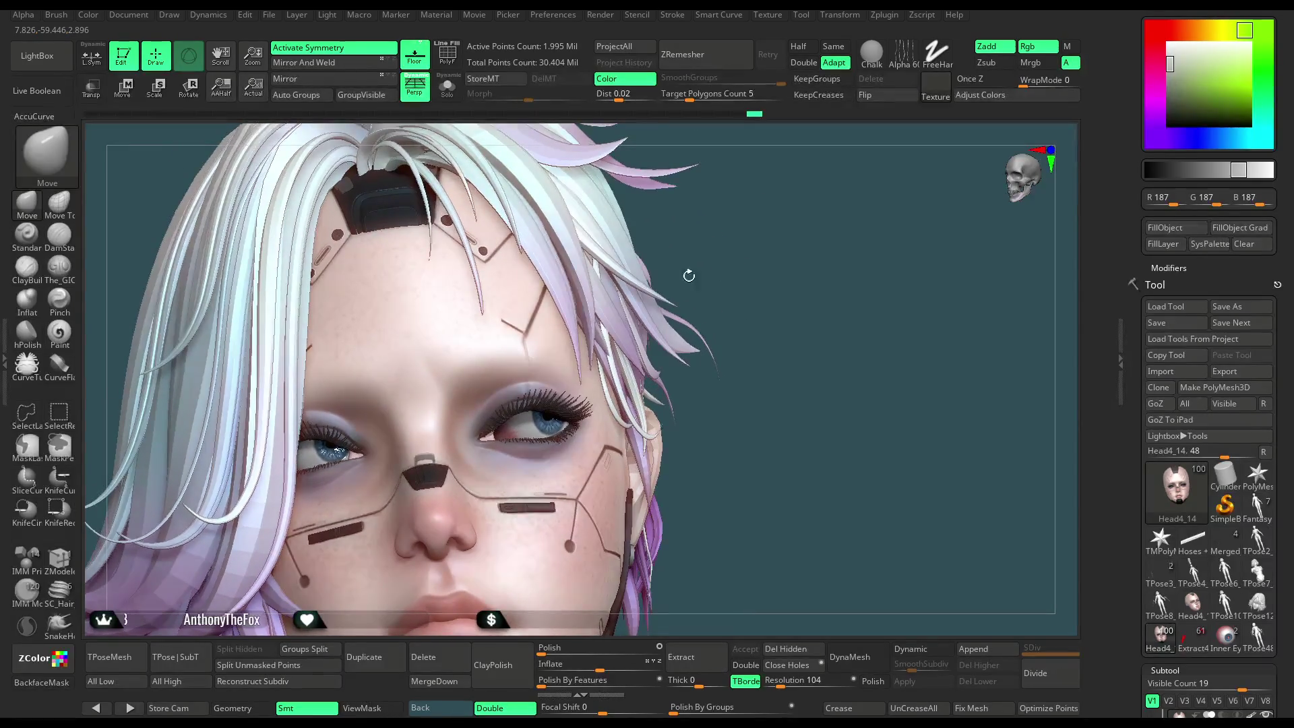
{"action": "left_click", "coordinate": [91, 55]}
{"action": "left_click_drag", "start_coordinate": [757, 277], "coordinate": [669, 252]}
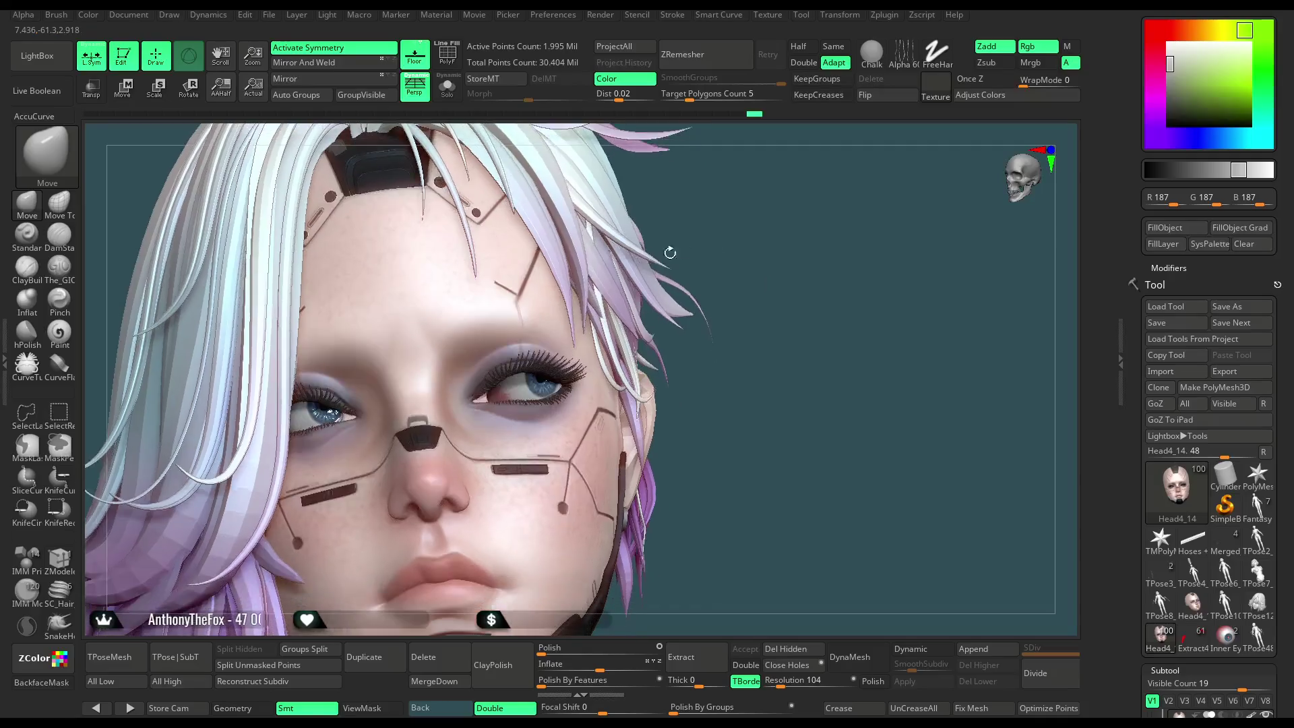
{"action": "mouse_move", "coordinate": [776, 228]}
{"action": "left_mouse_down"}
{"action": "mouse_move", "coordinate": [783, 277]}
{"action": "mouse_move", "coordinate": [872, 208]}
{"action": "mouse_move", "coordinate": [876, 236]}
{"action": "left_mouse_up"}
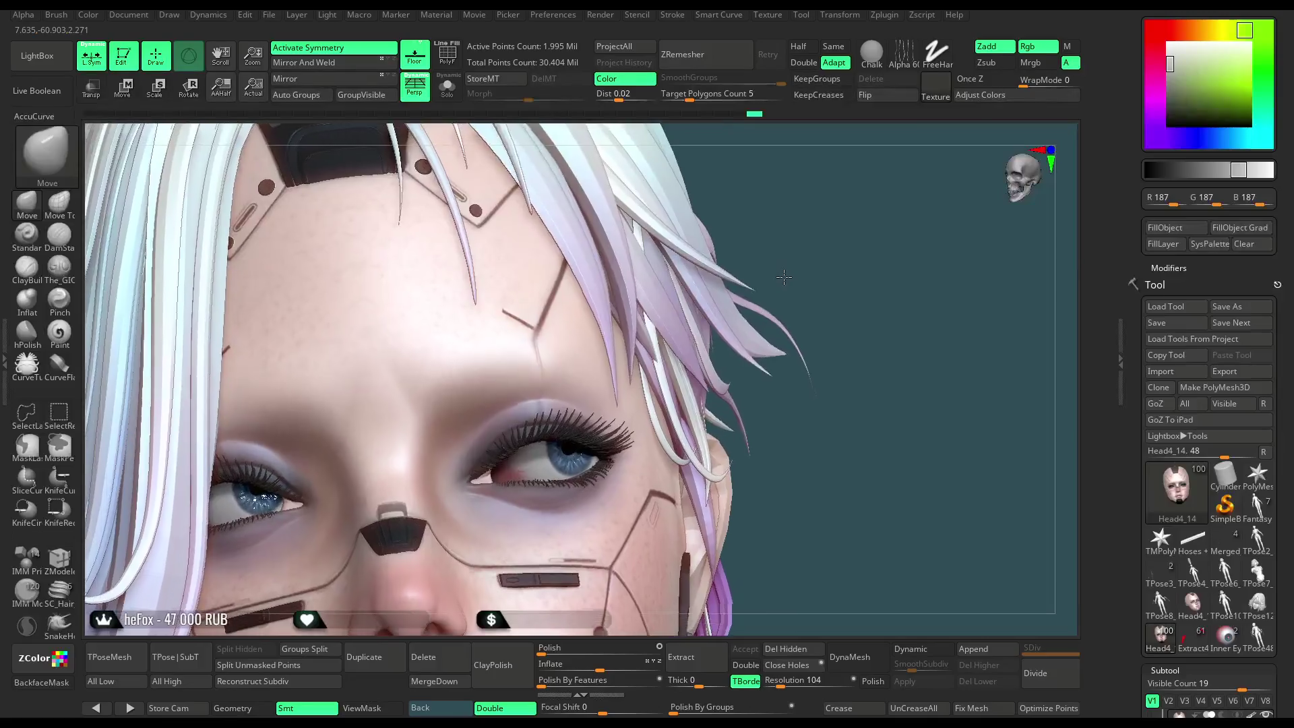
Pick The_GIO brush, isolate the head, and enlarge the brush with depth 4.
{"action": "left_click", "coordinate": [58, 265]}
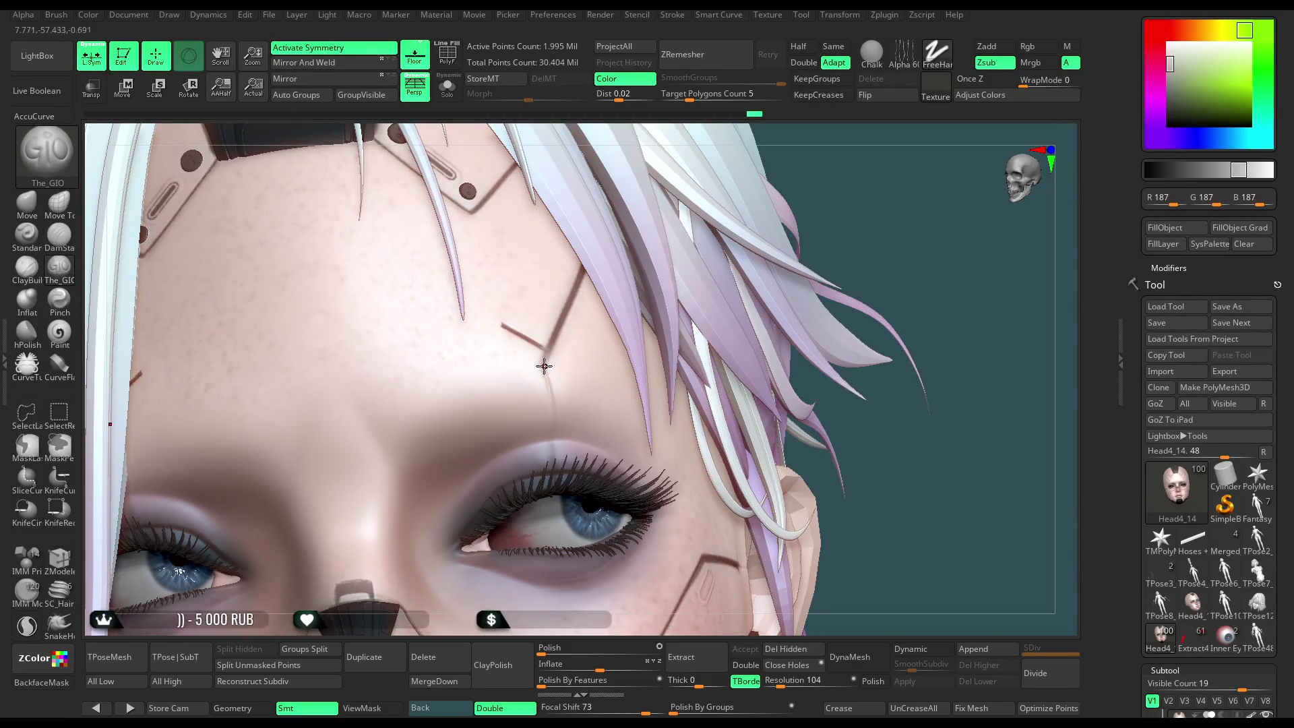
{"action": "right_click", "coordinate": [585, 322]}
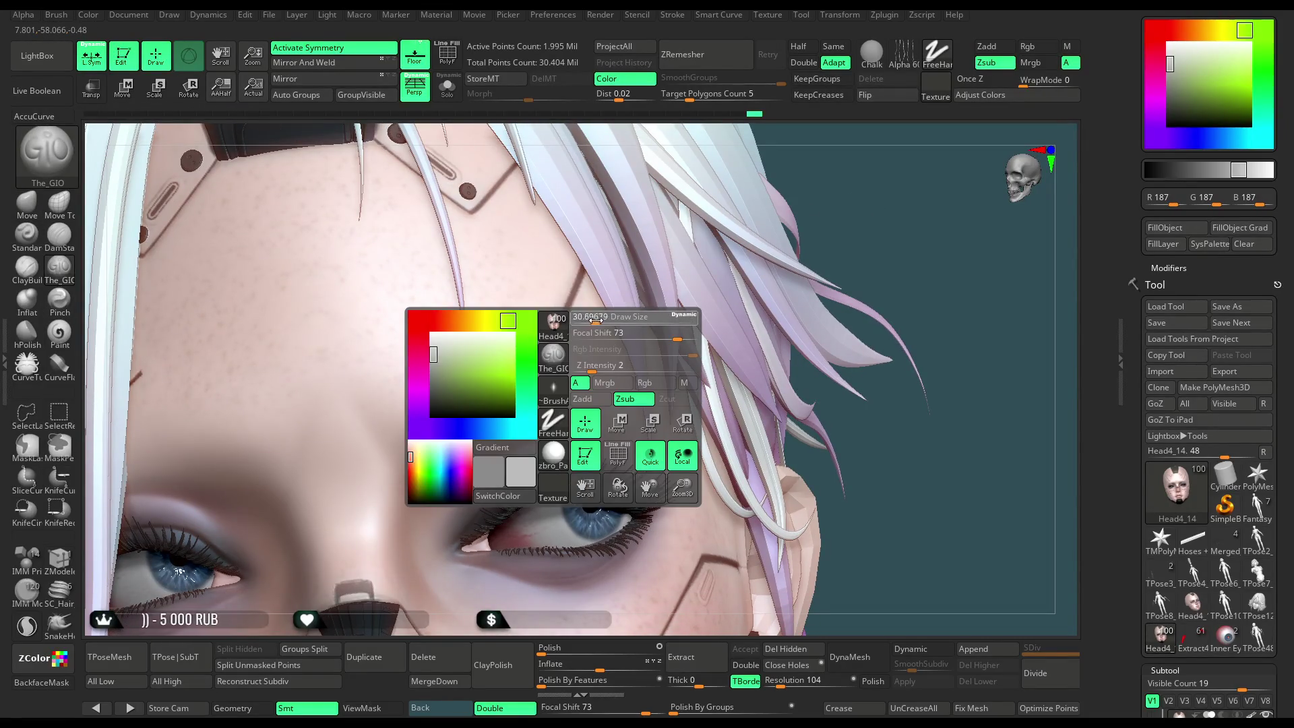
{"action": "key", "text": "ctrl+shift+s"}
{"action": "right_click_drag", "start_coordinate": [661, 178], "coordinate": [617, 224]}
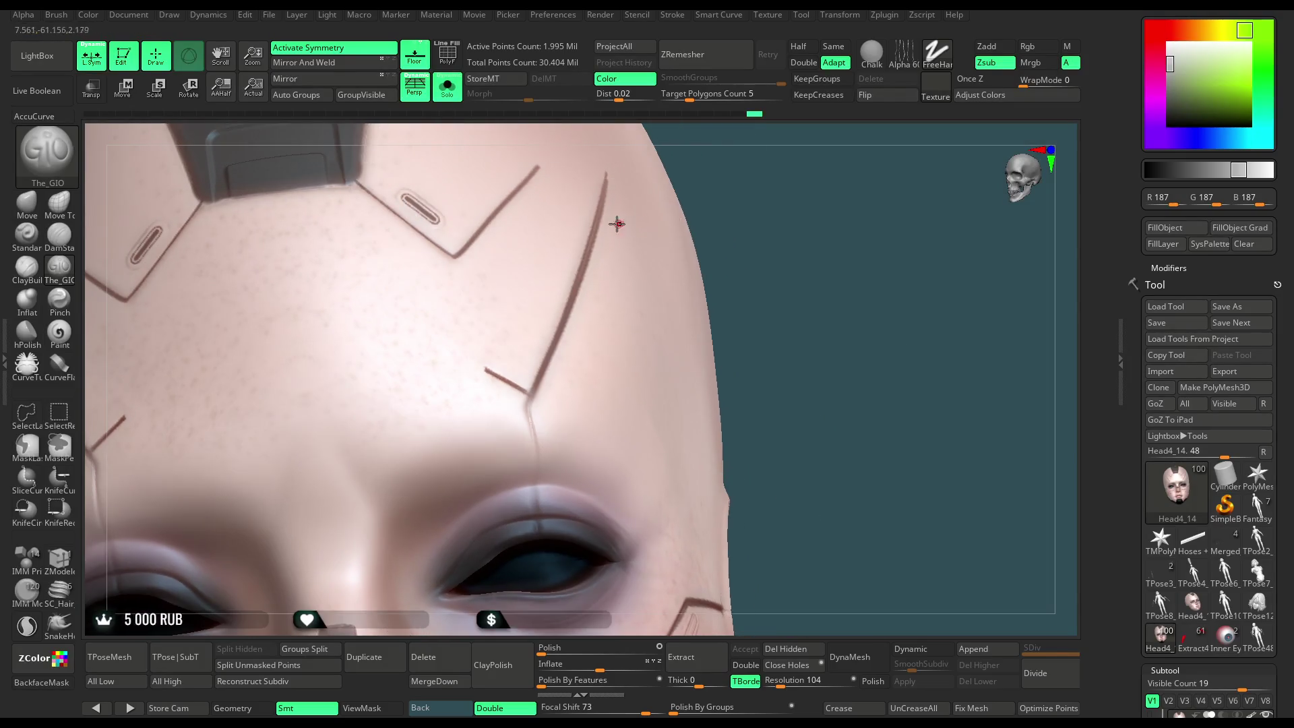
{"action": "right_click", "coordinate": [617, 223]}
{"action": "key", "text": "ctrl"}
{"action": "right_click_drag", "start_coordinate": [606, 358], "coordinate": [596, 398]}
{"action": "right_click", "coordinate": [597, 397]}
{"action": "left_click_drag", "start_coordinate": [645, 317], "coordinate": [675, 317]}
{"action": "left_click_drag", "start_coordinate": [635, 364], "coordinate": [642, 362]}
Carve a long groove down the forehead and turn the face to check it.
{"action": "left_click_drag", "start_coordinate": [624, 414], "coordinate": [655, 254]}
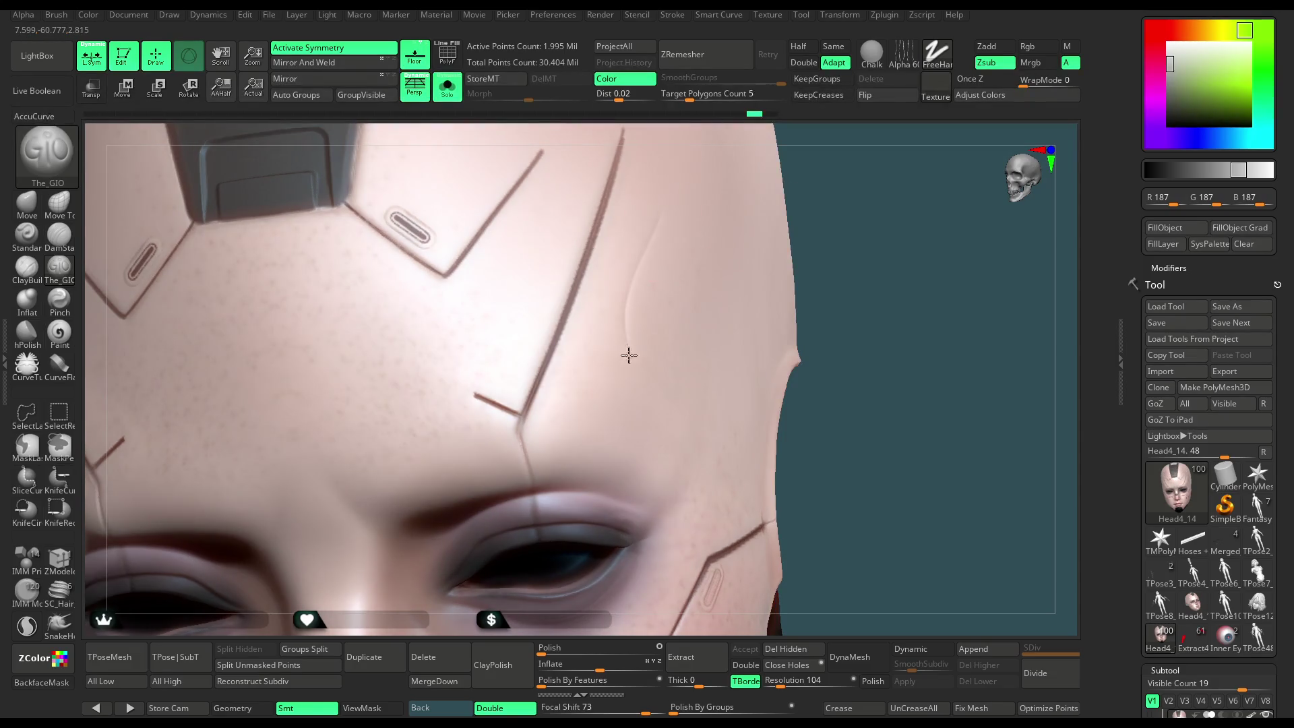
{"action": "right_click_drag", "start_coordinate": [768, 244], "coordinate": [641, 202]}
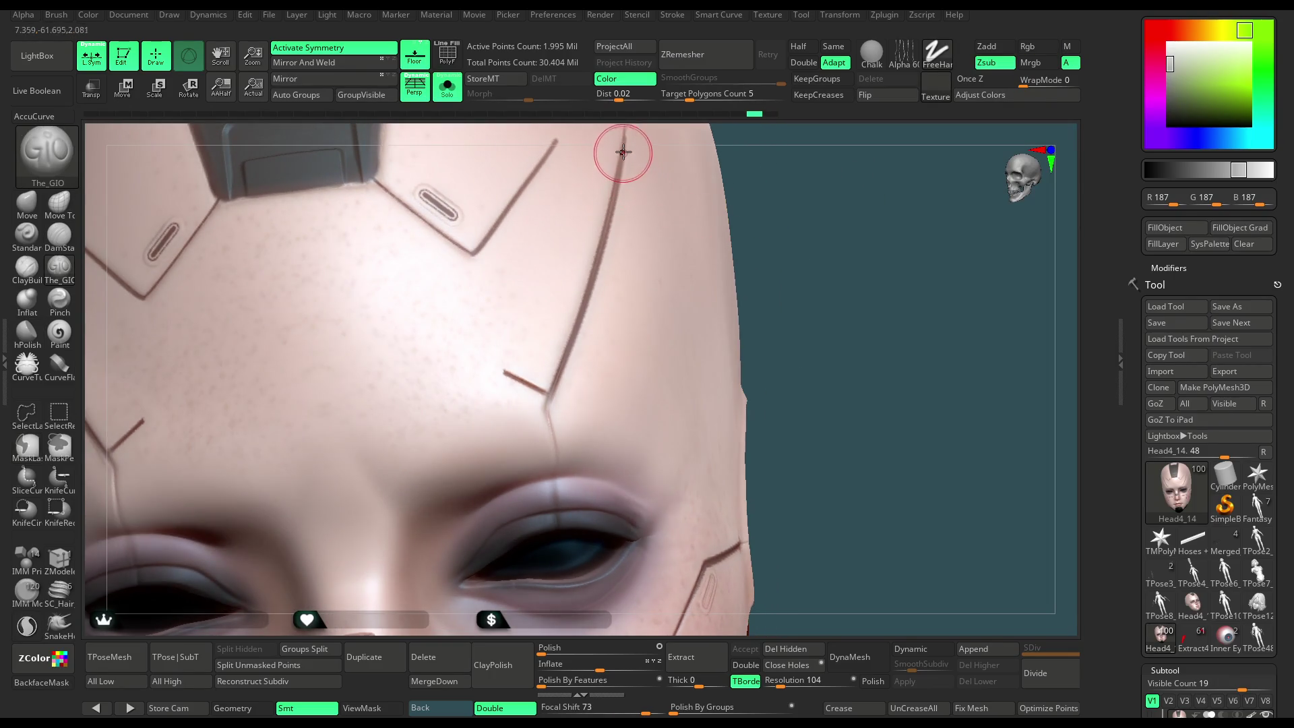
{"action": "right_click_drag", "start_coordinate": [817, 202], "coordinate": [794, 162]}
{"action": "mouse_move", "coordinate": [572, 309]}
{"action": "right_mouse_down"}
{"action": "mouse_move", "coordinate": [768, 209]}
{"action": "mouse_move", "coordinate": [517, 294]}
{"action": "right_mouse_up"}
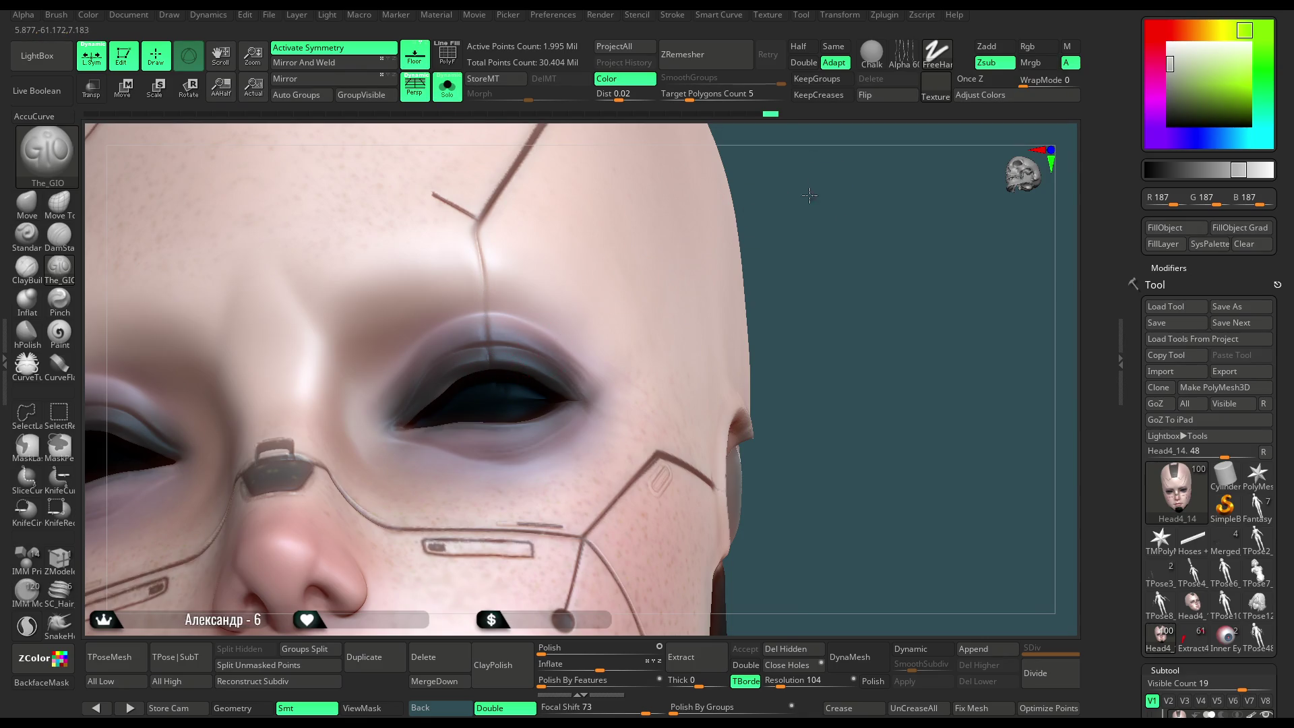
{"action": "right_click_drag", "start_coordinate": [489, 355], "coordinate": [486, 289], "text": "ctrl"}
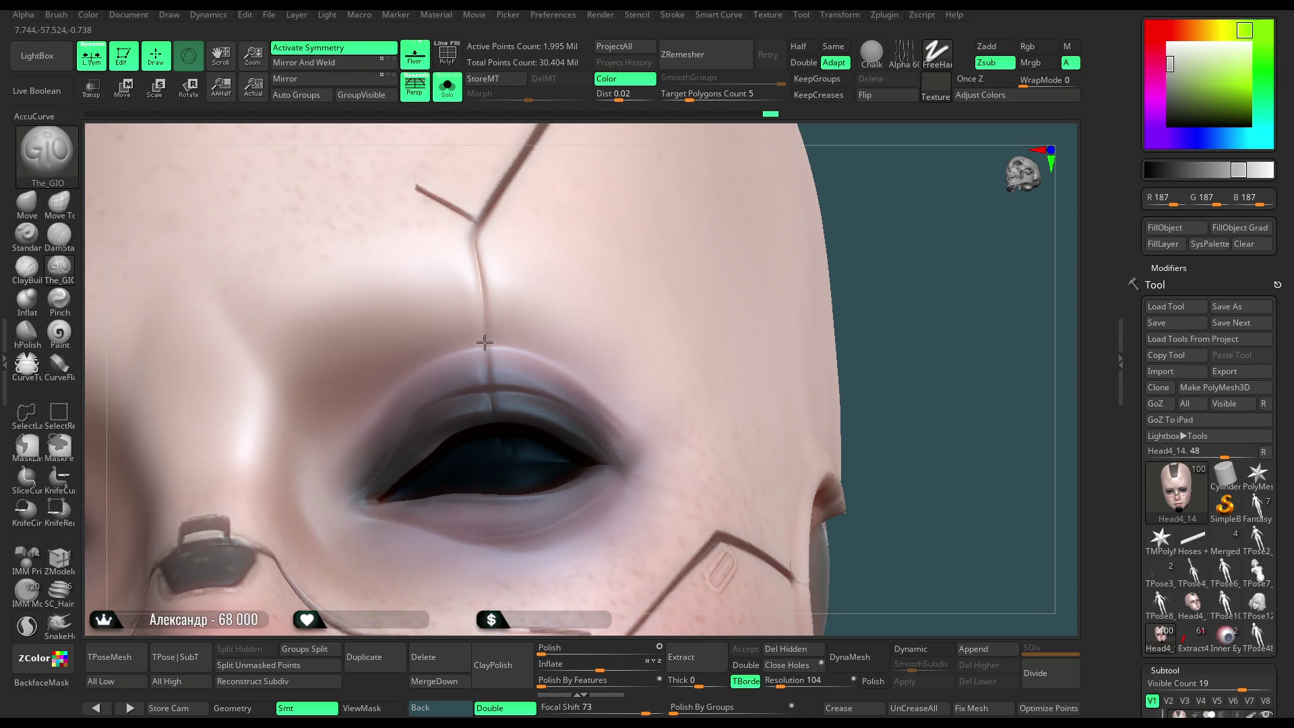
Soften the groove where it crosses the eyelid, then show the hair and other parts again.
{"action": "key", "text": "space"}
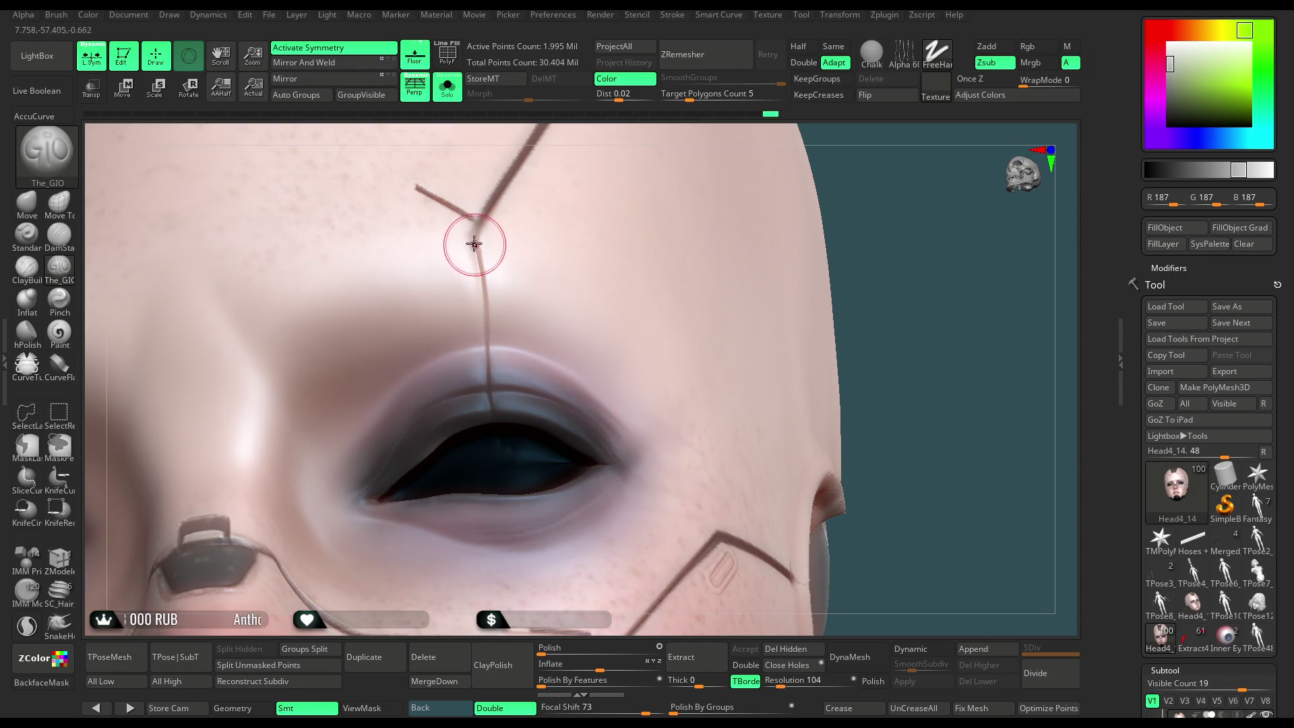
{"action": "left_click_drag", "start_coordinate": [485, 384], "coordinate": [489, 416], "text": "shift"}
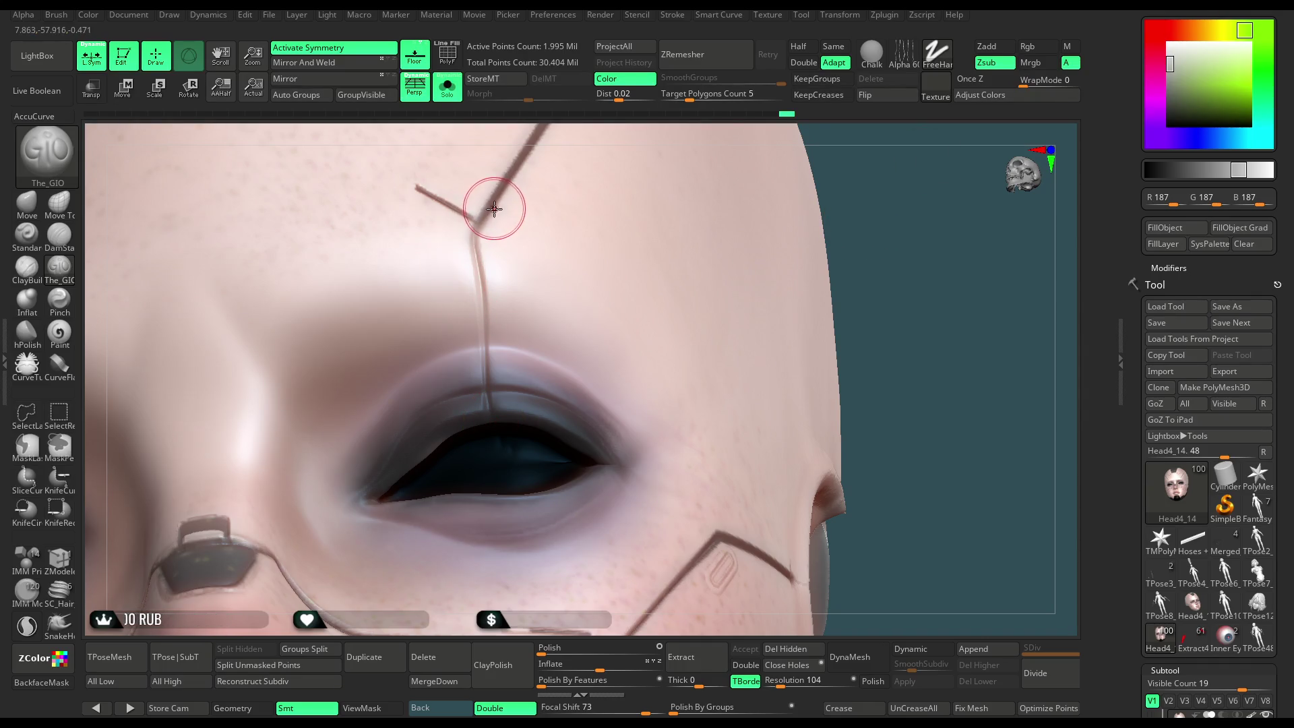
{"action": "key", "text": "space"}
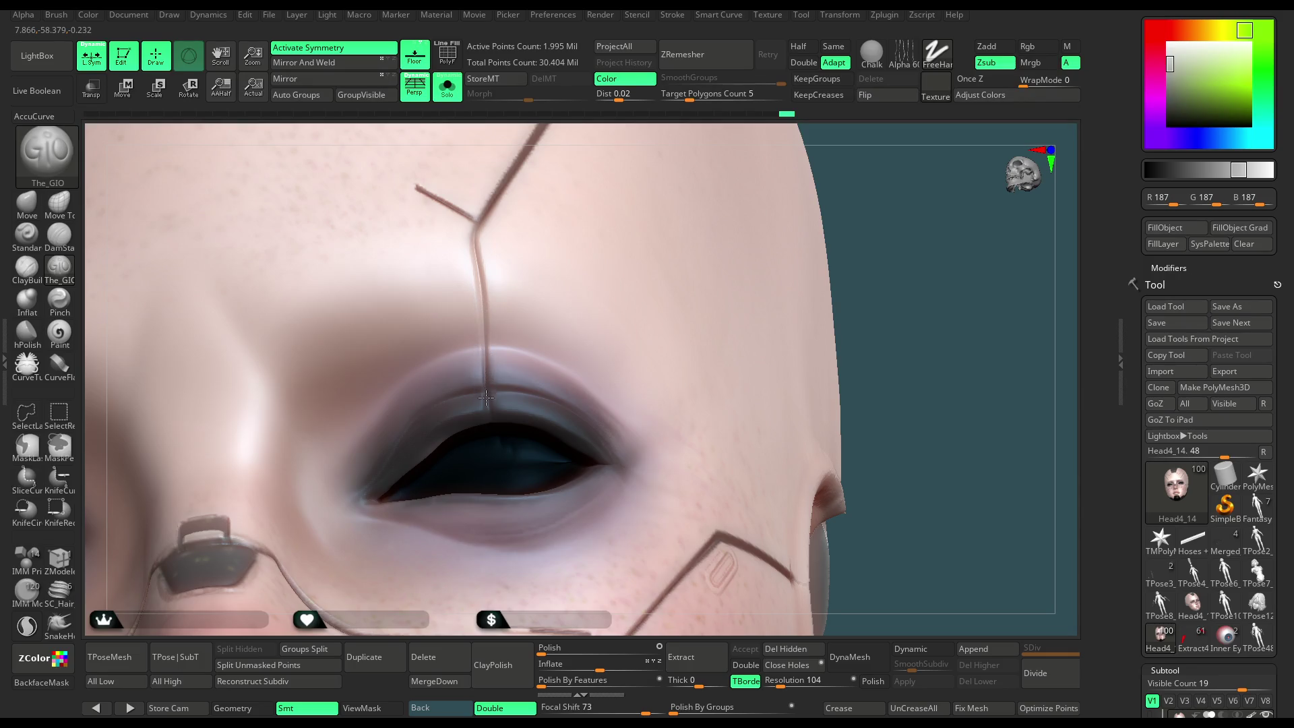
{"action": "left_click_drag", "start_coordinate": [904, 273], "coordinate": [798, 244]}
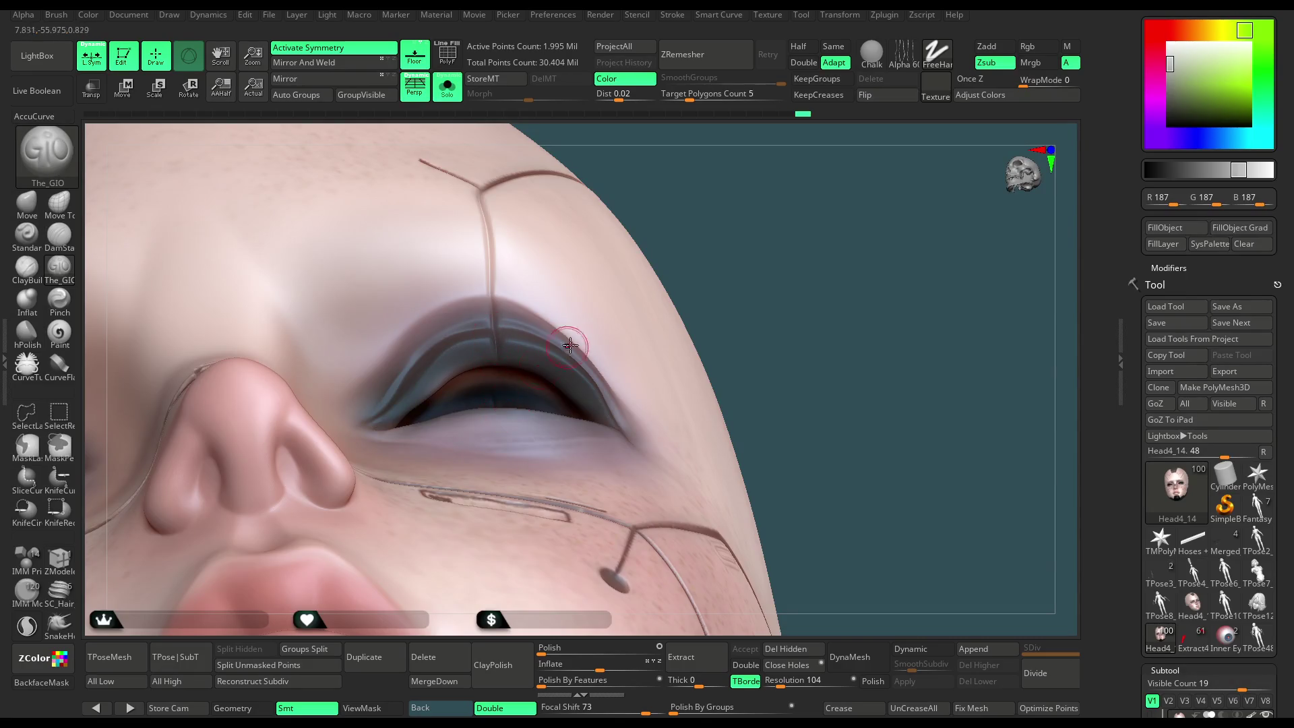
{"action": "mouse_move", "coordinate": [732, 193]}
{"action": "left_mouse_down"}
{"action": "mouse_move", "coordinate": [759, 180]}
{"action": "mouse_move", "coordinate": [748, 214]}
{"action": "mouse_move", "coordinate": [748, 185]}
{"action": "left_mouse_up"}
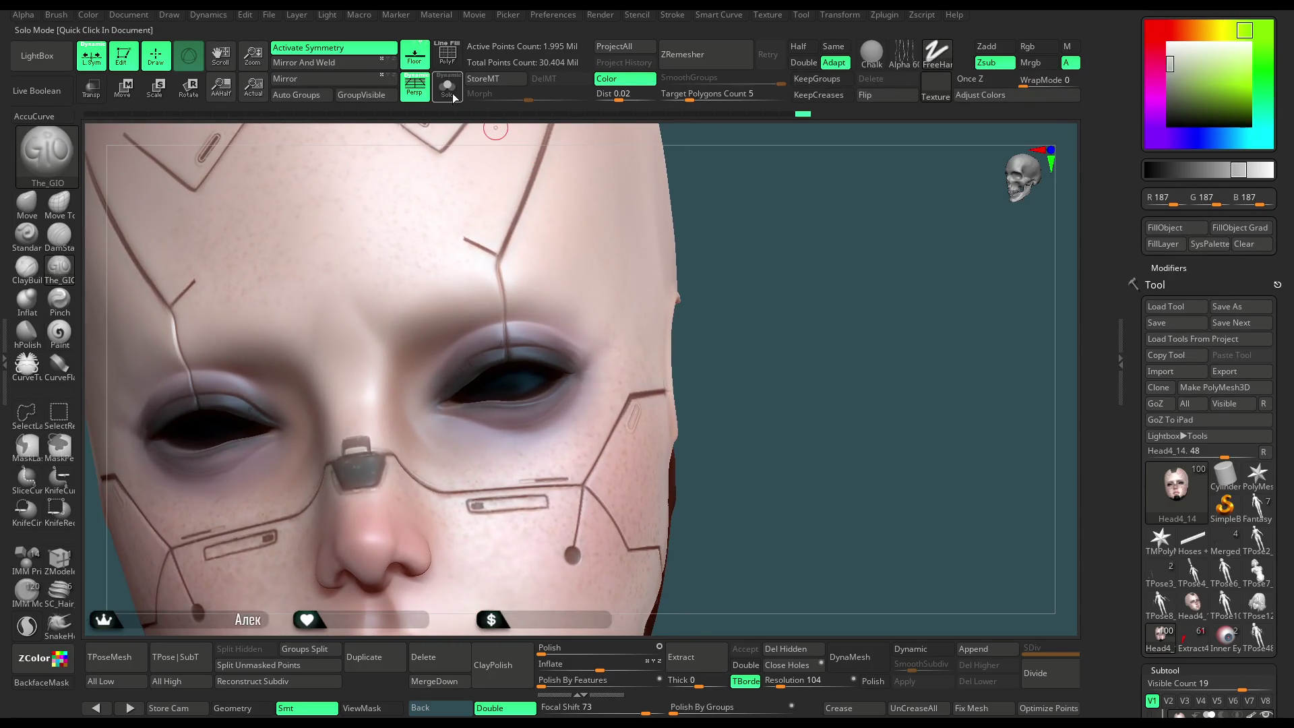
{"action": "mouse_move", "coordinate": [802, 194]}
{"action": "left_mouse_down"}
{"action": "mouse_move", "coordinate": [802, 253]}
{"action": "mouse_move", "coordinate": [785, 223]}
{"action": "mouse_move", "coordinate": [682, 211]}
{"action": "left_mouse_up"}
{"action": "left_click", "coordinate": [457, 94]}
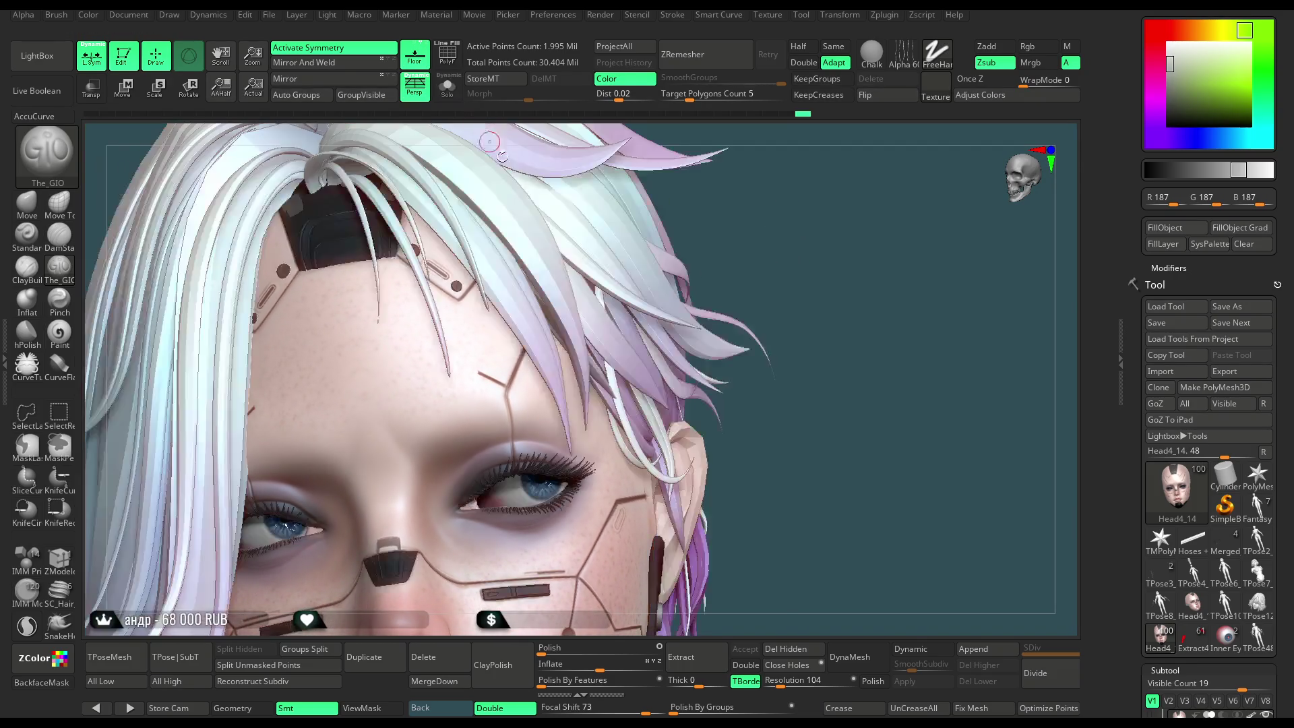
{"action": "mouse_move", "coordinate": [778, 273]}
{"action": "left_mouse_down"}
{"action": "mouse_move", "coordinate": [808, 225]}
{"action": "mouse_move", "coordinate": [755, 223]}
{"action": "mouse_move", "coordinate": [732, 255]}
{"action": "mouse_move", "coordinate": [741, 155]}
{"action": "mouse_move", "coordinate": [736, 281]}
{"action": "mouse_move", "coordinate": [735, 241]}
{"action": "left_mouse_up"}
{"action": "mouse_move", "coordinate": [714, 279]}
{"action": "left_mouse_down"}
{"action": "mouse_move", "coordinate": [741, 255]}
{"action": "mouse_move", "coordinate": [753, 261]}
{"action": "mouse_move", "coordinate": [727, 286]}
{"action": "mouse_move", "coordinate": [733, 249]}
{"action": "mouse_move", "coordinate": [740, 263]}
{"action": "mouse_move", "coordinate": [713, 276]}
{"action": "mouse_move", "coordinate": [748, 312]}
{"action": "mouse_move", "coordinate": [755, 235]}
{"action": "mouse_move", "coordinate": [754, 297]}
{"action": "mouse_move", "coordinate": [738, 266]}
{"action": "left_mouse_up"}
{"action": "key", "text": "Tab"}
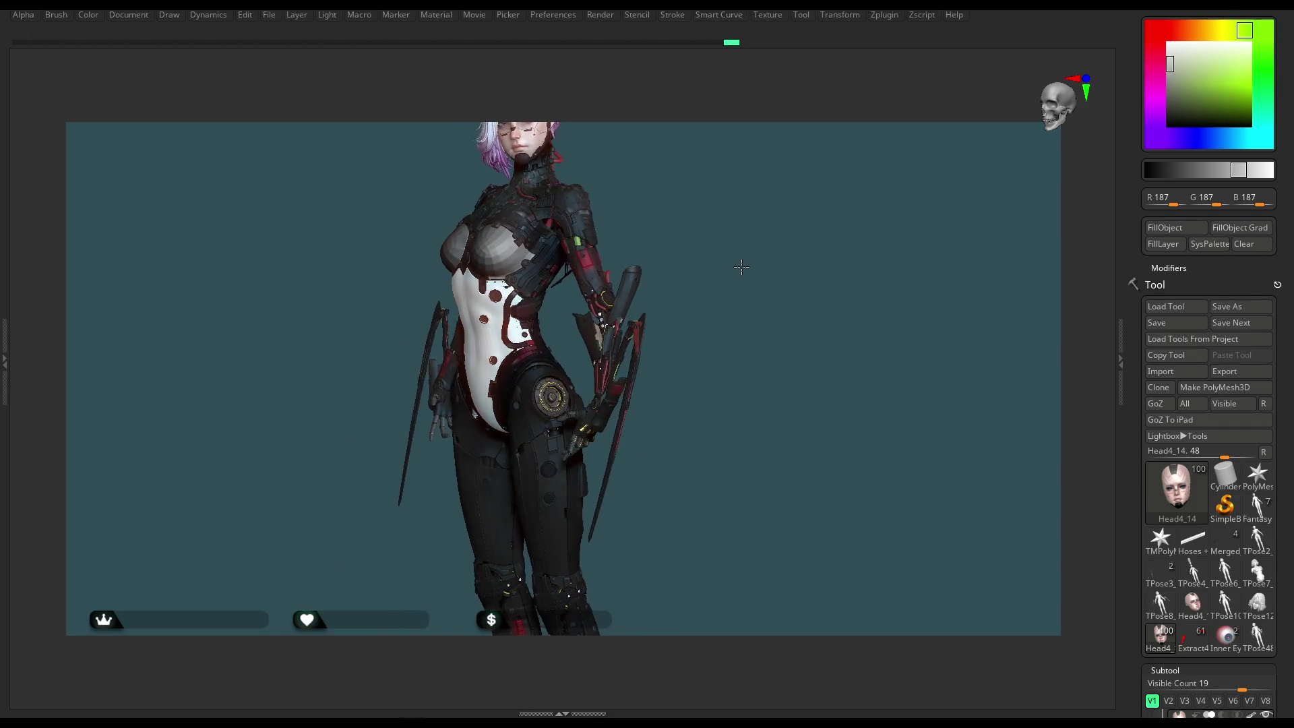
{"action": "mouse_move", "coordinate": [736, 271]}
{"action": "left_mouse_down"}
{"action": "mouse_move", "coordinate": [751, 274]}
{"action": "mouse_move", "coordinate": [745, 242]}
{"action": "mouse_move", "coordinate": [741, 287]}
{"action": "left_mouse_up"}
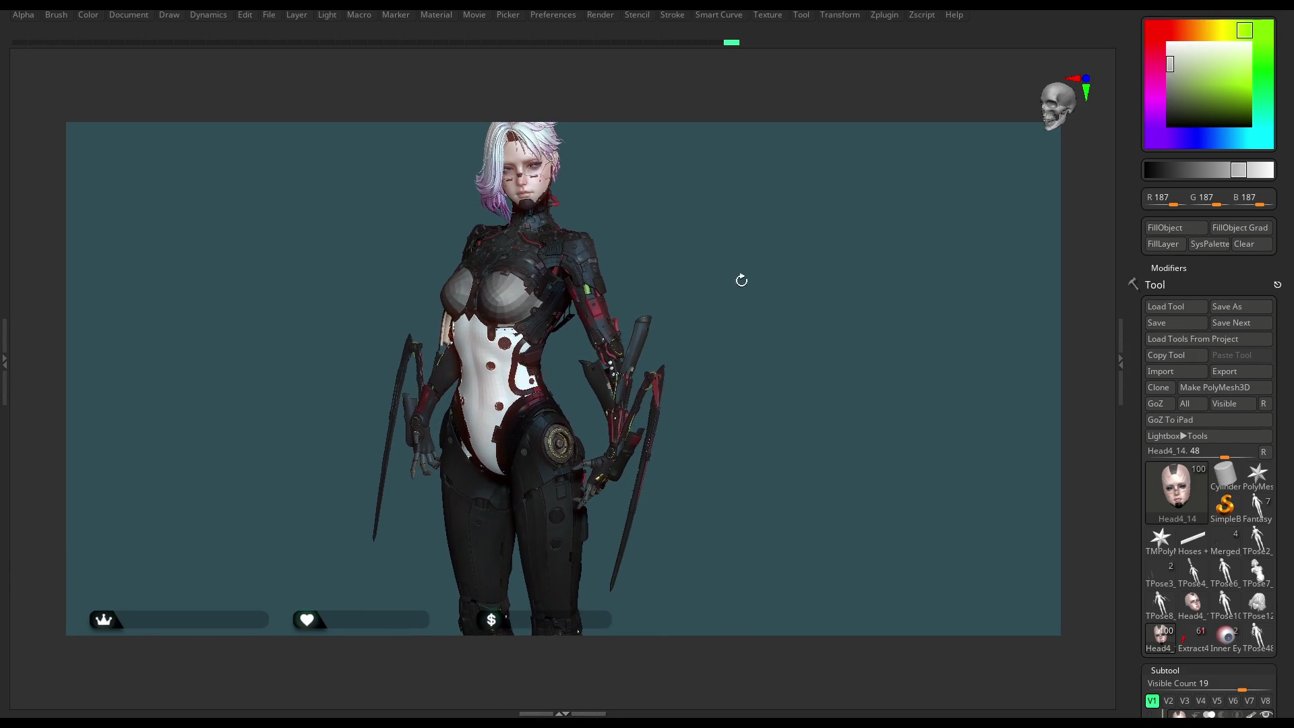
{"action": "key", "text": "Tab"}
{"action": "mouse_move", "coordinate": [742, 310]}
{"action": "left_mouse_down"}
{"action": "mouse_move", "coordinate": [708, 285]}
{"action": "mouse_move", "coordinate": [761, 282]}
{"action": "mouse_move", "coordinate": [739, 291]}
{"action": "mouse_move", "coordinate": [760, 297]}
{"action": "mouse_move", "coordinate": [748, 304]}
{"action": "mouse_move", "coordinate": [762, 257]}
{"action": "mouse_move", "coordinate": [721, 257]}
{"action": "mouse_move", "coordinate": [748, 274]}
{"action": "mouse_move", "coordinate": [390, 220]}
{"action": "left_mouse_up"}
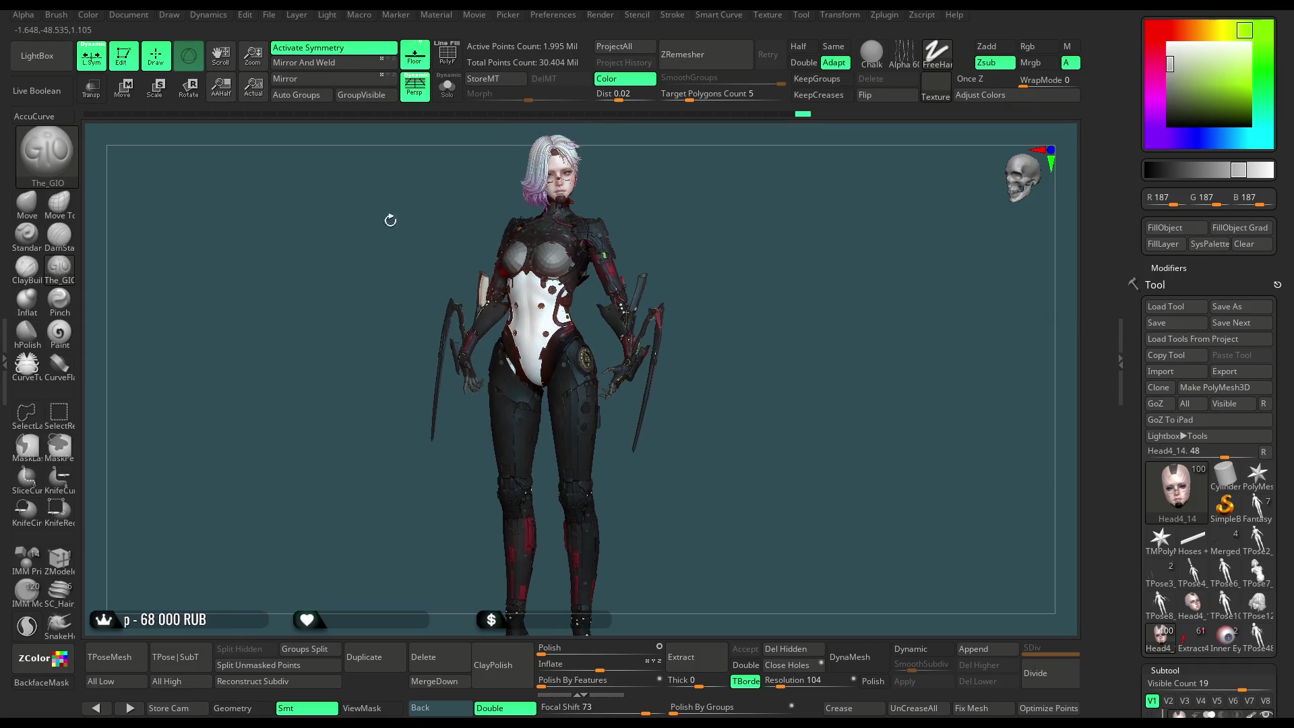
Save the character project with Ctrl+S and turn local symmetry off.
{"action": "left_click", "coordinate": [269, 14]}
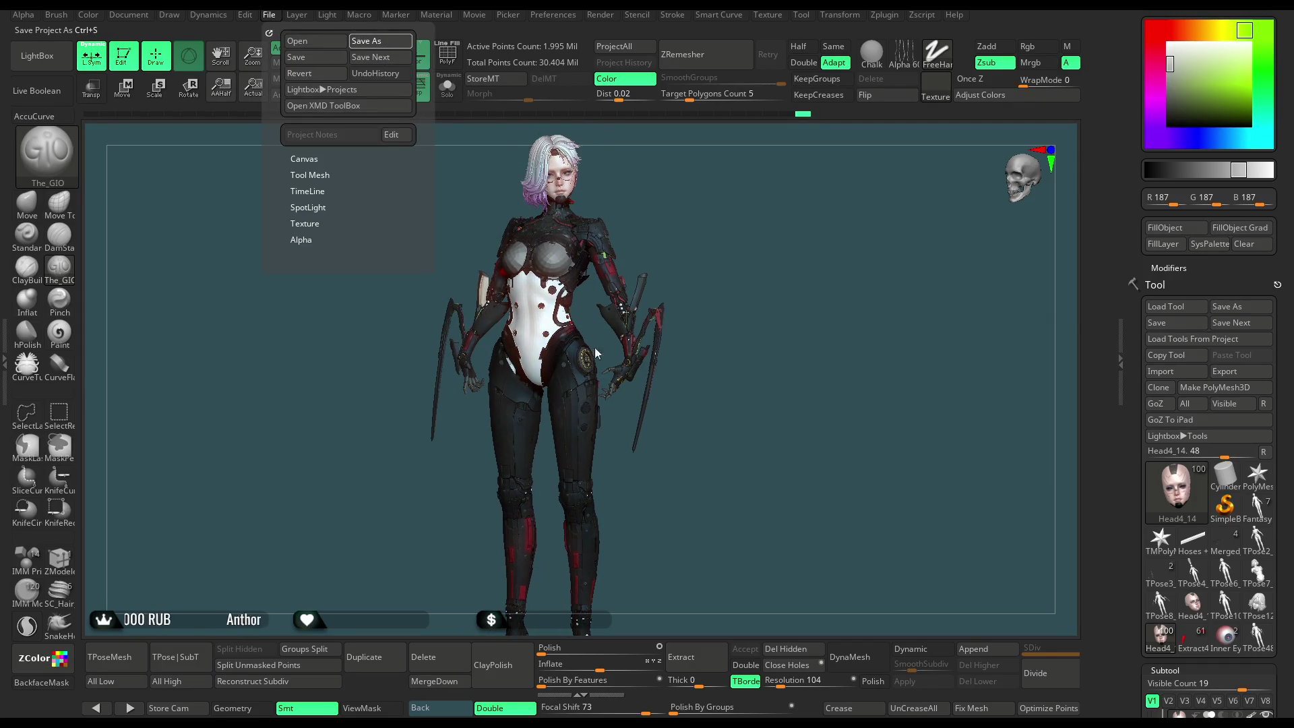
{"action": "key", "text": "ctrl+s"}
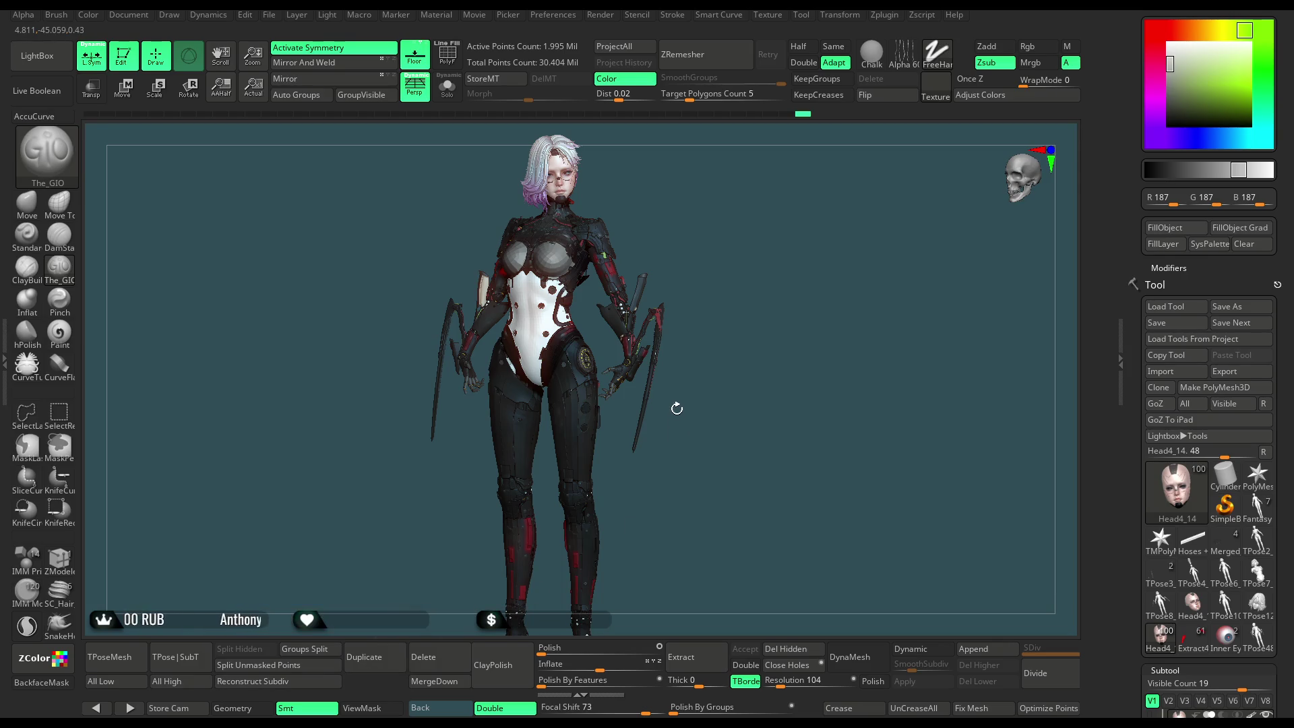
{"action": "left_click", "coordinate": [105, 66]}
Inspect the grey GoZ copy, setting its grey to 110 and re-enabling symmetry.
{"action": "left_click", "coordinate": [797, 268], "text": "alt"}
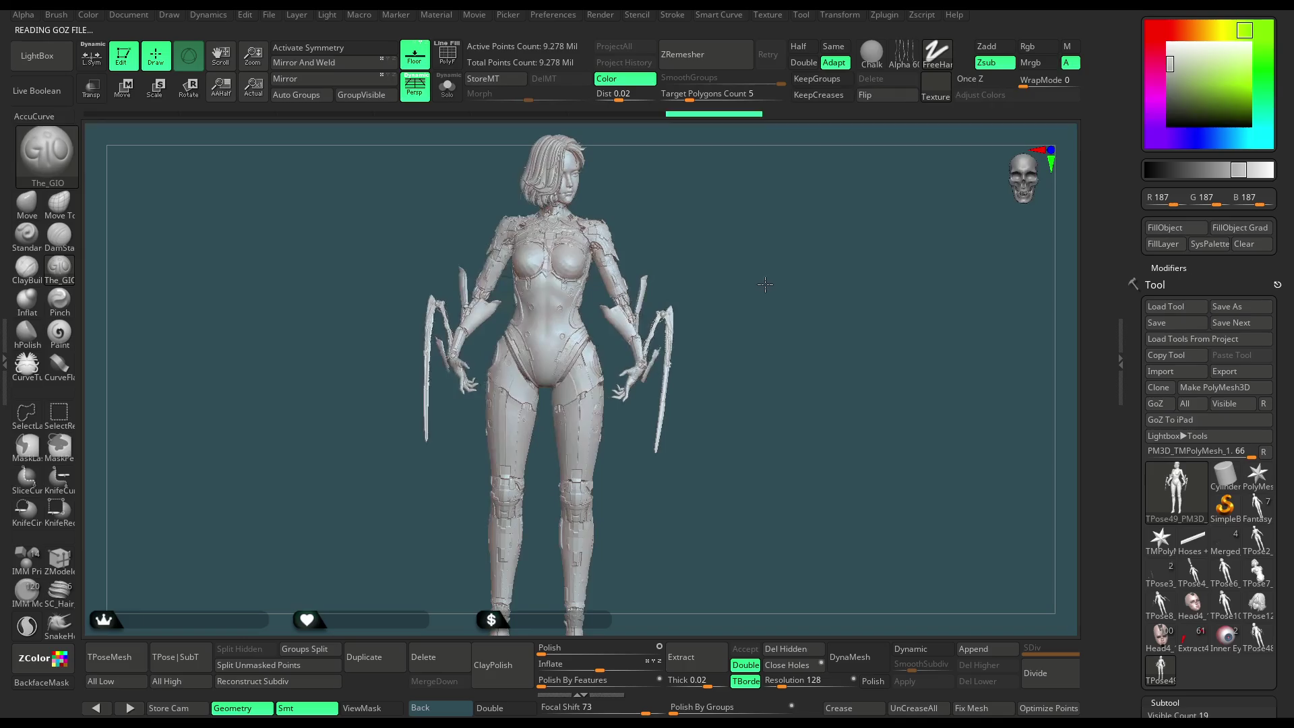
{"action": "mouse_move", "coordinate": [1170, 64]}
{"action": "left_mouse_down"}
{"action": "mouse_move", "coordinate": [1153, 88]}
{"action": "mouse_move", "coordinate": [1170, 98]}
{"action": "left_mouse_up"}
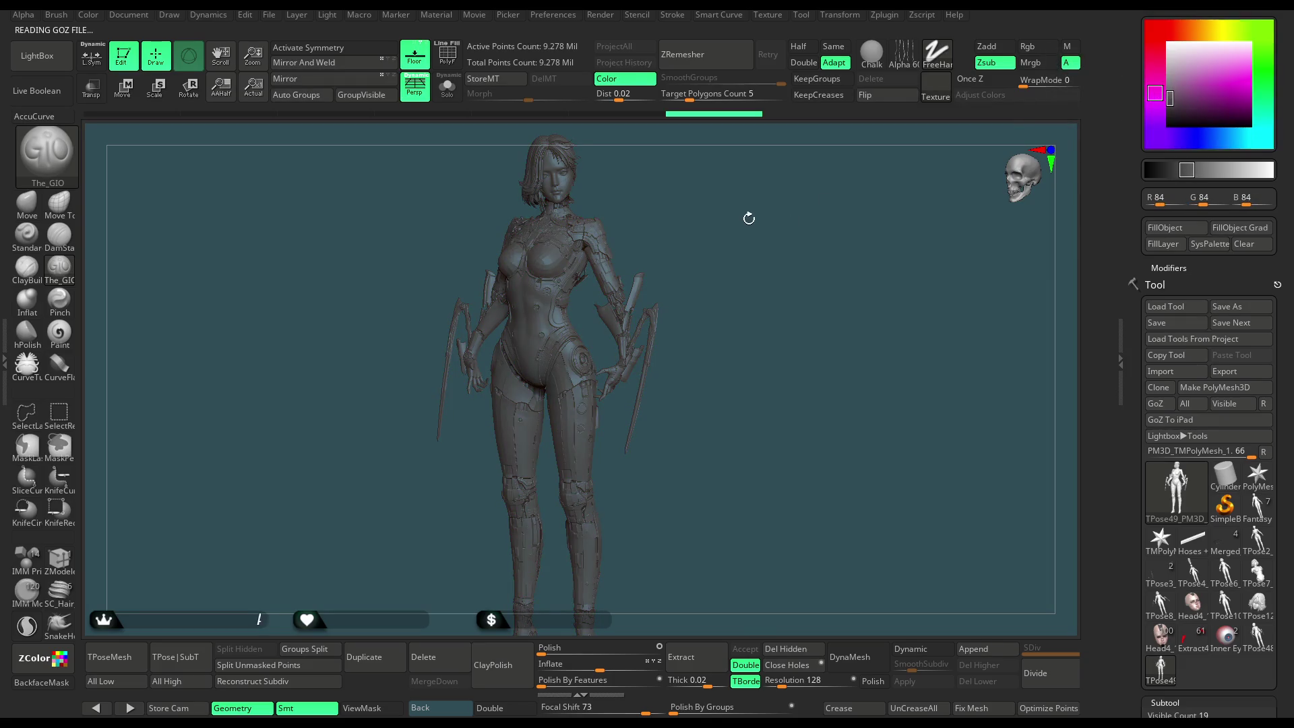
{"action": "left_click_drag", "start_coordinate": [1167, 98], "coordinate": [1077, 124]}
{"action": "mouse_move", "coordinate": [773, 237]}
{"action": "left_mouse_down"}
{"action": "mouse_move", "coordinate": [789, 240]}
{"action": "mouse_move", "coordinate": [662, 232]}
{"action": "mouse_move", "coordinate": [776, 234]}
{"action": "left_mouse_up"}
{"action": "key", "text": "x"}
{"action": "mouse_move", "coordinate": [752, 286]}
{"action": "left_mouse_down", "text": "alt"}
{"action": "mouse_move", "coordinate": [714, 556]}
{"action": "mouse_move", "coordinate": [699, 439]}
{"action": "mouse_move", "coordinate": [675, 433]}
{"action": "mouse_move", "coordinate": [683, 474]}
{"action": "left_mouse_up", "text": "alt"}
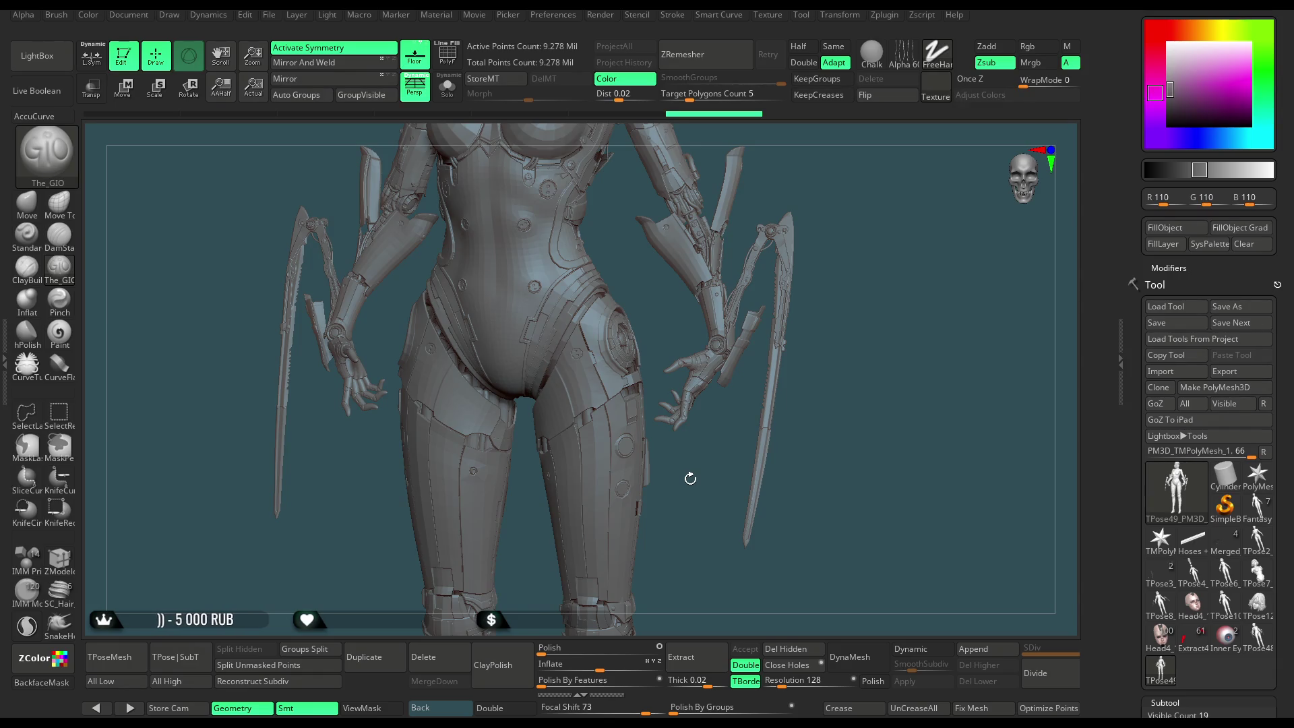
{"action": "left_click_drag", "start_coordinate": [684, 476], "coordinate": [704, 474]}
{"action": "mouse_move", "coordinate": [696, 474]}
{"action": "left_mouse_down"}
{"action": "mouse_move", "coordinate": [670, 477]}
{"action": "mouse_move", "coordinate": [712, 479]}
{"action": "mouse_move", "coordinate": [696, 469]}
{"action": "left_mouse_up"}
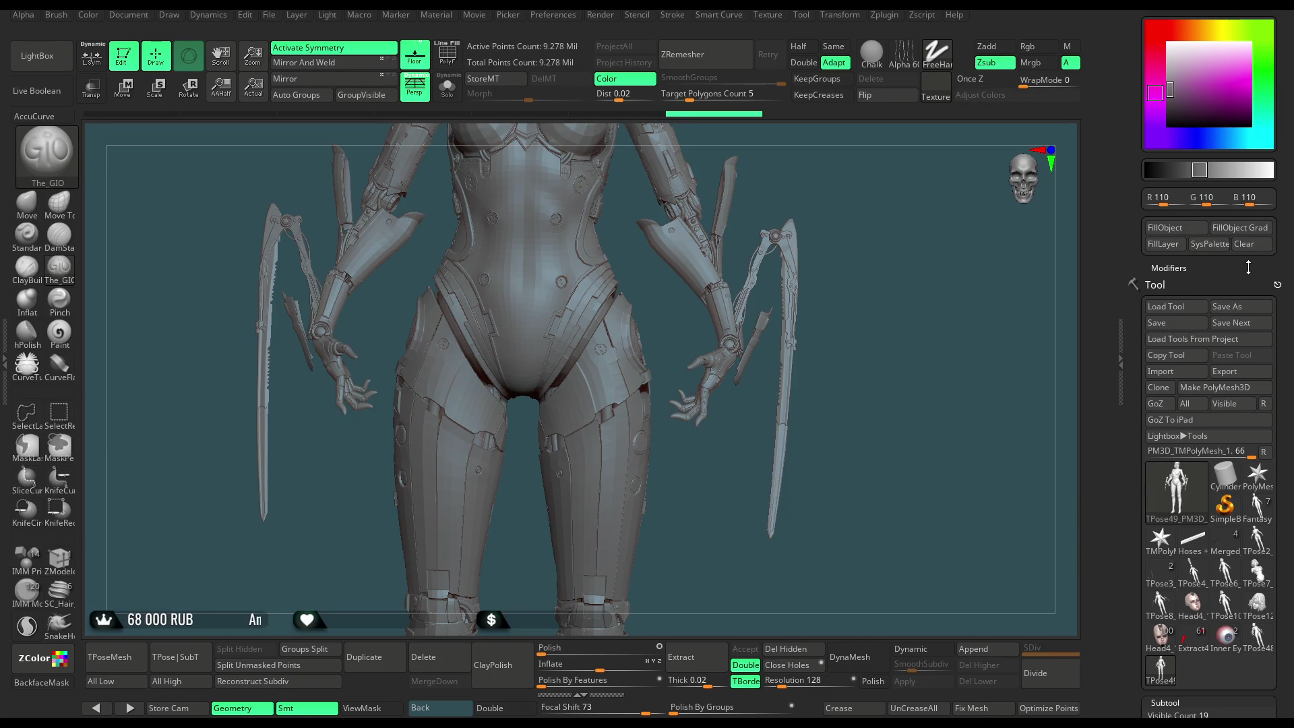
Delete the first grey body copy and confirm with OK.
{"action": "scroll", "coordinate": [1284, 253], "scroll_direction": "down", "scroll_amount": 10}
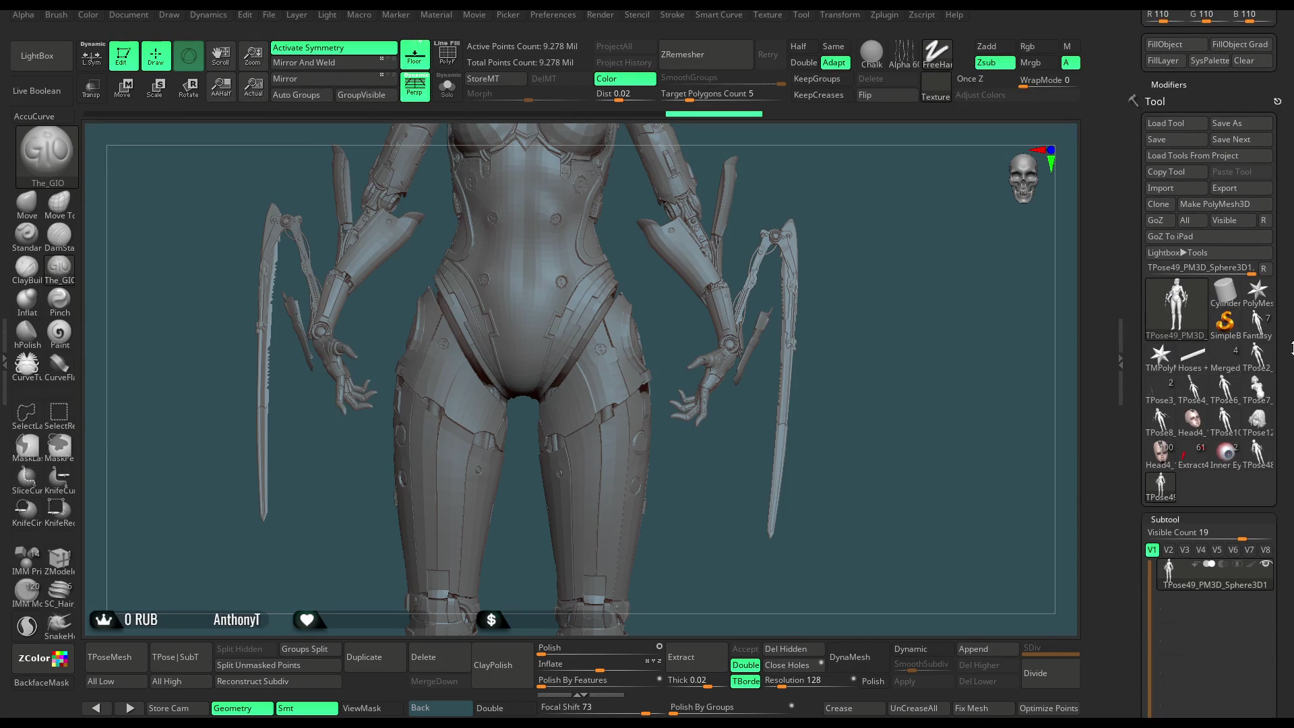
{"action": "scroll", "coordinate": [1291, 233], "scroll_direction": "down", "scroll_amount": 5}
{"action": "left_click", "coordinate": [1175, 655]}
{"action": "left_click", "coordinate": [1067, 678]}
Select TPose48_PM3D_Sphere3D1 and delete that grey copy too.
{"action": "scroll", "coordinate": [1291, 351], "scroll_direction": "up", "scroll_amount": 5}
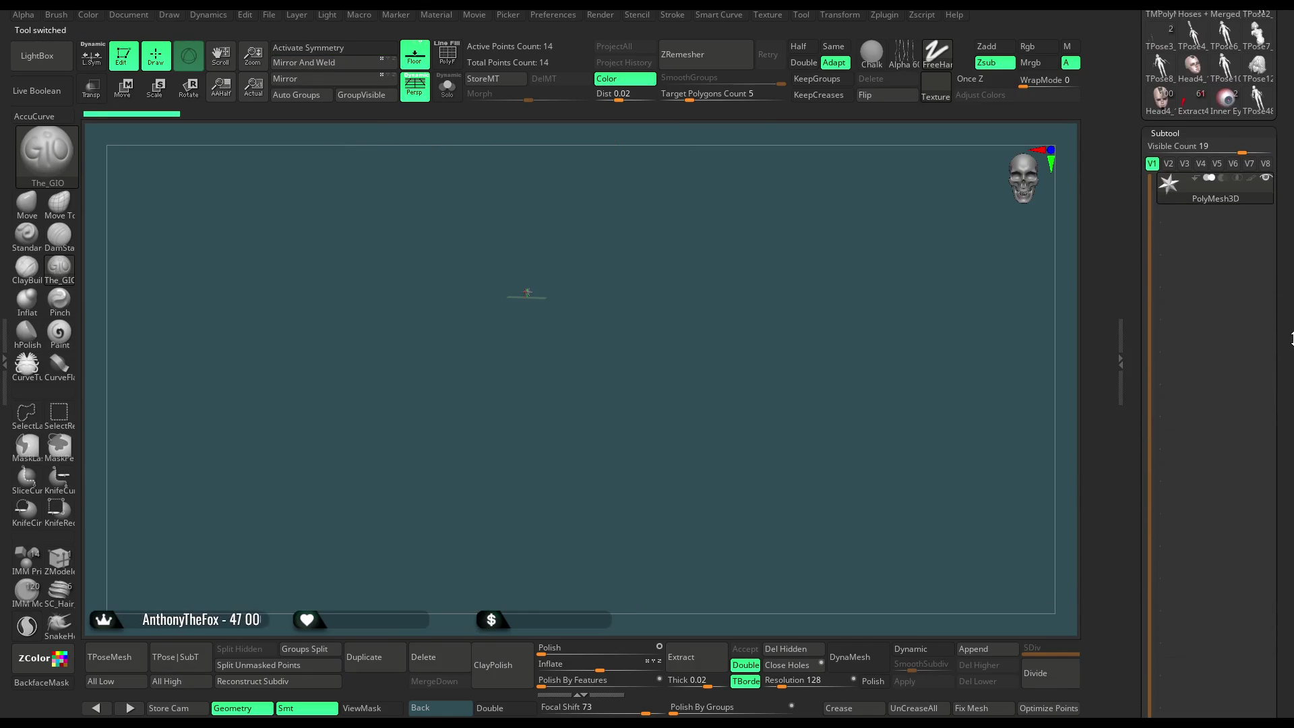
{"action": "scroll", "coordinate": [1291, 351], "scroll_direction": "up", "scroll_amount": 1}
{"action": "left_click", "coordinate": [1267, 212]}
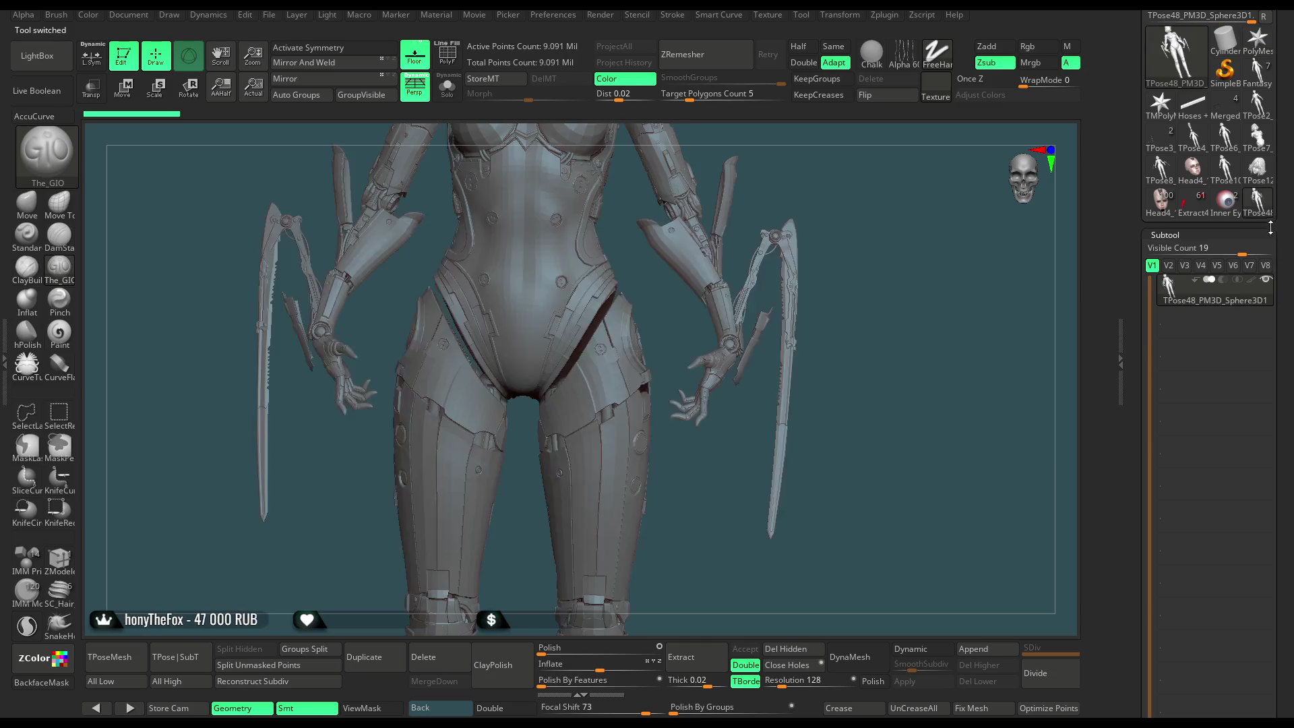
{"action": "scroll", "coordinate": [1291, 337], "scroll_direction": "down", "scroll_amount": 5}
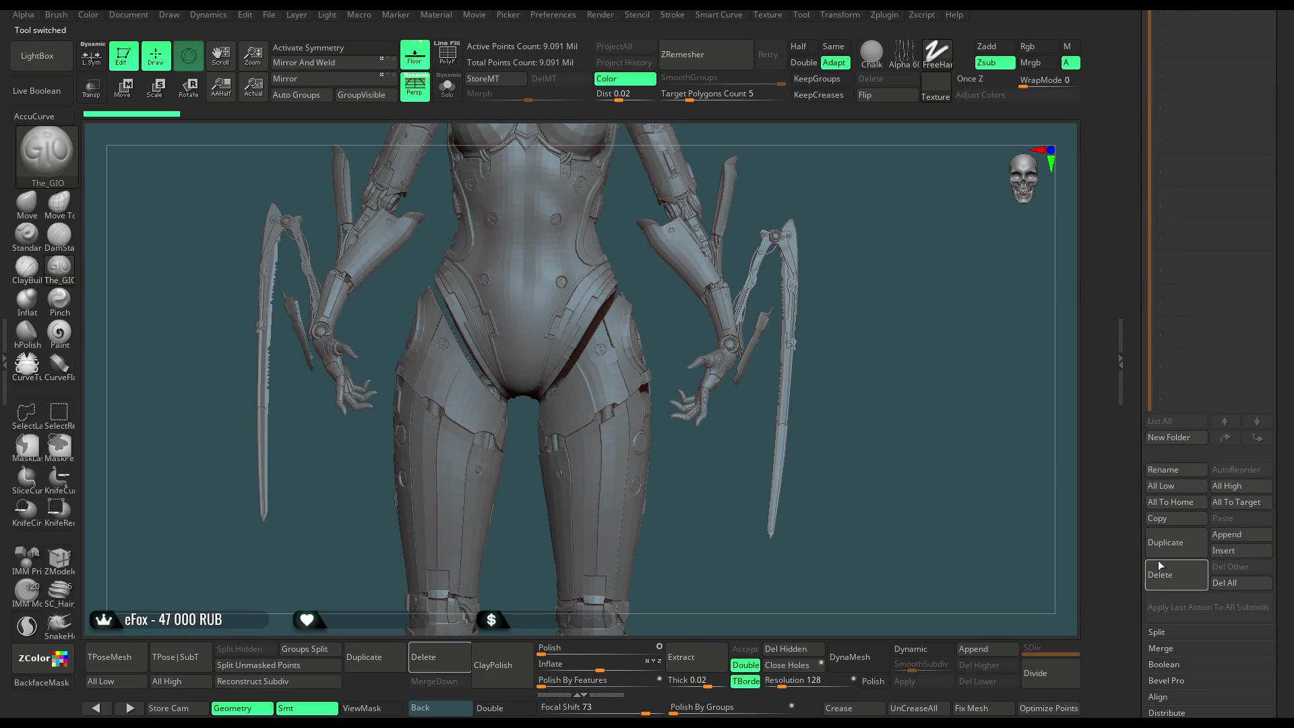
{"action": "left_click", "coordinate": [1159, 569]}
{"action": "left_click", "coordinate": [1052, 602]}
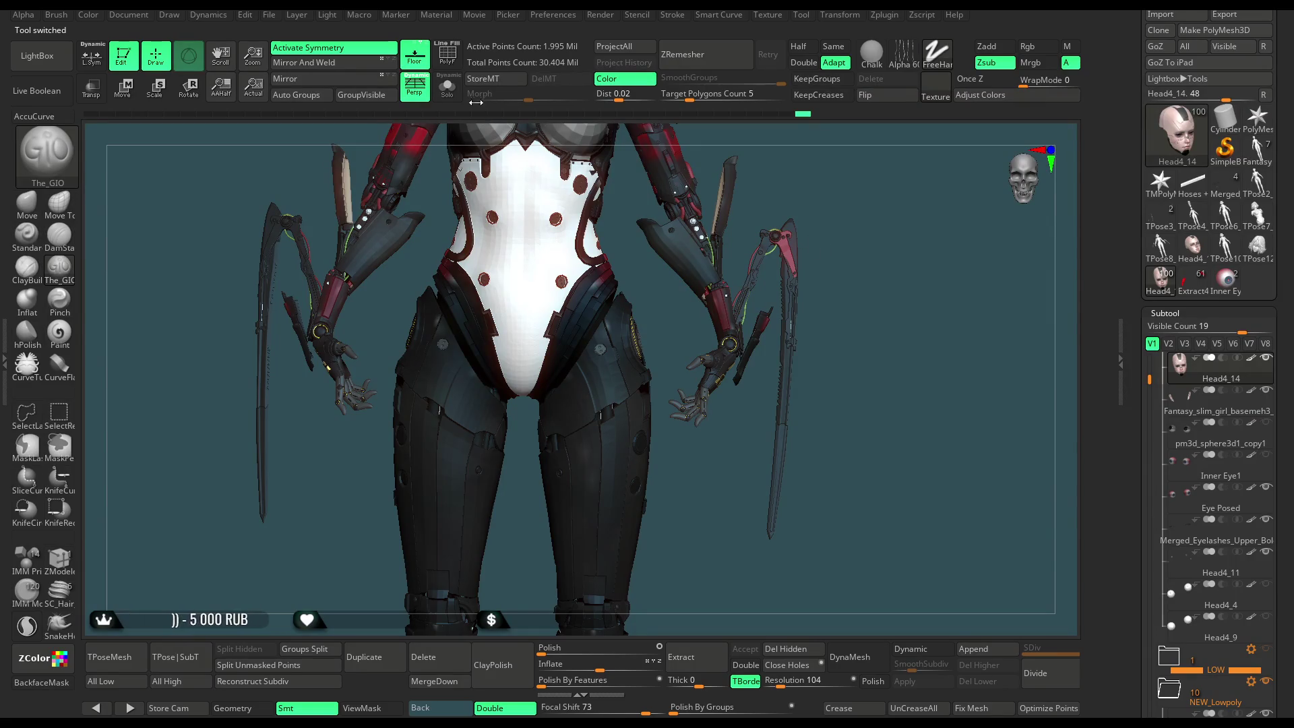
{"action": "left_click", "coordinate": [1250, 391], "text": "shift"}
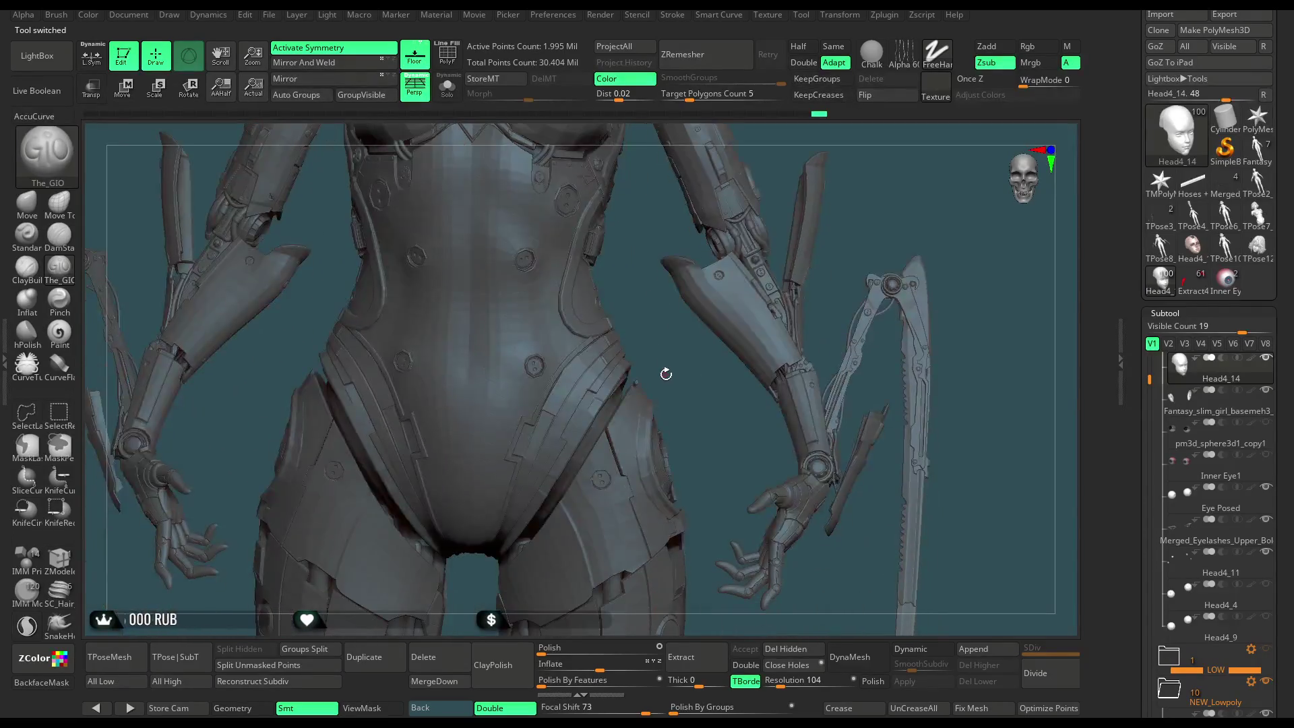
{"action": "left_click", "coordinate": [596, 344], "text": "alt"}
{"action": "key", "text": "ctrl+d"}
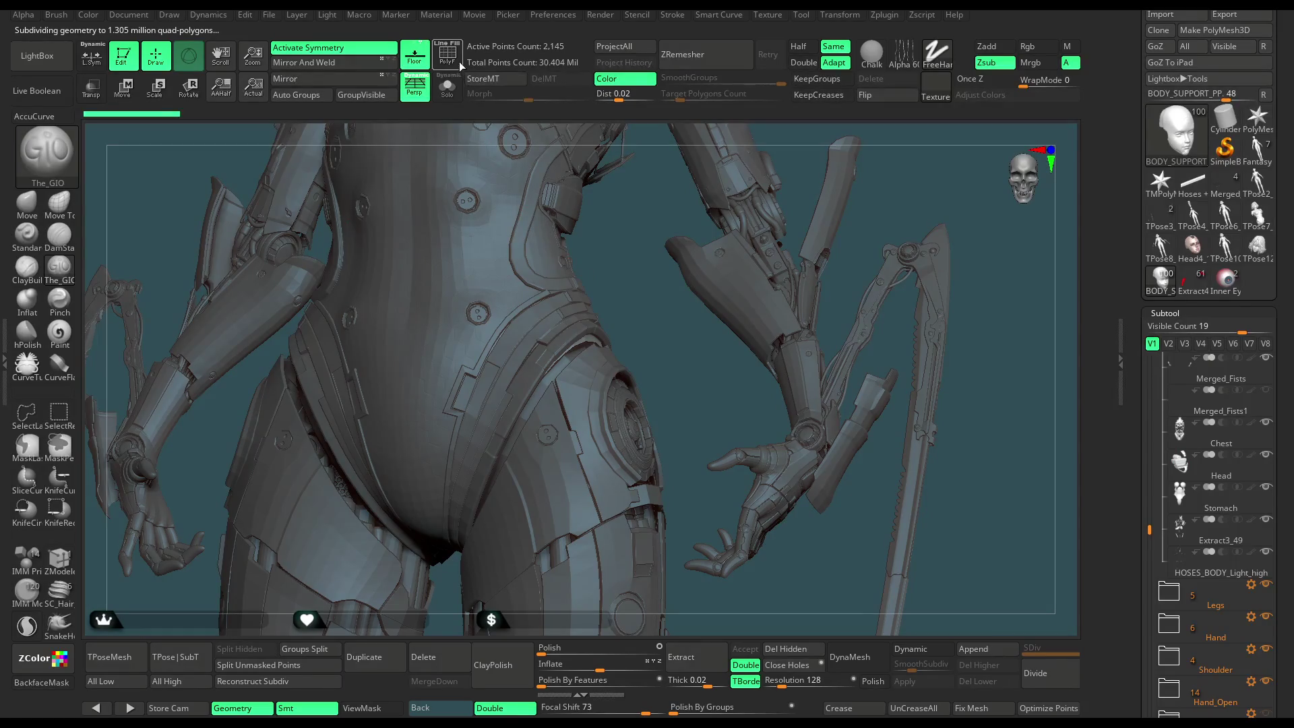
{"action": "left_click", "coordinate": [458, 61]}
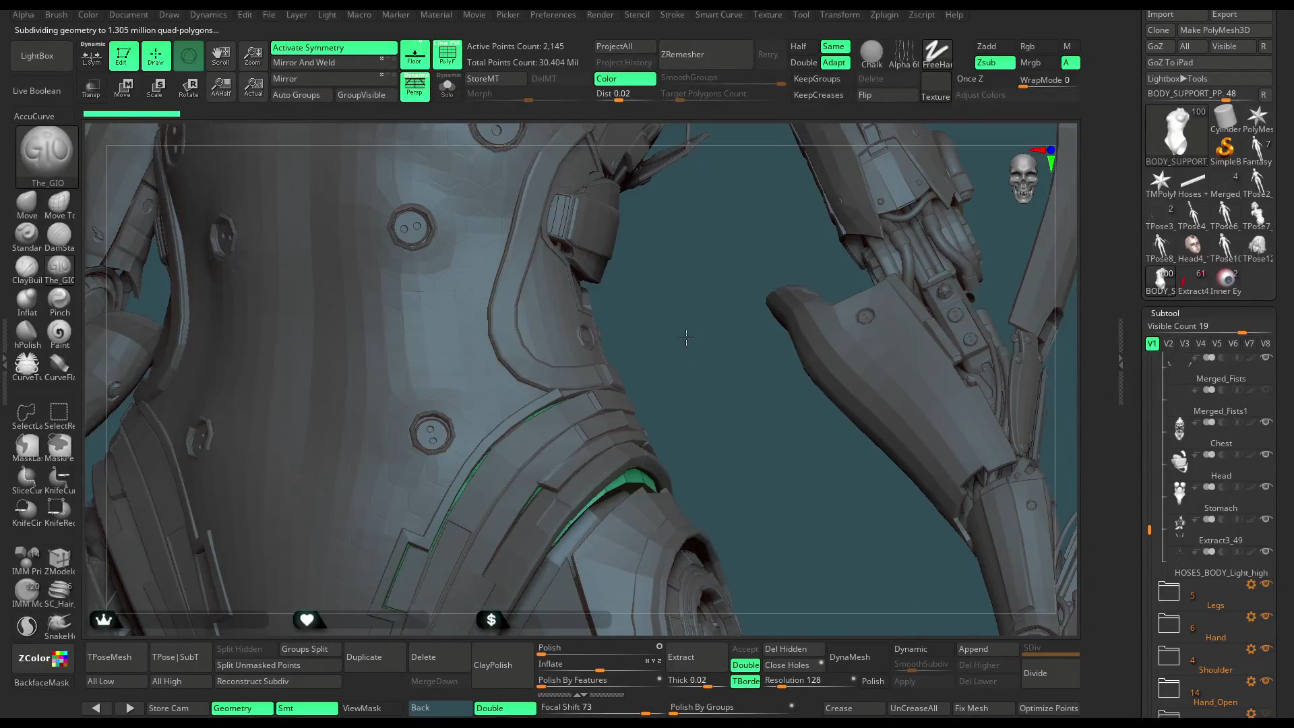
{"action": "left_click_drag", "start_coordinate": [686, 338], "coordinate": [621, 295]}
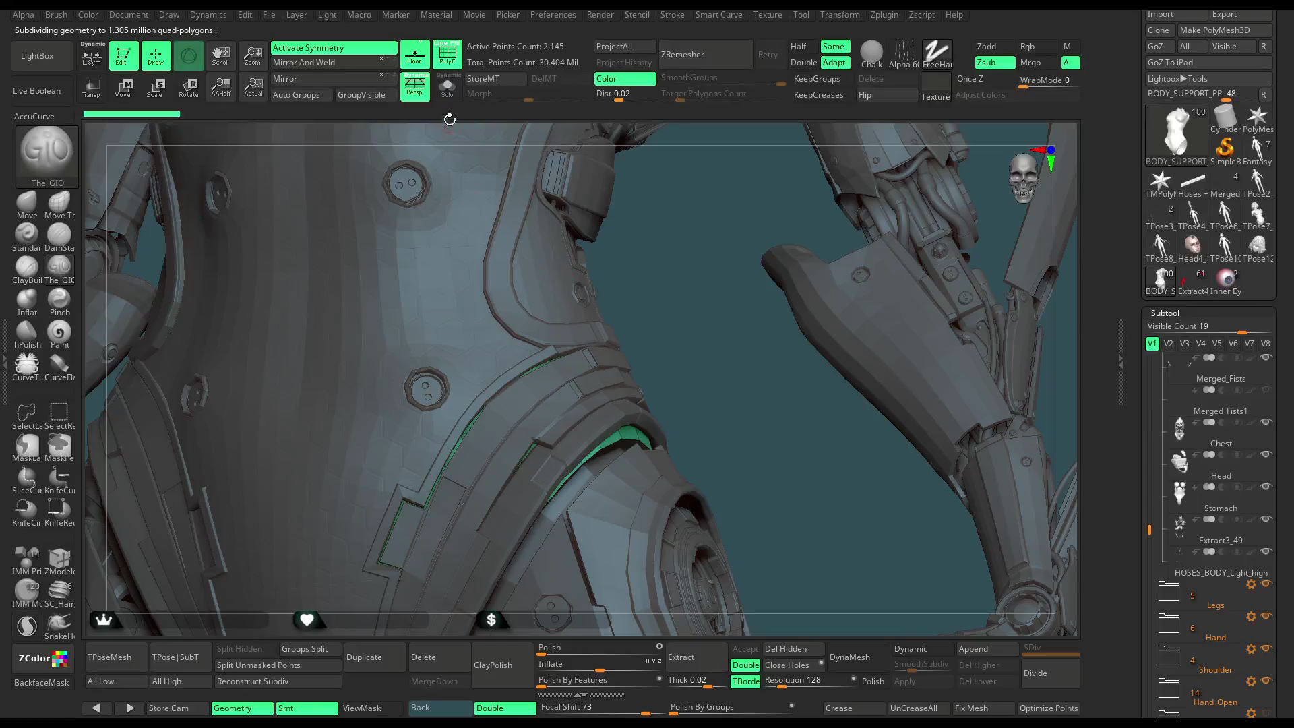
{"action": "left_click", "coordinate": [447, 86]}
{"action": "left_click_drag", "start_coordinate": [746, 273], "coordinate": [673, 231]}
{"action": "left_click", "coordinate": [452, 93]}
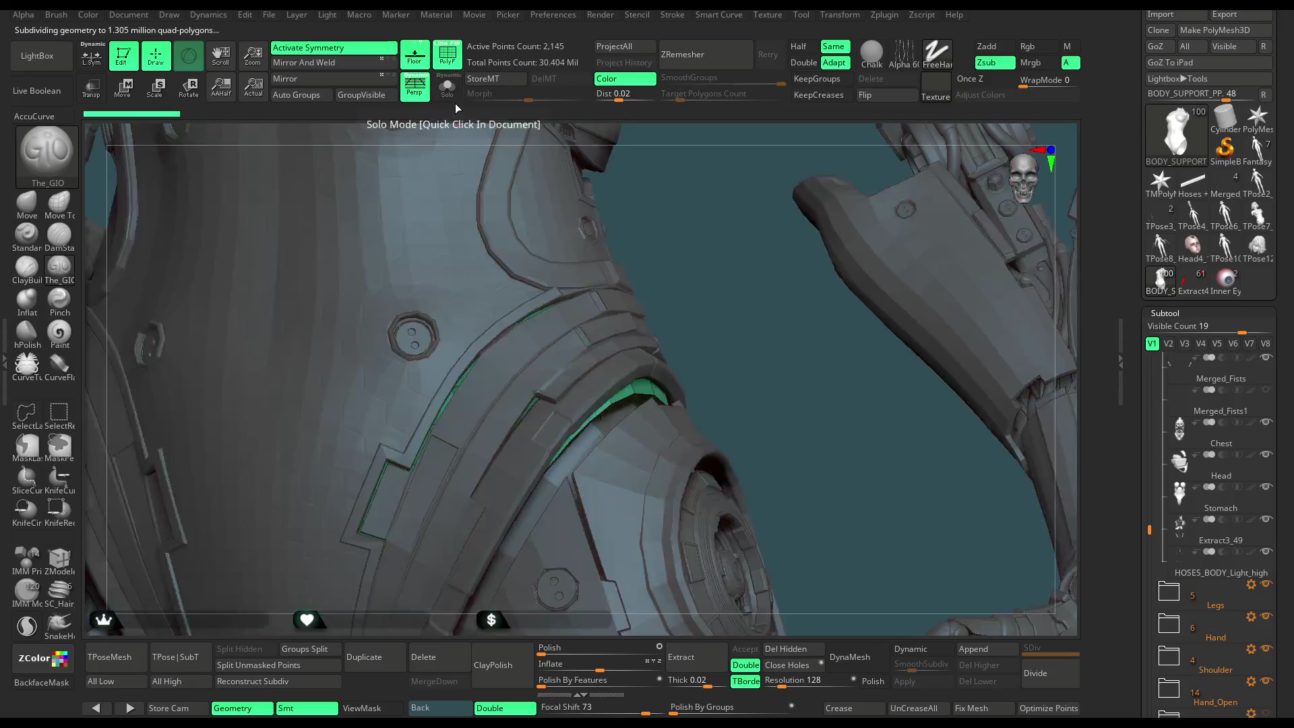
Set up the Move brush with Draw Size 1000 and Focal Shift 0, then orbit the torso.
{"action": "left_click", "coordinate": [30, 205]}
{"action": "key", "text": "space"}
{"action": "mouse_move", "coordinate": [694, 345]}
{"action": "left_mouse_down"}
{"action": "mouse_move", "coordinate": [752, 346]}
{"action": "mouse_move", "coordinate": [698, 346]}
{"action": "mouse_move", "coordinate": [645, 429]}
{"action": "left_mouse_up"}
{"action": "mouse_move", "coordinate": [607, 418]}
{"action": "right_mouse_down"}
{"action": "mouse_move", "coordinate": [633, 438]}
{"action": "mouse_move", "coordinate": [637, 410]}
{"action": "mouse_move", "coordinate": [675, 418]}
{"action": "mouse_move", "coordinate": [707, 389]}
{"action": "mouse_move", "coordinate": [688, 393]}
{"action": "mouse_move", "coordinate": [710, 429]}
{"action": "right_mouse_up"}
{"action": "mouse_move", "coordinate": [942, 270]}
{"action": "right_mouse_down"}
{"action": "mouse_move", "coordinate": [881, 262]}
{"action": "mouse_move", "coordinate": [705, 450]}
{"action": "right_mouse_up"}
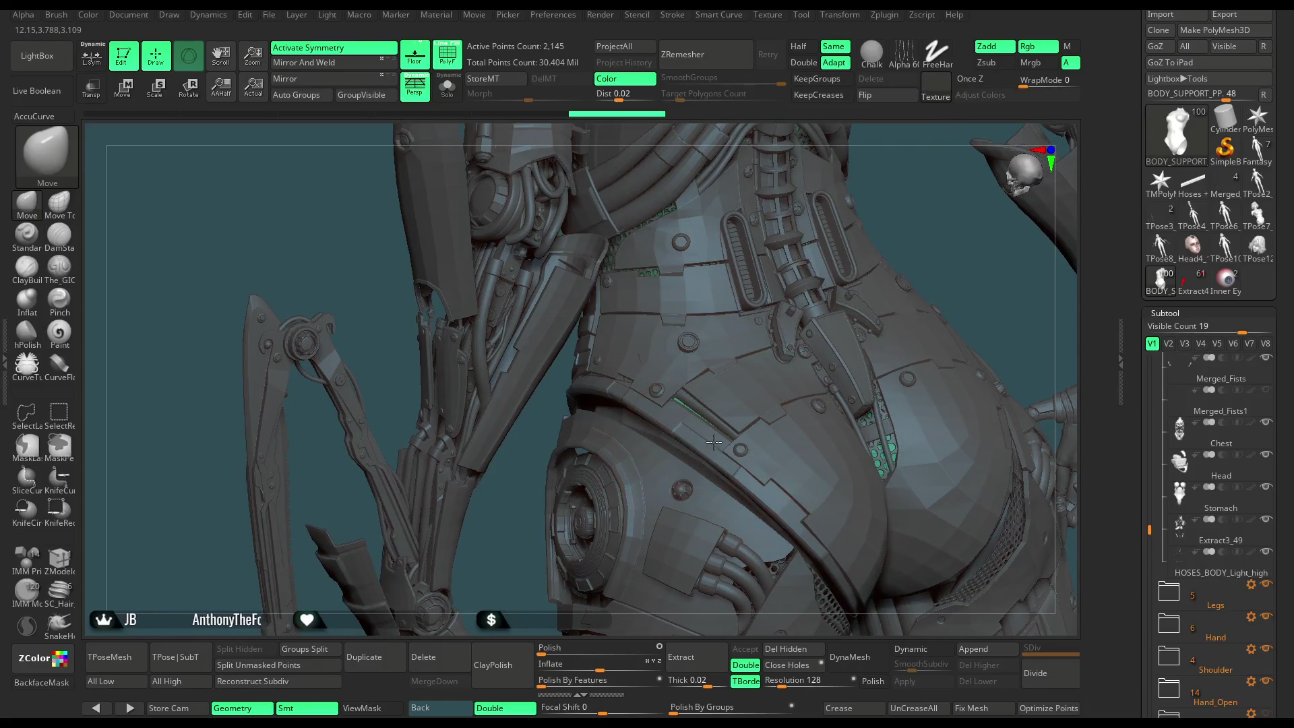
{"action": "right_click_drag", "start_coordinate": [889, 263], "coordinate": [743, 364]}
{"action": "mouse_move", "coordinate": [628, 407]}
{"action": "right_mouse_down"}
{"action": "mouse_move", "coordinate": [708, 418]}
{"action": "mouse_move", "coordinate": [694, 348]}
{"action": "mouse_move", "coordinate": [599, 384]}
{"action": "right_mouse_up"}
Isolate the Chest armour and duplicate it as Chest1 without subdivision levels.
{"action": "left_click", "coordinate": [600, 384], "text": "alt"}
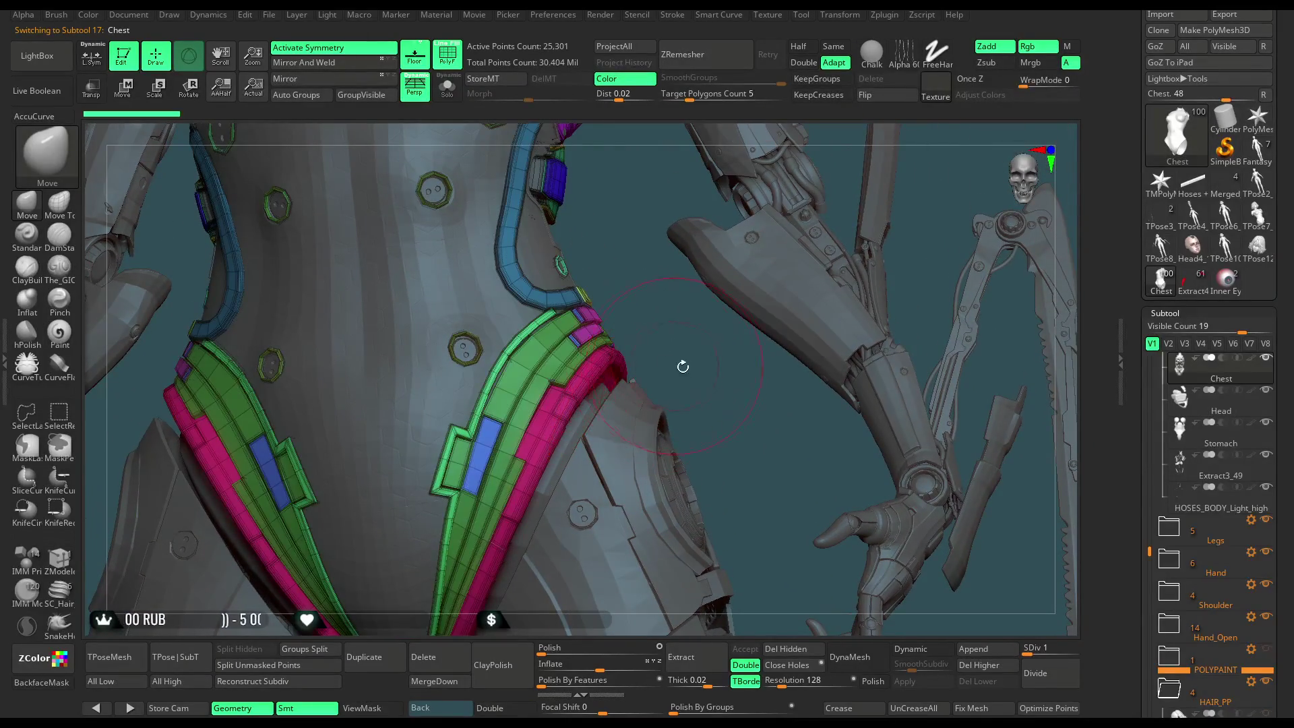
{"action": "left_click", "coordinate": [459, 98]}
{"action": "right_click_drag", "start_coordinate": [633, 249], "coordinate": [701, 290]}
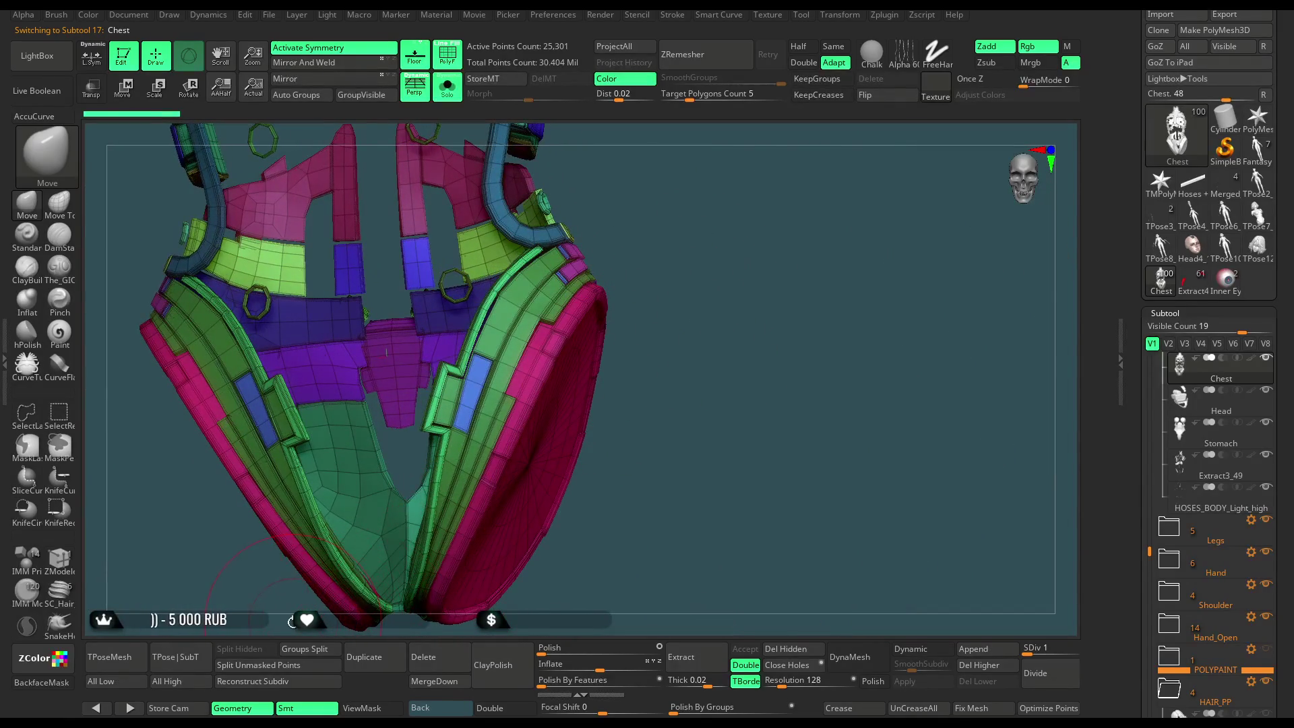
{"action": "left_click", "coordinate": [383, 662]}
{"action": "right_click_drag", "start_coordinate": [679, 312], "coordinate": [764, 418]}
{"action": "left_click", "coordinate": [973, 665]}
Keep only the pink bands in Chest1 via Del Hidden and move it into the Legs folder.
{"action": "left_click", "coordinate": [552, 376], "text": "ctrl+shift"}
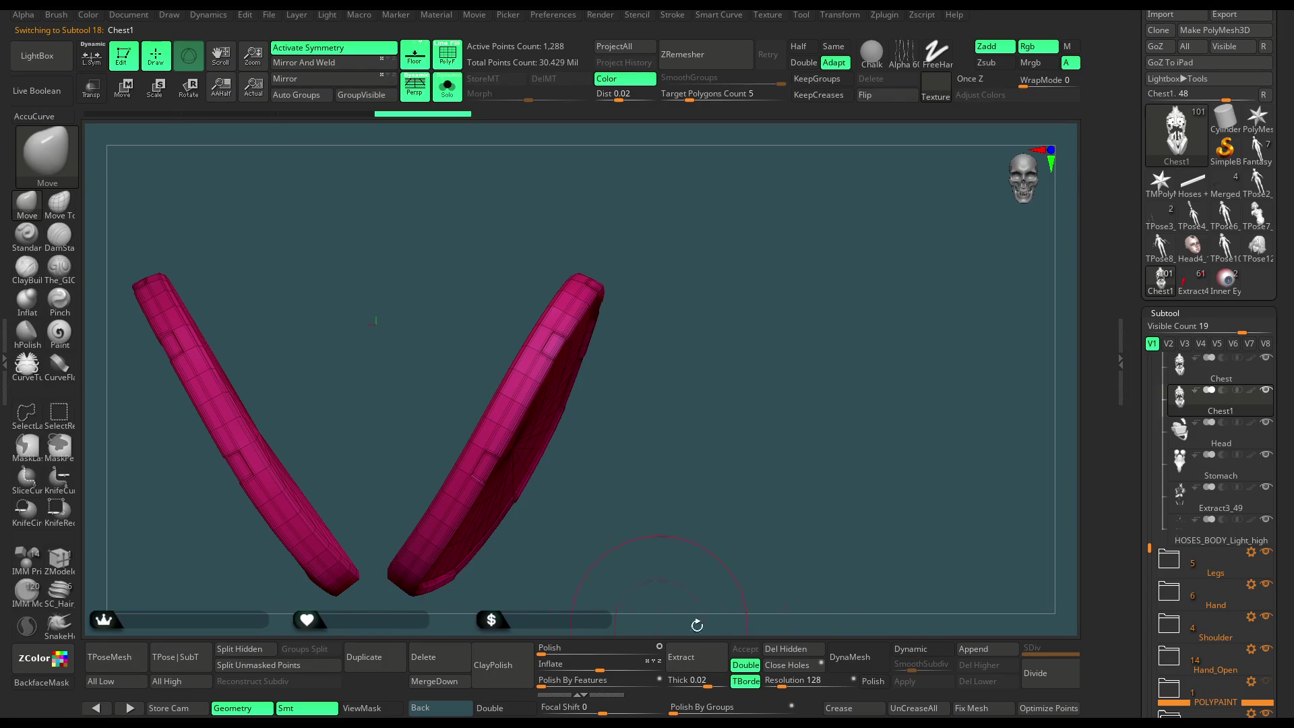
{"action": "left_click", "coordinate": [793, 647]}
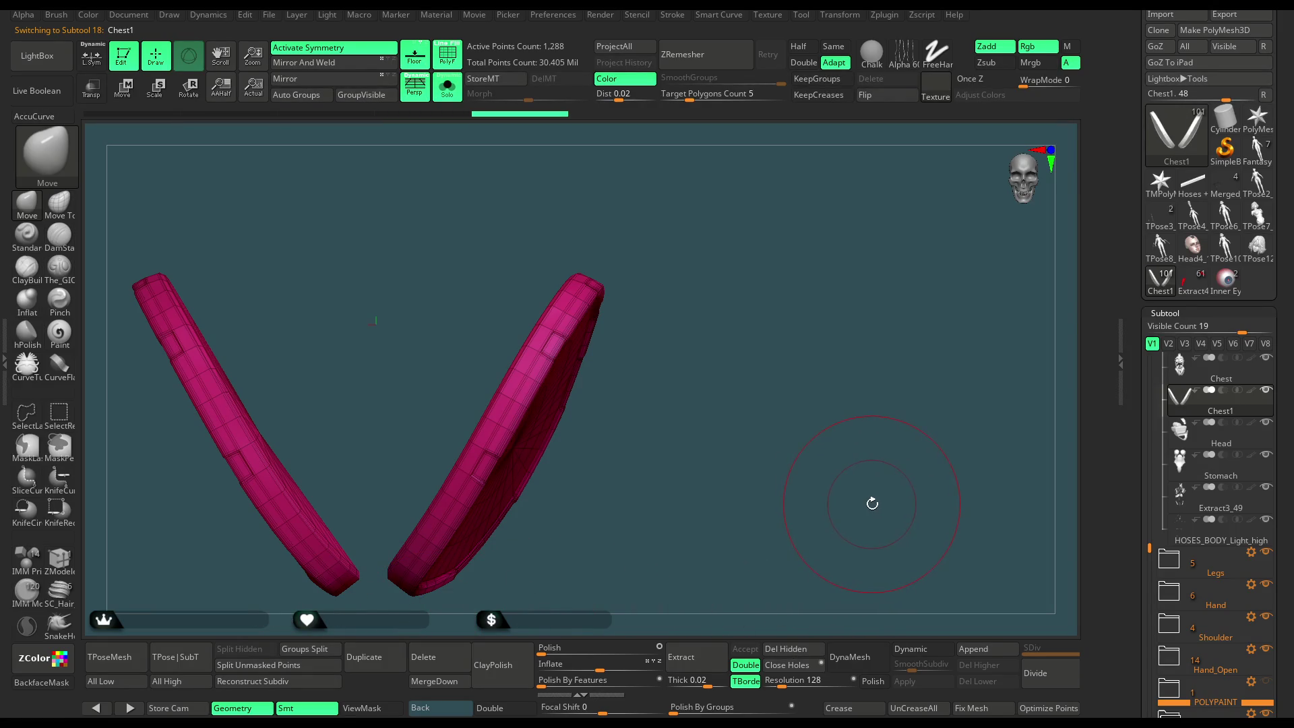
{"action": "left_click_drag", "start_coordinate": [1218, 423], "coordinate": [1210, 574]}
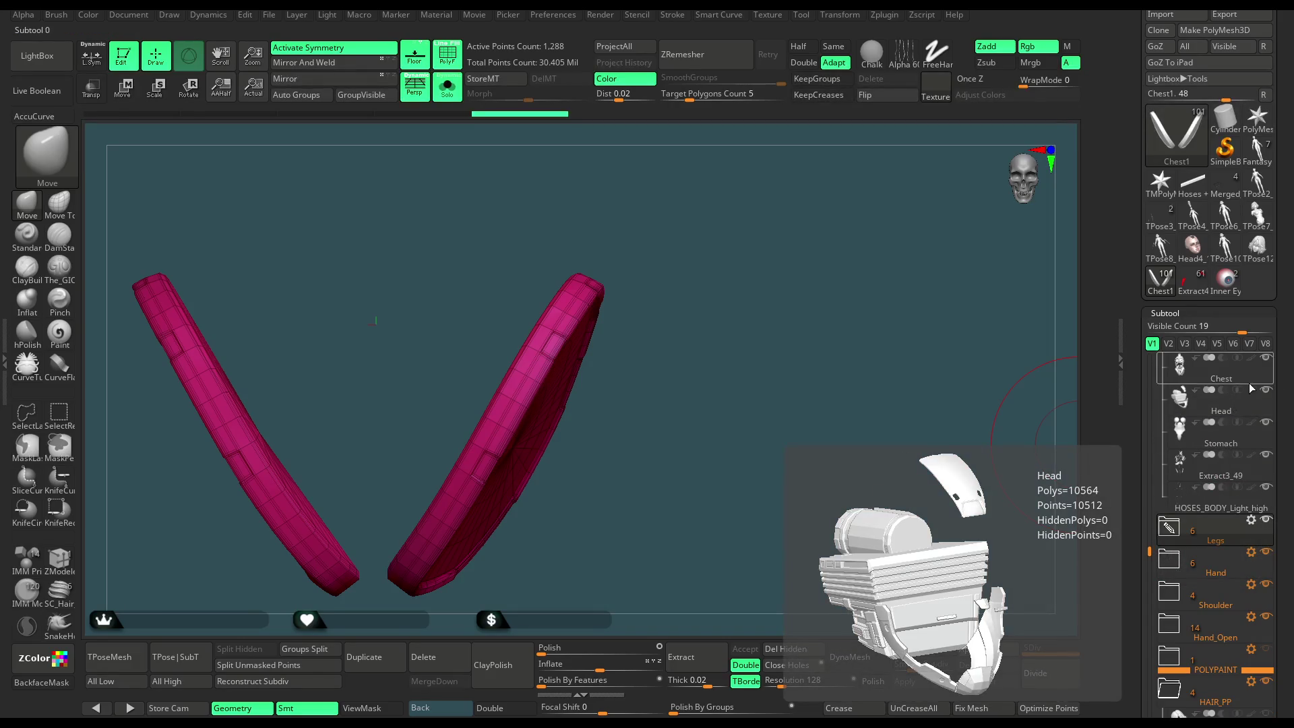
{"action": "left_click_drag", "start_coordinate": [1155, 535], "coordinate": [1155, 485]}
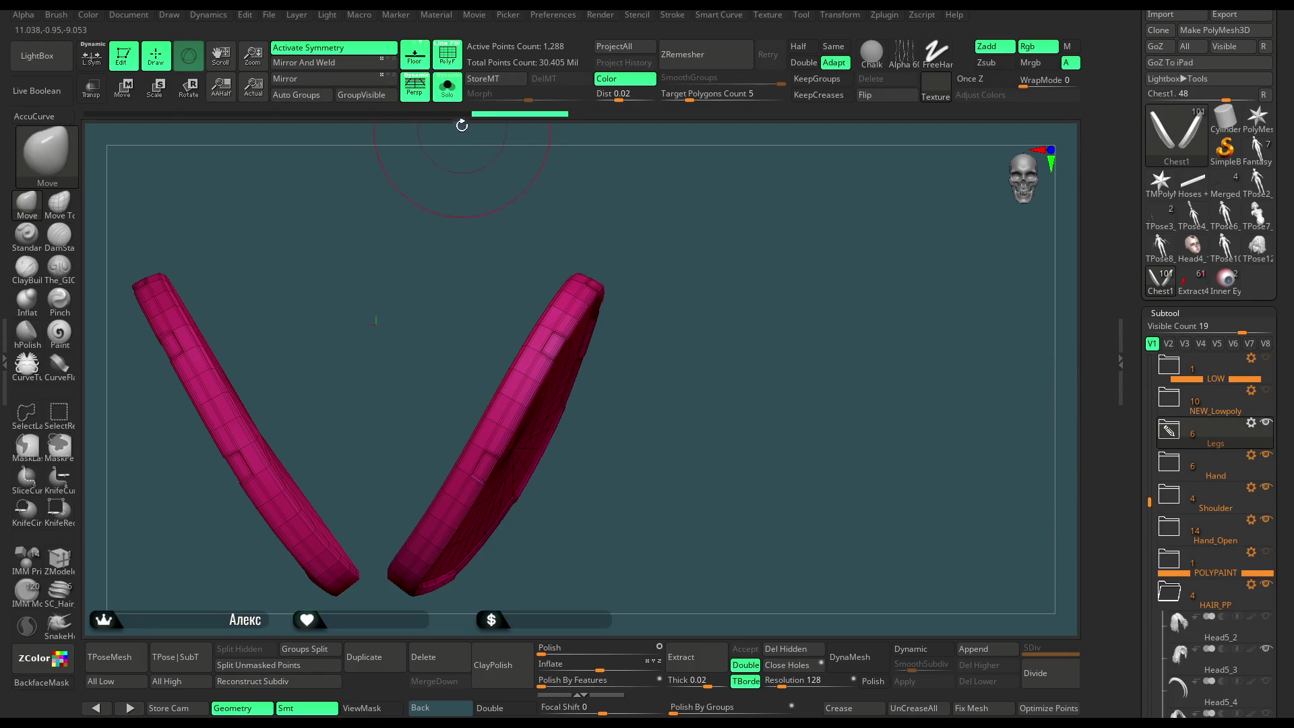
Turn Solo off to view the bands in place and make Extract3_54 active.
{"action": "left_click", "coordinate": [454, 94]}
{"action": "mouse_move", "coordinate": [682, 325]}
{"action": "left_mouse_down"}
{"action": "mouse_move", "coordinate": [685, 403]}
{"action": "mouse_move", "coordinate": [697, 379]}
{"action": "mouse_move", "coordinate": [896, 230]}
{"action": "mouse_move", "coordinate": [874, 256]}
{"action": "mouse_move", "coordinate": [865, 209]}
{"action": "mouse_move", "coordinate": [829, 196]}
{"action": "mouse_move", "coordinate": [840, 260]}
{"action": "mouse_move", "coordinate": [837, 249]}
{"action": "mouse_move", "coordinate": [755, 344]}
{"action": "mouse_move", "coordinate": [673, 444]}
{"action": "mouse_move", "coordinate": [680, 458]}
{"action": "mouse_move", "coordinate": [676, 426]}
{"action": "left_mouse_up"}
{"action": "key", "text": "space"}
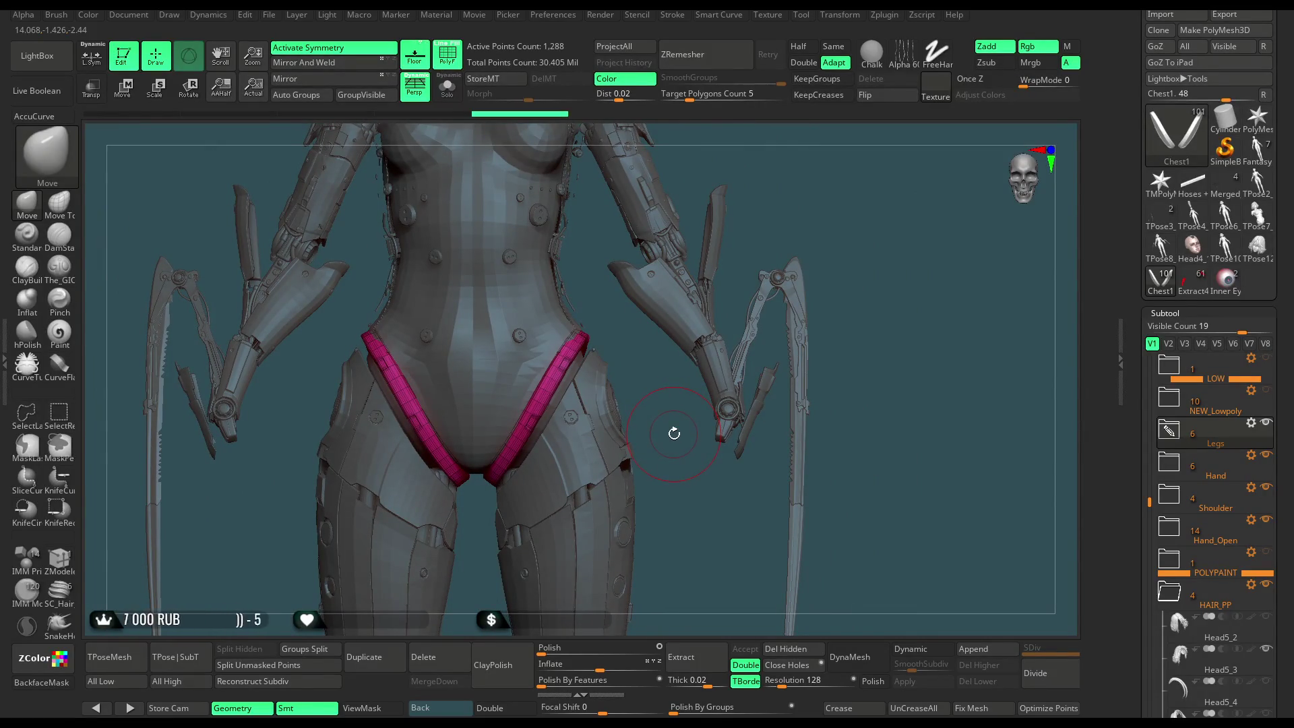
{"action": "left_click", "coordinate": [676, 439], "text": "alt"}
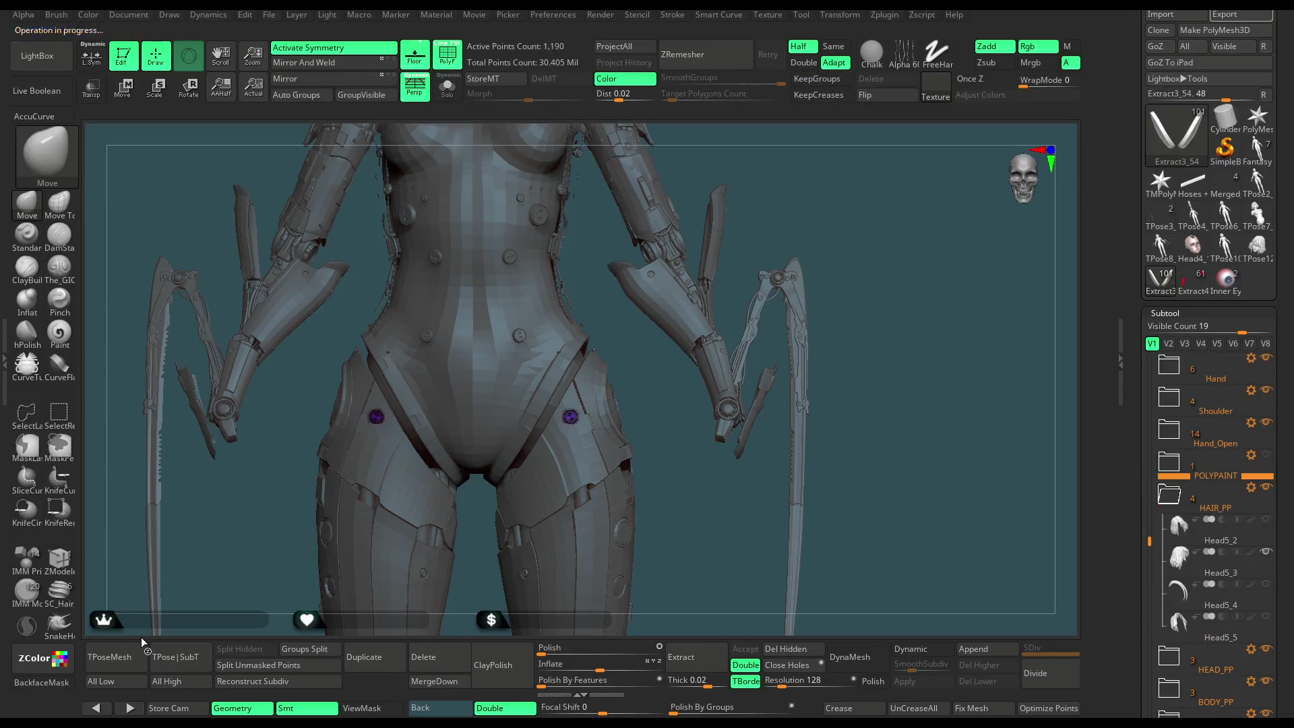
Make Chest1 the active subtool and hide the hair and head polygroups.
{"action": "left_click", "coordinate": [405, 404], "text": "alt"}
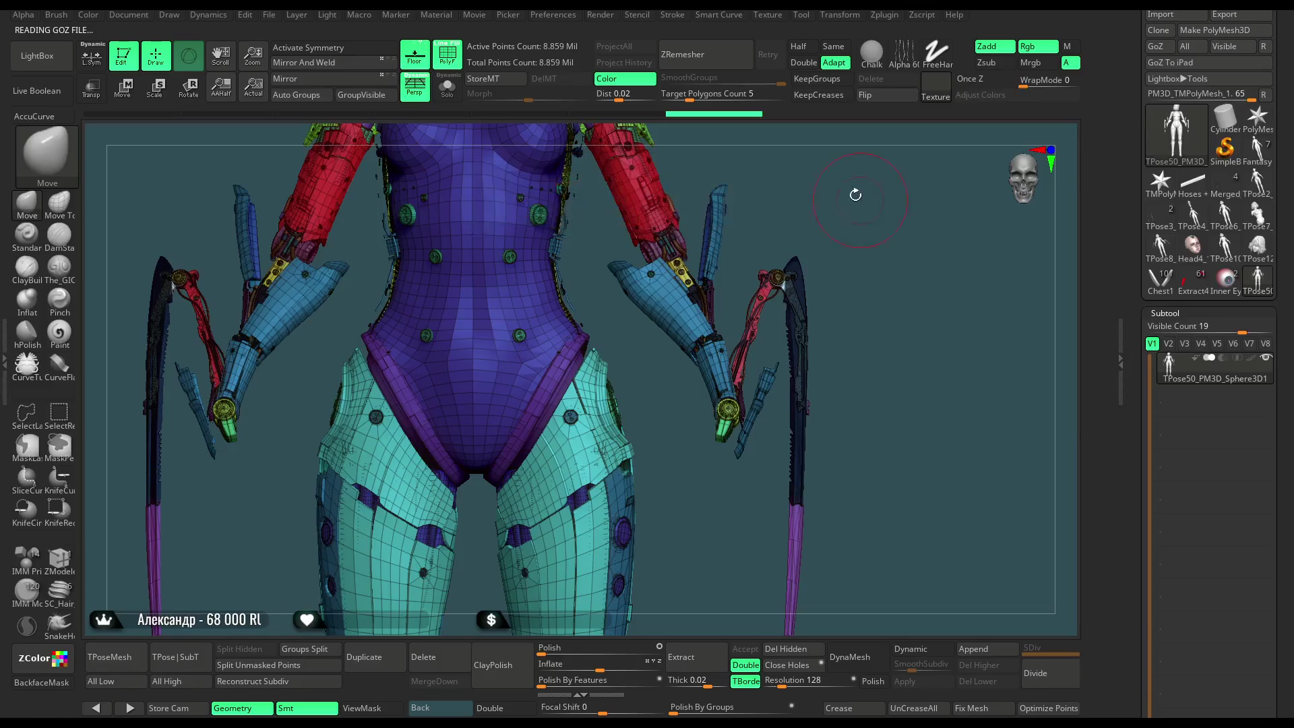
{"action": "scroll", "coordinate": [843, 200], "scroll_direction": "down", "scroll_amount": 5}
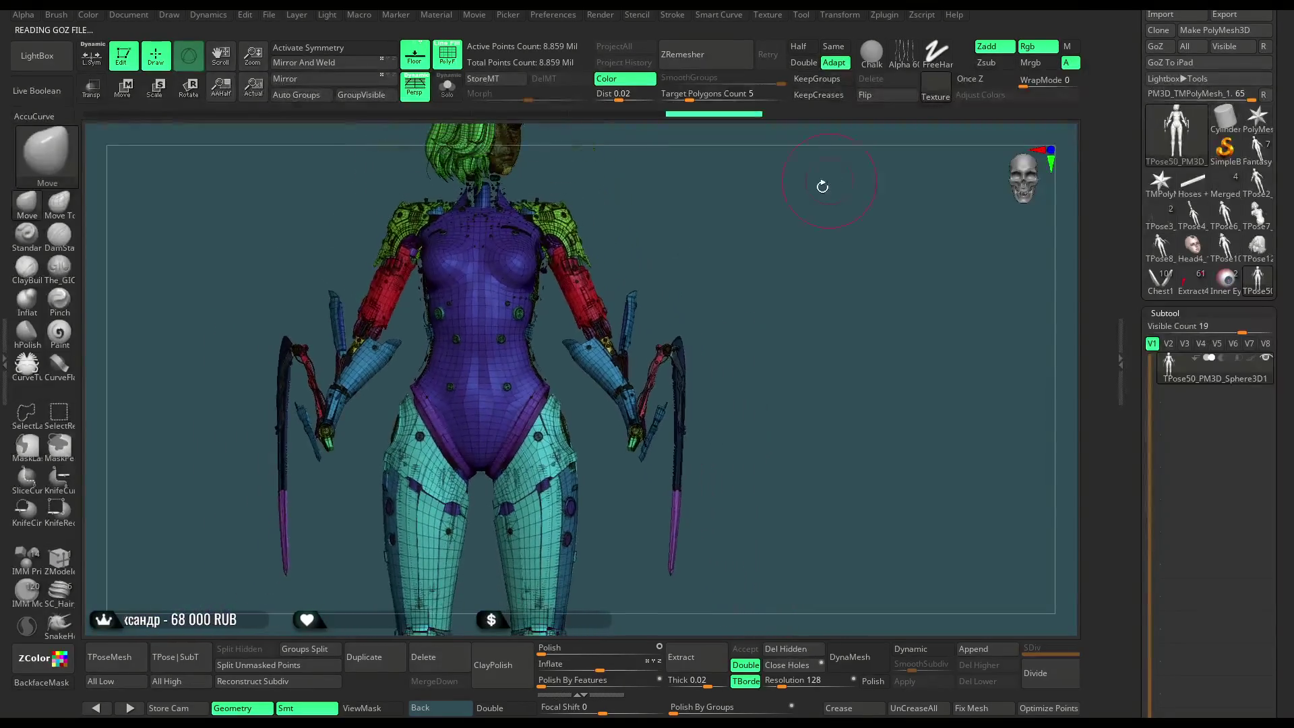
{"action": "left_click_drag", "start_coordinate": [350, 299], "coordinate": [335, 310]}
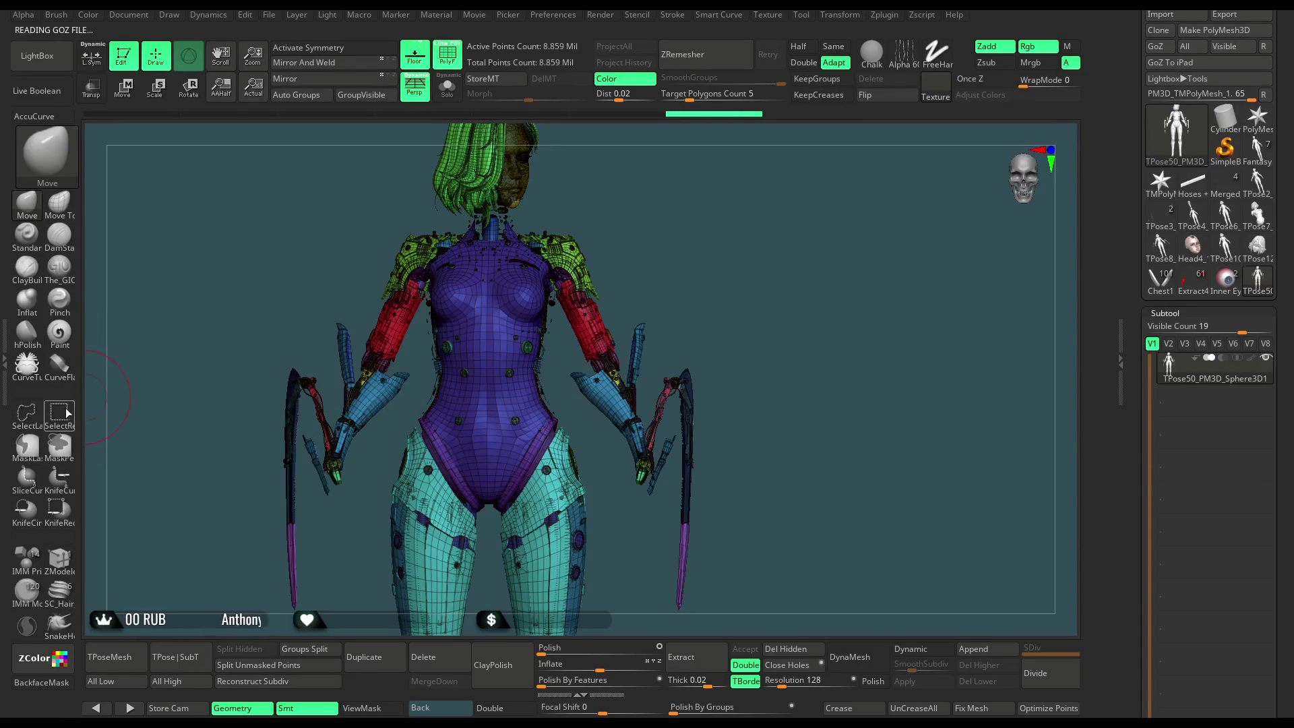
{"action": "left_click", "coordinate": [519, 190], "text": "ctrl+shift"}
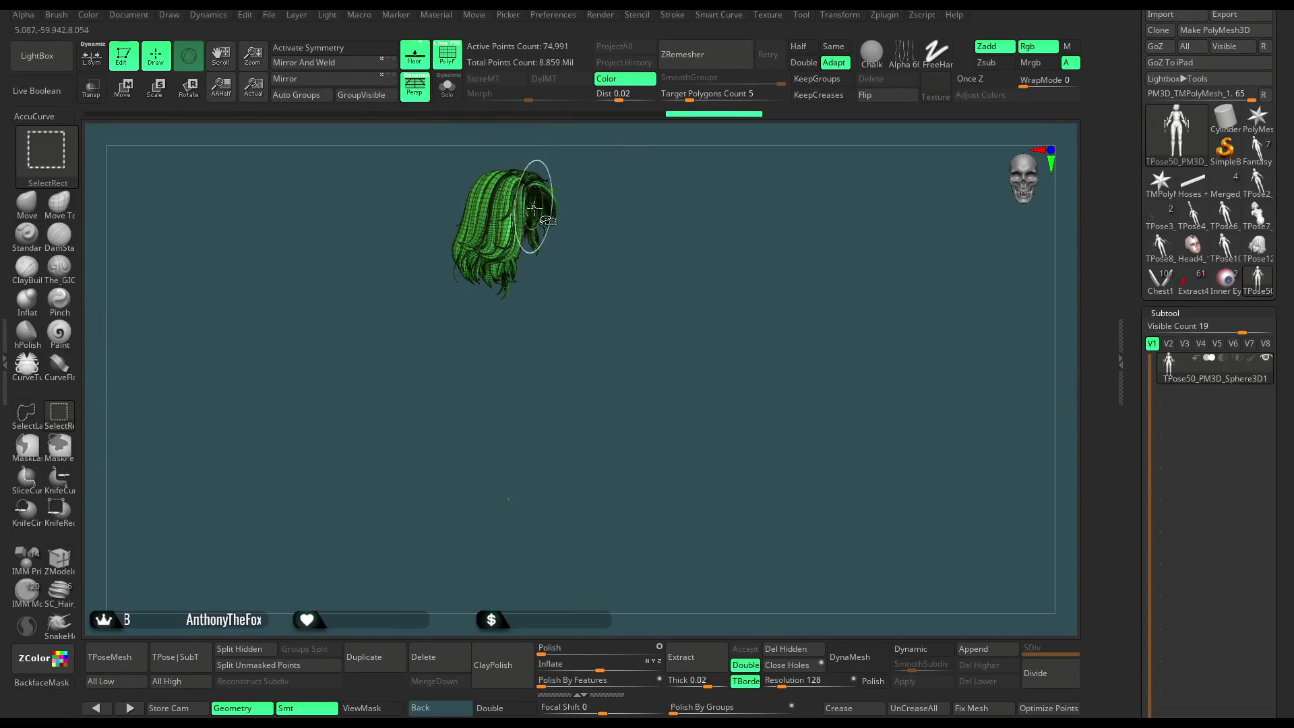
{"action": "left_click", "coordinate": [545, 224], "text": "ctrl+shift"}
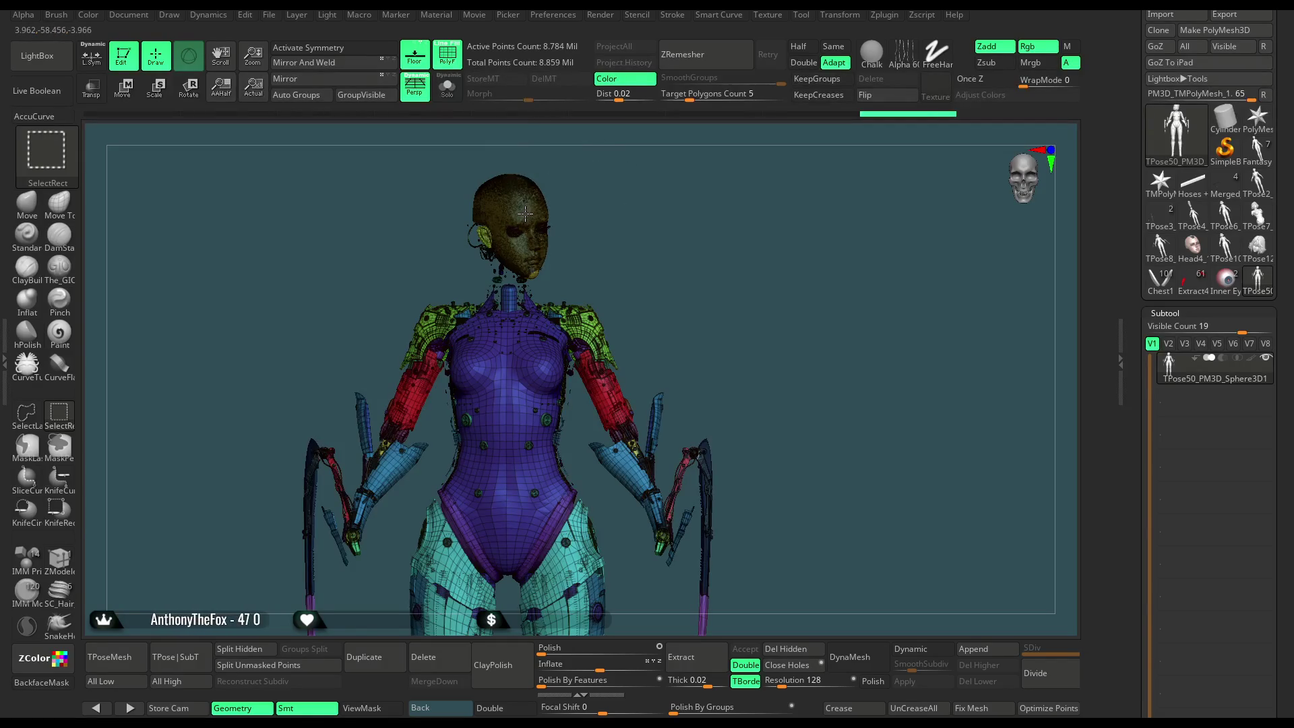
{"action": "left_click", "coordinate": [524, 226], "text": "ctrl+shift"}
{"action": "mouse_move", "coordinate": [564, 246]}
{"action": "left_mouse_down", "text": "alt"}
{"action": "mouse_move", "coordinate": [665, 312]}
{"action": "mouse_move", "coordinate": [605, 328]}
{"action": "left_mouse_up", "text": "alt"}
Hide the torso buttons, red arm pieces, green shoulder armour and floating head parts.
{"action": "key", "text": "ctrl+shift"}
{"action": "left_click", "coordinate": [560, 426], "text": "ctrl+shift"}
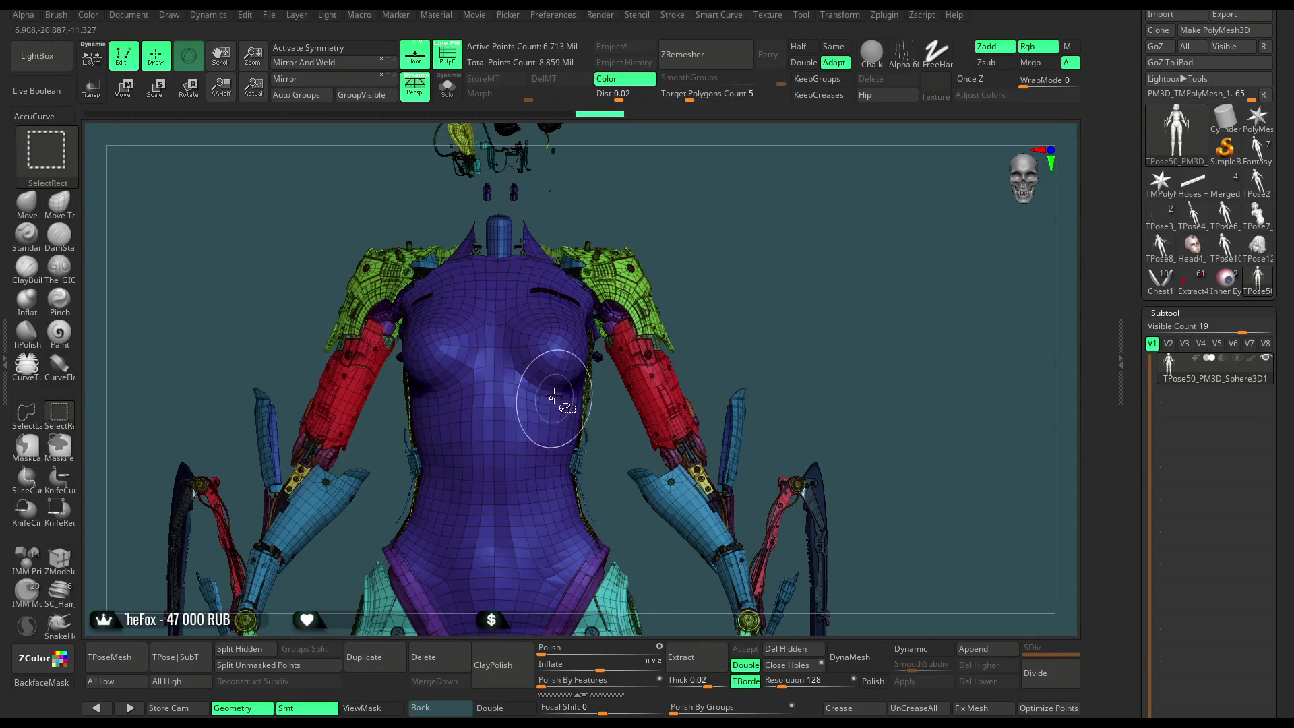
{"action": "left_click", "coordinate": [653, 394], "text": "ctrl+shift"}
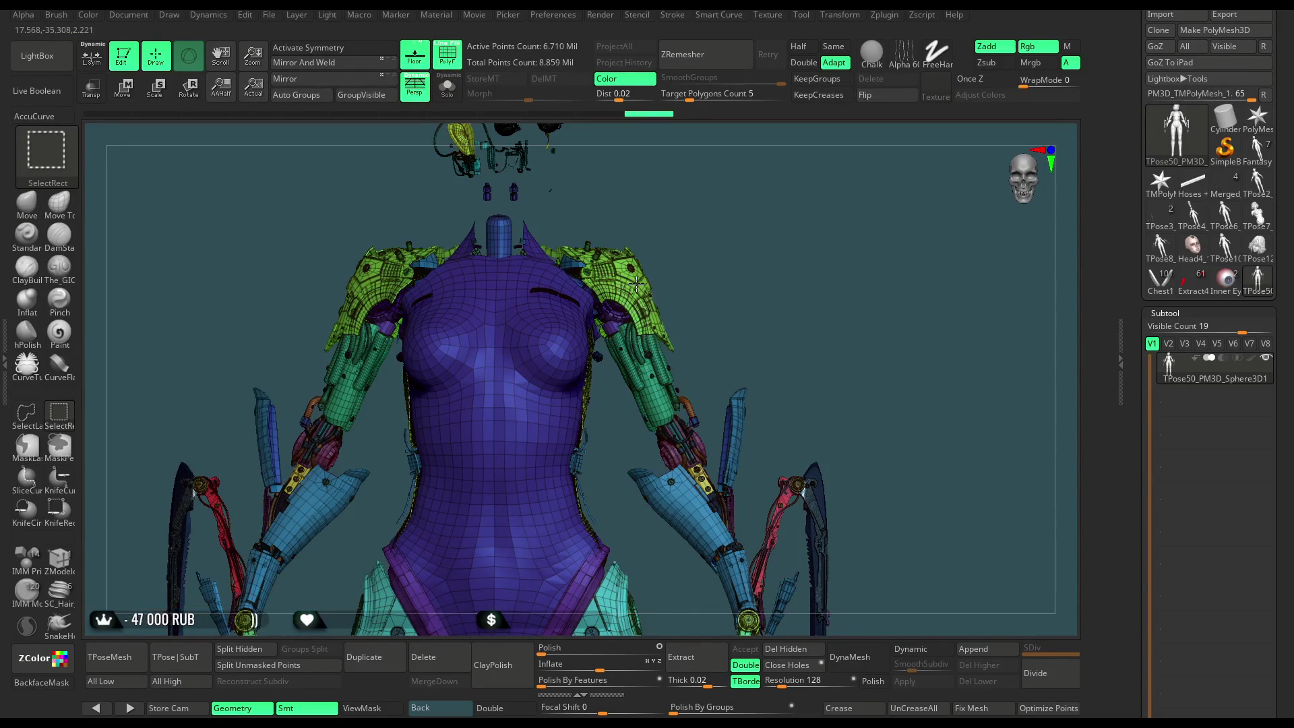
{"action": "left_click", "coordinate": [637, 284], "text": "ctrl+shift"}
{"action": "left_click_drag", "start_coordinate": [664, 216], "coordinate": [675, 330], "text": "alt"}
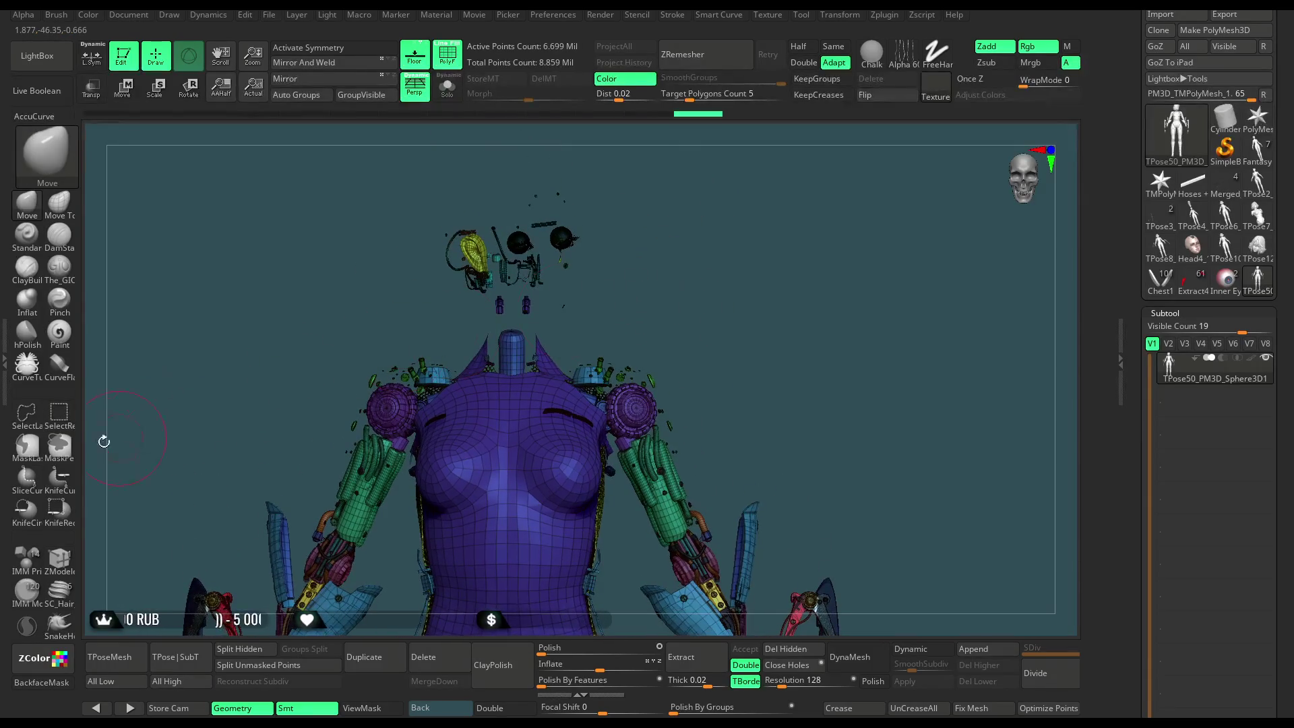
{"action": "key", "text": "x"}
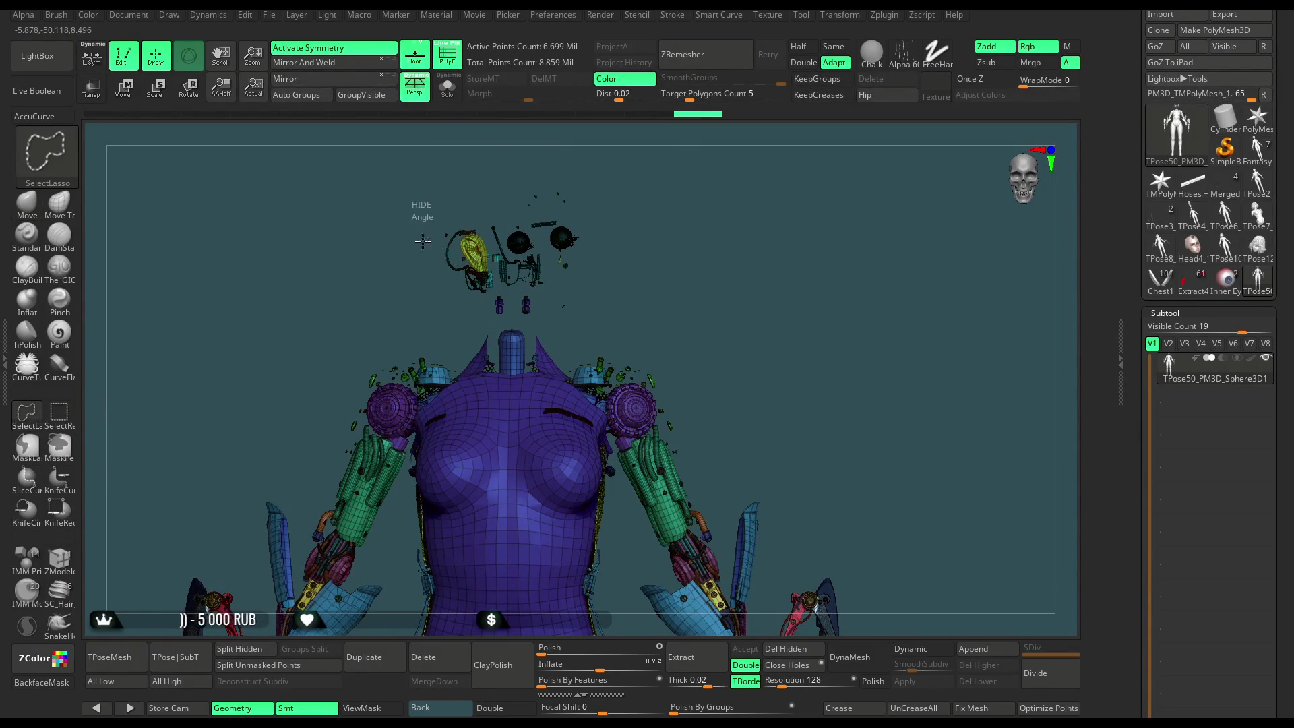
{"action": "mouse_move", "coordinate": [517, 322]}
{"action": "left_mouse_down", "text": "ctrl+shift"}
{"action": "mouse_move", "coordinate": [654, 214]}
{"action": "mouse_move", "coordinate": [378, 157]}
{"action": "mouse_move", "coordinate": [411, 202]}
{"action": "left_mouse_up", "text": "ctrl+shift"}
{"action": "mouse_move", "coordinate": [750, 352]}
{"action": "left_mouse_down", "text": "alt"}
{"action": "mouse_move", "coordinate": [686, 273]}
{"action": "mouse_move", "coordinate": [728, 290]}
{"action": "mouse_move", "coordinate": [730, 271]}
{"action": "left_mouse_up", "text": "alt"}
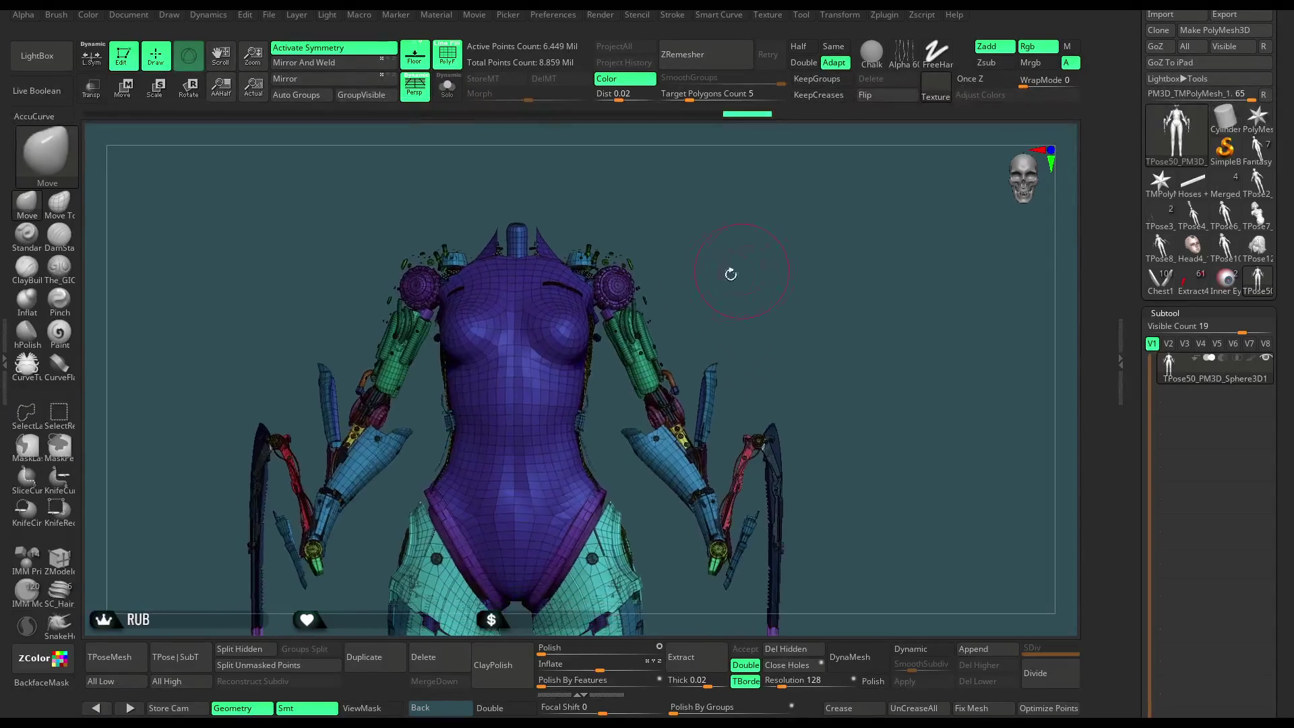
Hide the purple bodysuit, yellow chainmail, red hex mesh and tall blue central tube.
{"action": "left_click", "coordinate": [65, 421]}
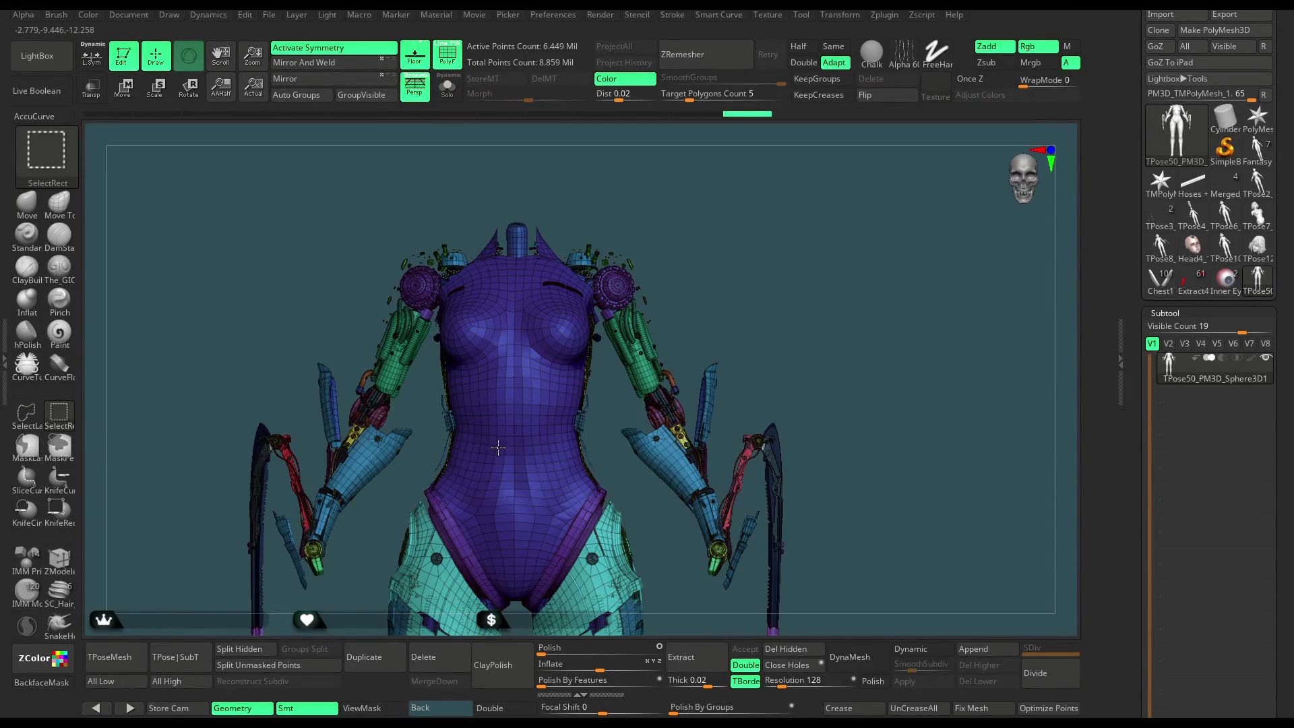
{"action": "left_click", "coordinate": [499, 450], "text": "ctrl+alt+shift"}
{"action": "left_click_drag", "start_coordinate": [528, 404], "coordinate": [590, 448], "text": "alt"}
{"action": "left_click", "coordinate": [518, 523], "text": "ctrl+alt+shift"}
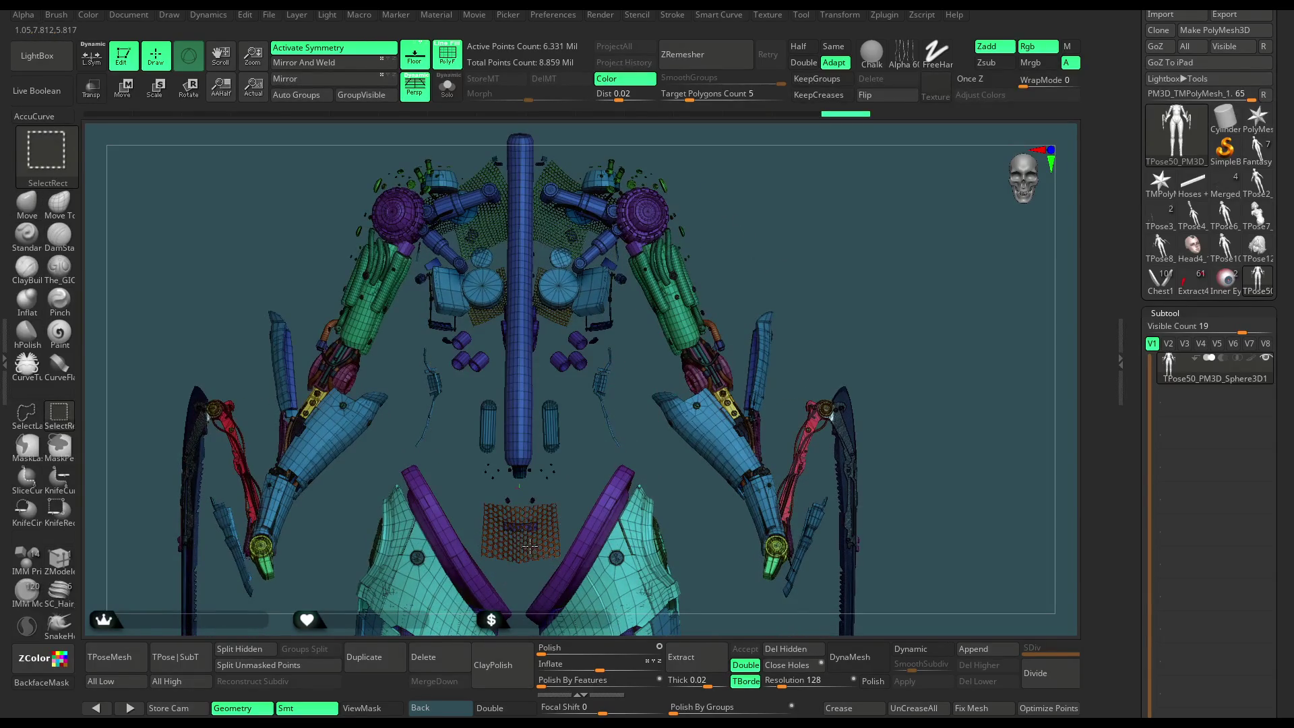
{"action": "left_click", "coordinate": [517, 536], "text": "ctrl+alt+shift"}
{"action": "left_click", "coordinate": [519, 458], "text": "ctrl+alt+shift"}
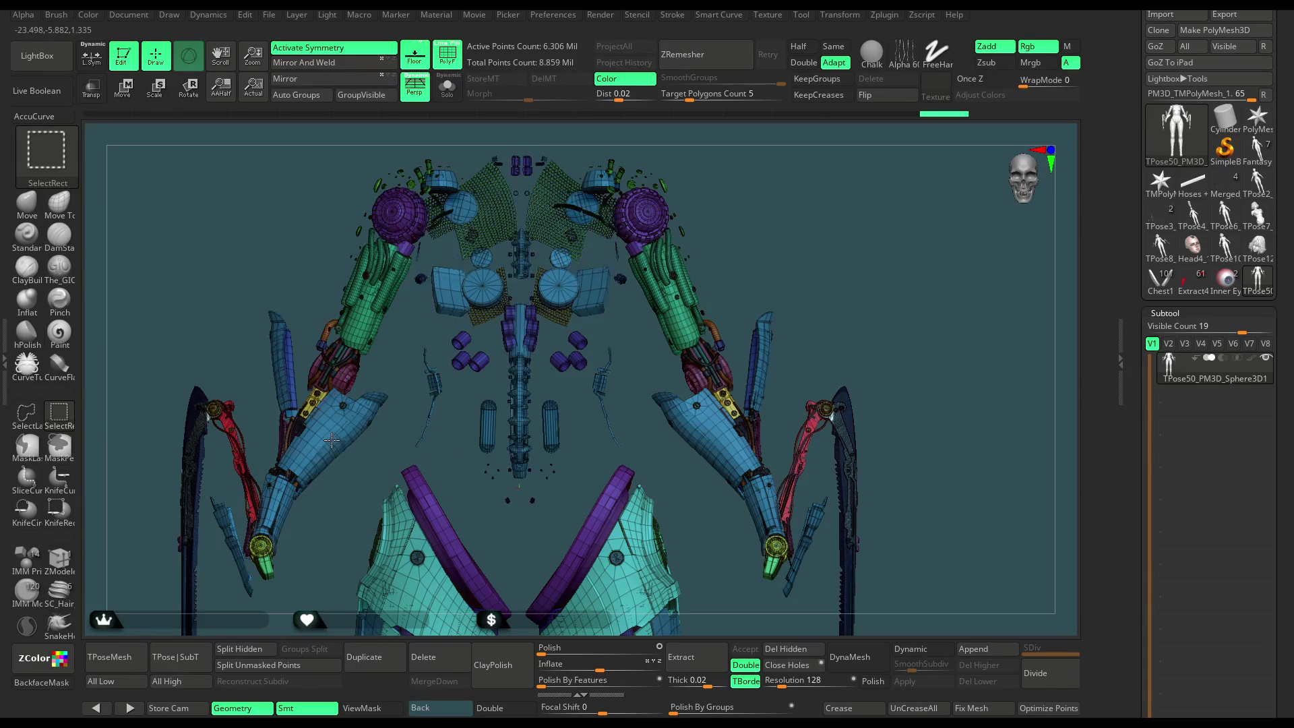
{"action": "mouse_move", "coordinate": [786, 248]}
{"action": "left_mouse_down", "text": "alt"}
{"action": "mouse_move", "coordinate": [777, 177]}
{"action": "mouse_move", "coordinate": [440, 355]}
{"action": "mouse_move", "coordinate": [499, 398]}
{"action": "mouse_move", "coordinate": [451, 330]}
{"action": "mouse_move", "coordinate": [350, 418]}
{"action": "mouse_move", "coordinate": [192, 289]}
{"action": "mouse_move", "coordinate": [647, 134]}
{"action": "mouse_move", "coordinate": [642, 222]}
{"action": "left_mouse_up", "text": "alt"}
Hide the upper body, delete hidden geometry, and hide the teal leg parts, keeping the purple rims.
{"action": "mouse_move", "coordinate": [725, 228]}
{"action": "left_mouse_down", "text": "alt"}
{"action": "mouse_move", "coordinate": [728, 269]}
{"action": "mouse_move", "coordinate": [777, 298]}
{"action": "mouse_move", "coordinate": [680, 239]}
{"action": "mouse_move", "coordinate": [775, 304]}
{"action": "mouse_move", "coordinate": [895, 297]}
{"action": "mouse_move", "coordinate": [903, 317]}
{"action": "mouse_move", "coordinate": [800, 326]}
{"action": "mouse_move", "coordinate": [798, 291]}
{"action": "mouse_move", "coordinate": [727, 317]}
{"action": "mouse_move", "coordinate": [590, 405]}
{"action": "left_mouse_up", "text": "alt"}
{"action": "left_click", "coordinate": [785, 648]}
{"action": "key", "text": "ctrl+shift"}
{"action": "left_click", "coordinate": [637, 397], "text": "ctrl+shift"}
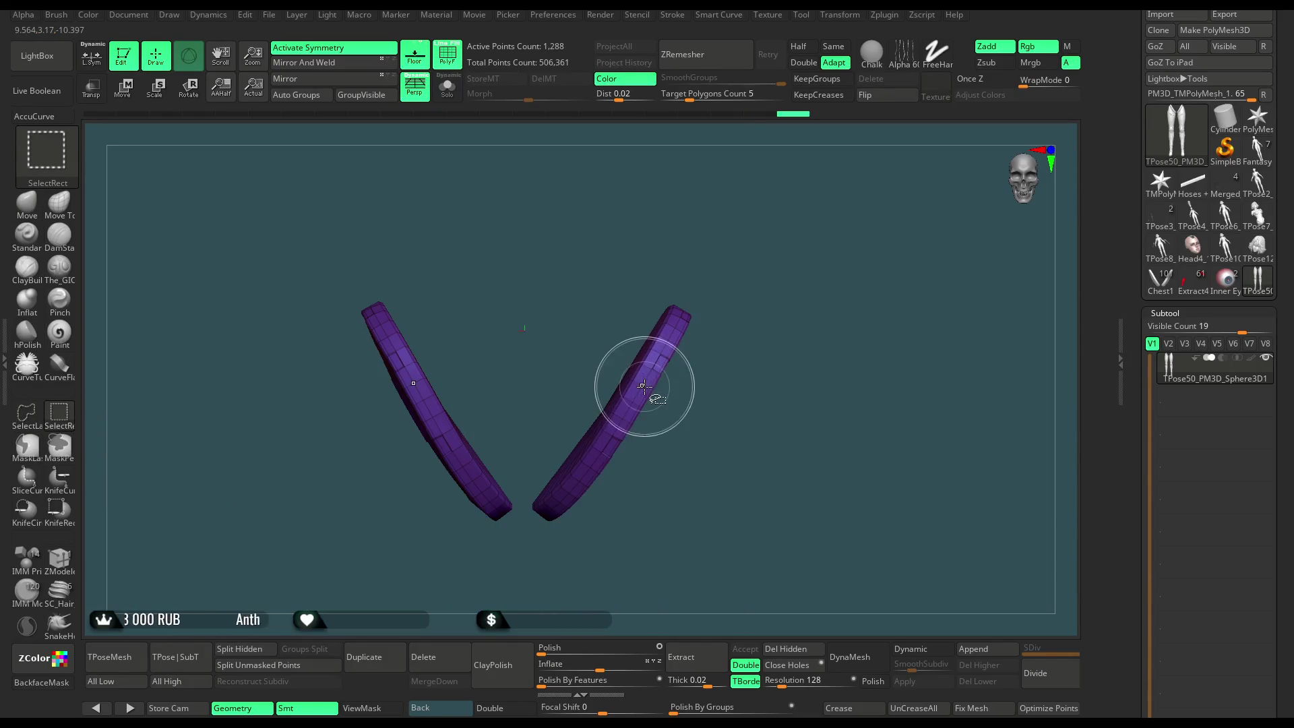
Split Hidden to make the purple rims their own subtool, then enter Move mode on the leg tops.
{"action": "left_click", "coordinate": [257, 654]}
{"action": "mouse_move", "coordinate": [802, 404]}
{"action": "left_mouse_down"}
{"action": "mouse_move", "coordinate": [795, 332]}
{"action": "mouse_move", "coordinate": [827, 229]}
{"action": "mouse_move", "coordinate": [837, 336]}
{"action": "left_mouse_up"}
{"action": "mouse_move", "coordinate": [847, 362]}
{"action": "left_mouse_down"}
{"action": "mouse_move", "coordinate": [838, 289]}
{"action": "mouse_move", "coordinate": [815, 301]}
{"action": "mouse_move", "coordinate": [780, 283]}
{"action": "left_mouse_up"}
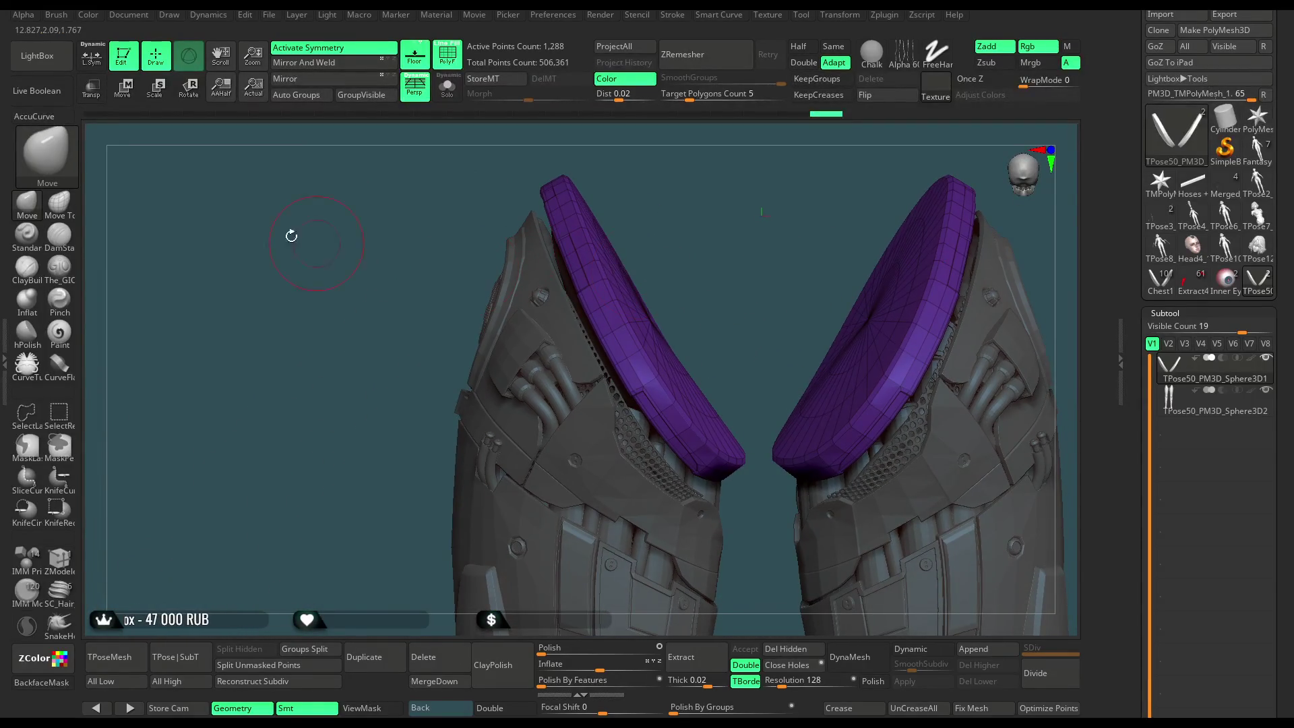
{"action": "key", "text": "w"}
{"action": "left_click_drag", "start_coordinate": [864, 184], "coordinate": [656, 227]}
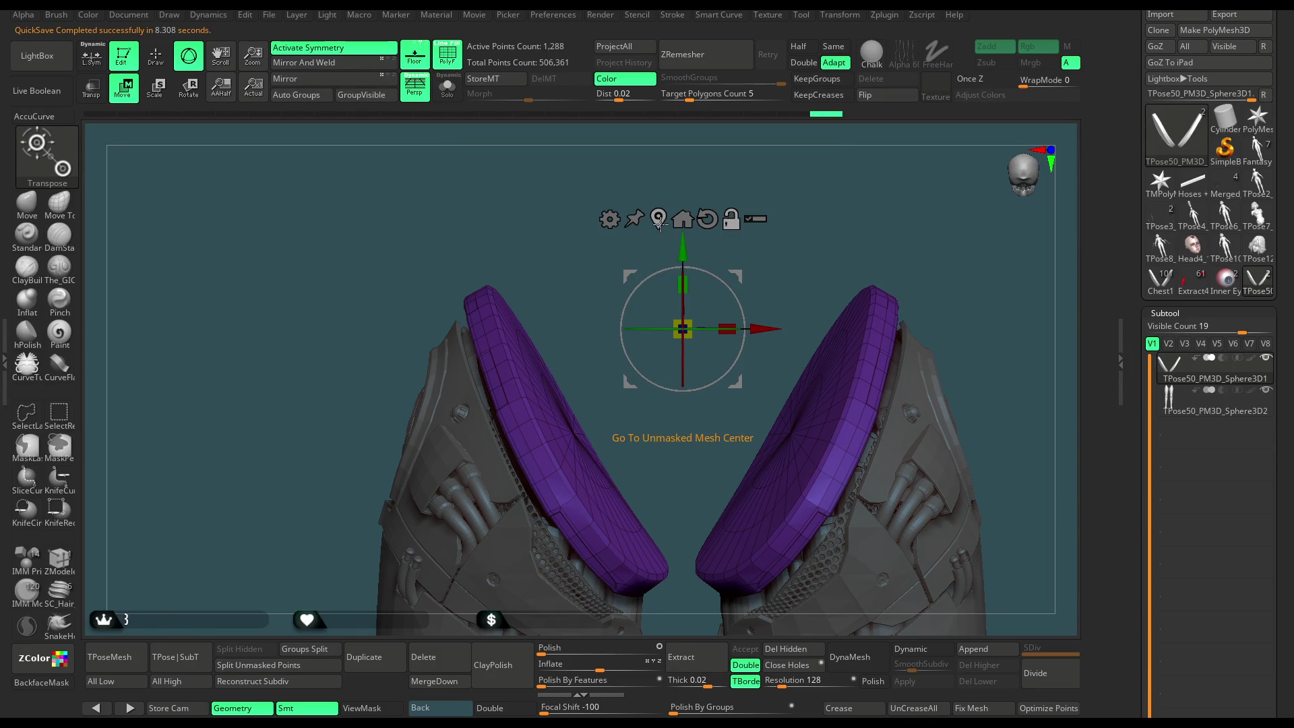
Place the transform centre on the purple cap, toggle PolyF off and on, and return to Draw mode.
{"action": "mouse_move", "coordinate": [682, 269]}
{"action": "left_mouse_down", "text": "alt"}
{"action": "mouse_move", "coordinate": [613, 397]}
{"action": "mouse_move", "coordinate": [630, 372]}
{"action": "mouse_move", "coordinate": [683, 385]}
{"action": "mouse_move", "coordinate": [588, 403]}
{"action": "left_mouse_up", "text": "alt"}
{"action": "left_click_drag", "start_coordinate": [667, 337], "coordinate": [746, 285]}
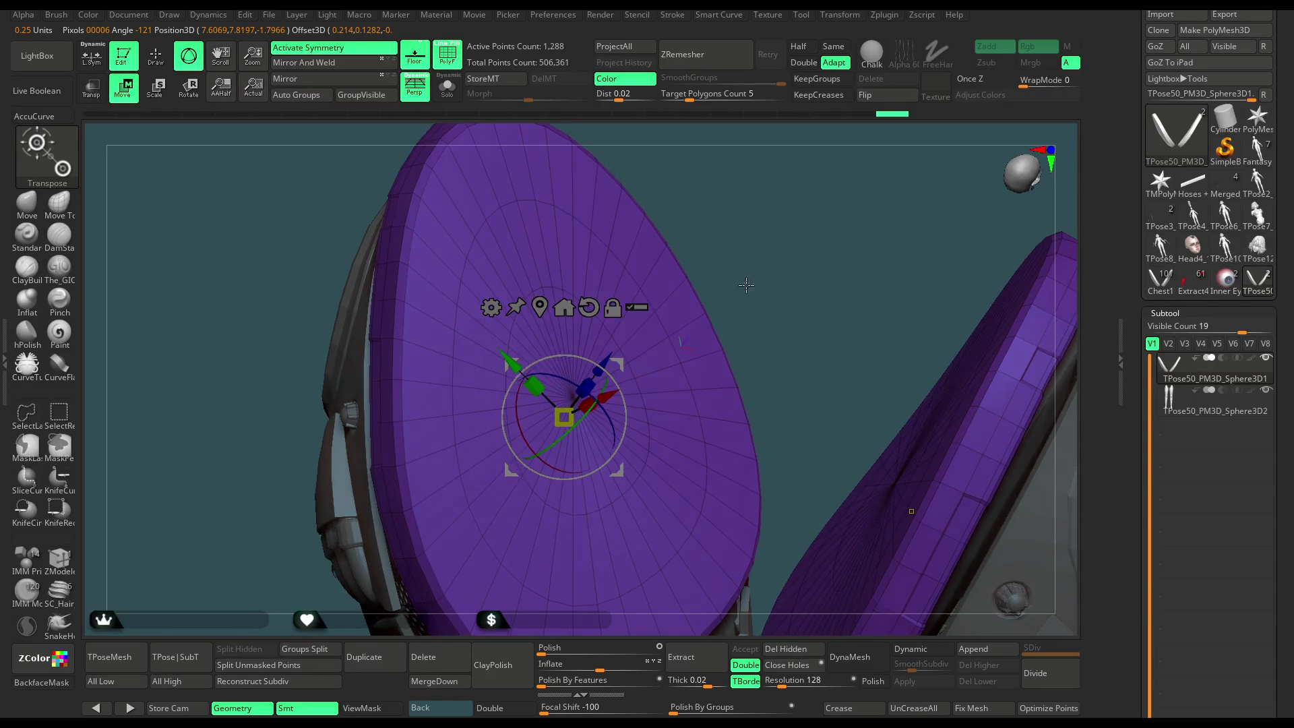
{"action": "left_click", "coordinate": [673, 337]}
{"action": "left_click", "coordinate": [573, 396]}
{"action": "left_click_drag", "start_coordinate": [572, 396], "coordinate": [762, 232]}
{"action": "left_click", "coordinate": [451, 59]}
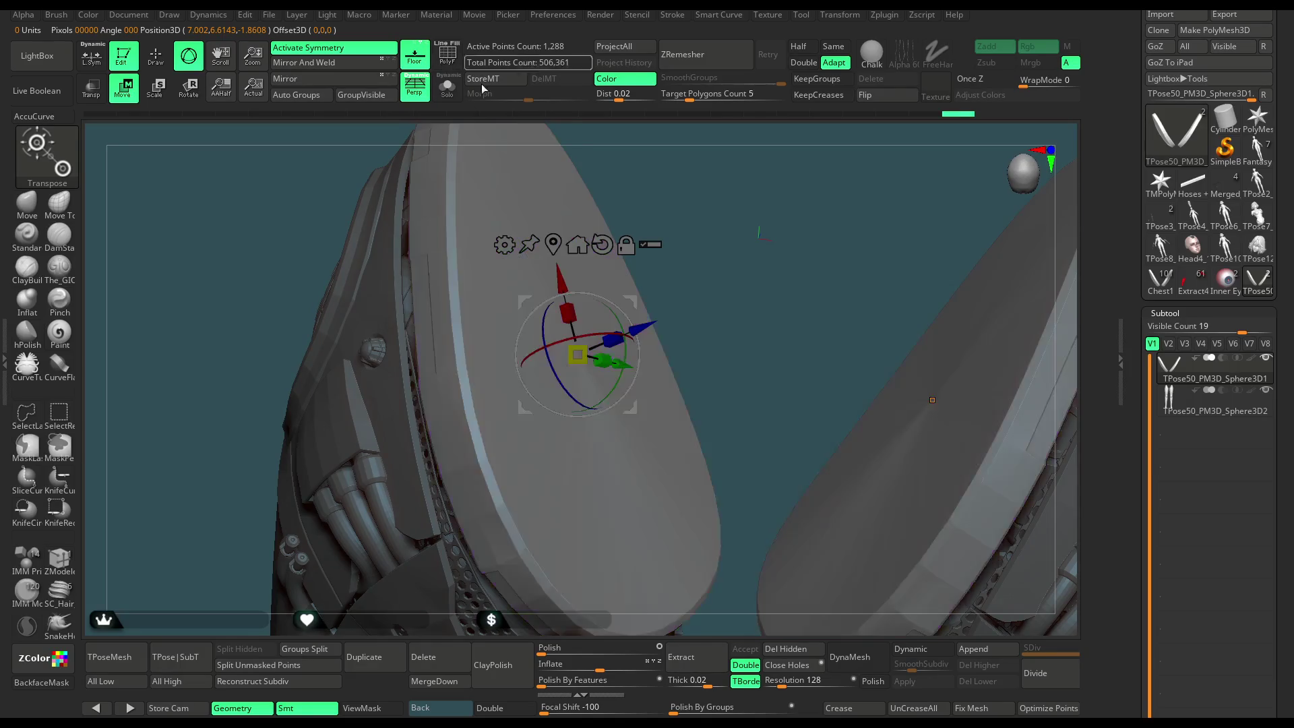
{"action": "left_click", "coordinate": [447, 54]}
{"action": "key", "text": "q"}
{"action": "mouse_move", "coordinate": [694, 242]}
{"action": "left_mouse_down"}
{"action": "mouse_move", "coordinate": [710, 248]}
{"action": "mouse_move", "coordinate": [737, 228]}
{"action": "mouse_move", "coordinate": [722, 239]}
{"action": "left_mouse_up"}
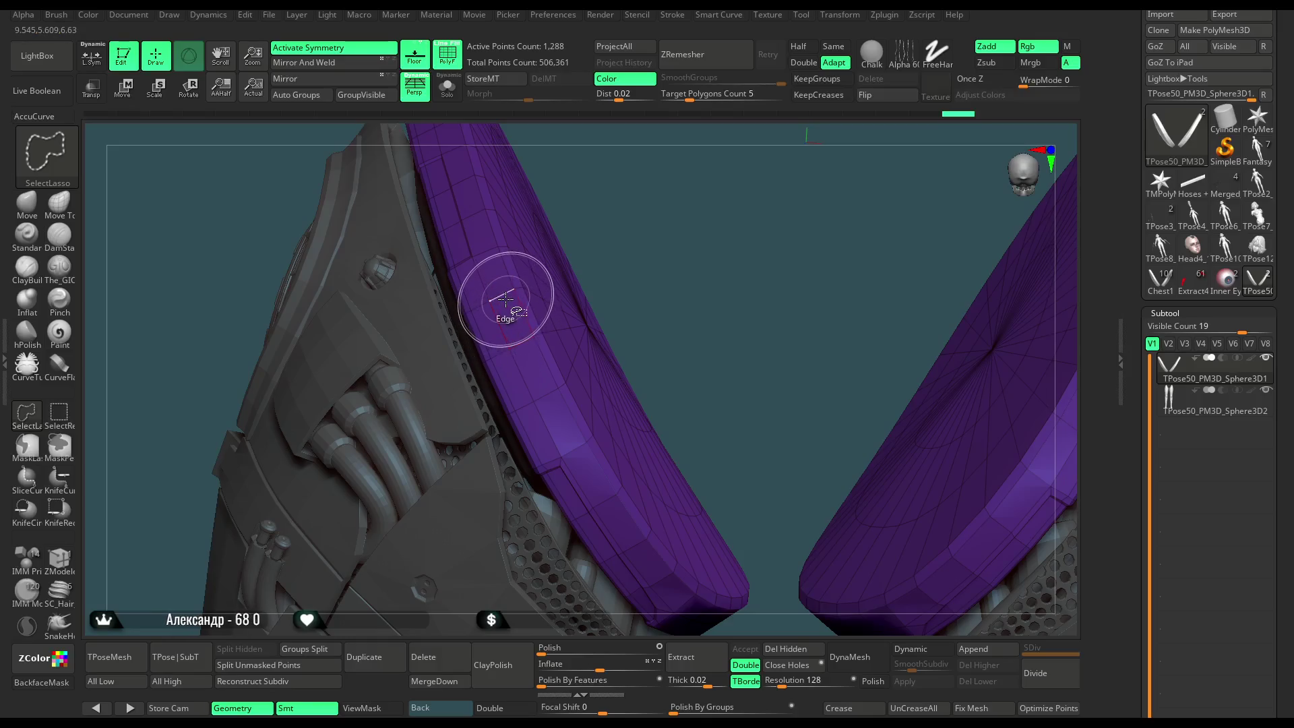
Unhide the plate strip and set ZModeler's polygon action to PolyGroup Polyloop.
{"action": "left_click_drag", "start_coordinate": [508, 301], "coordinate": [514, 297], "text": "ctrl"}
{"action": "key", "text": "ctrl+shift"}
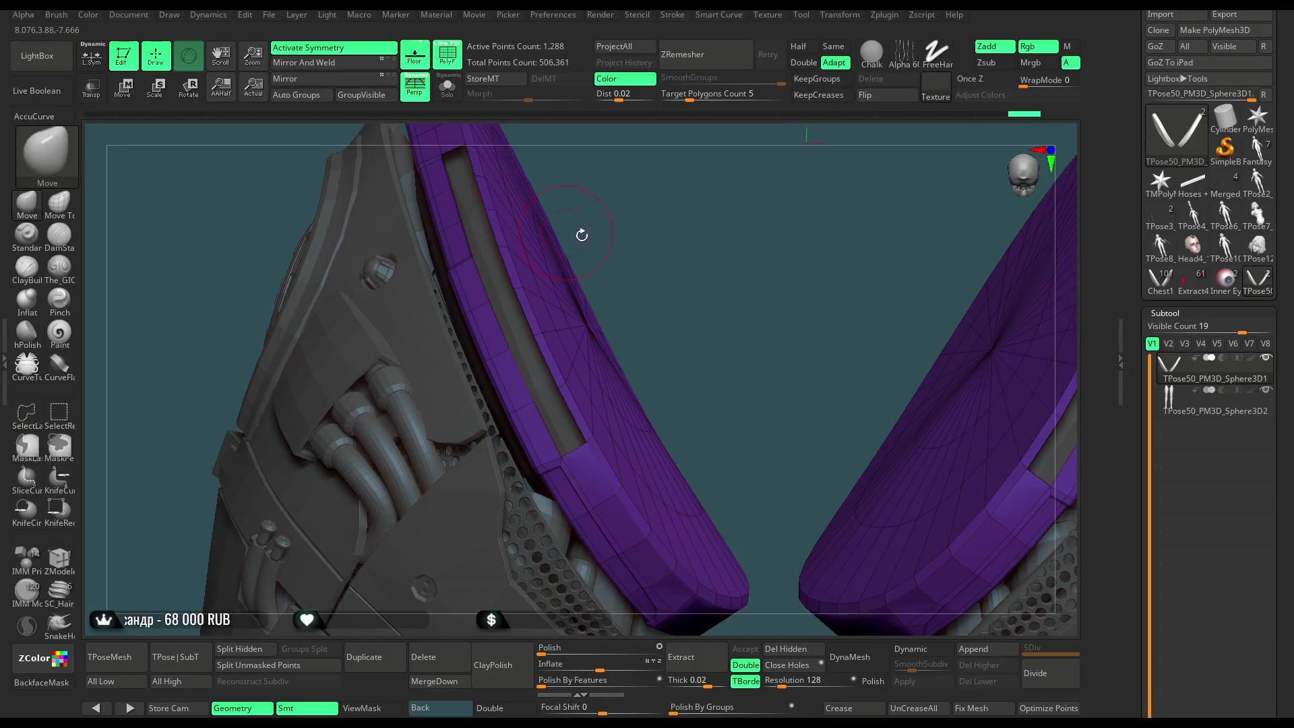
{"action": "left_click", "coordinate": [702, 286], "text": "ctrl+shift"}
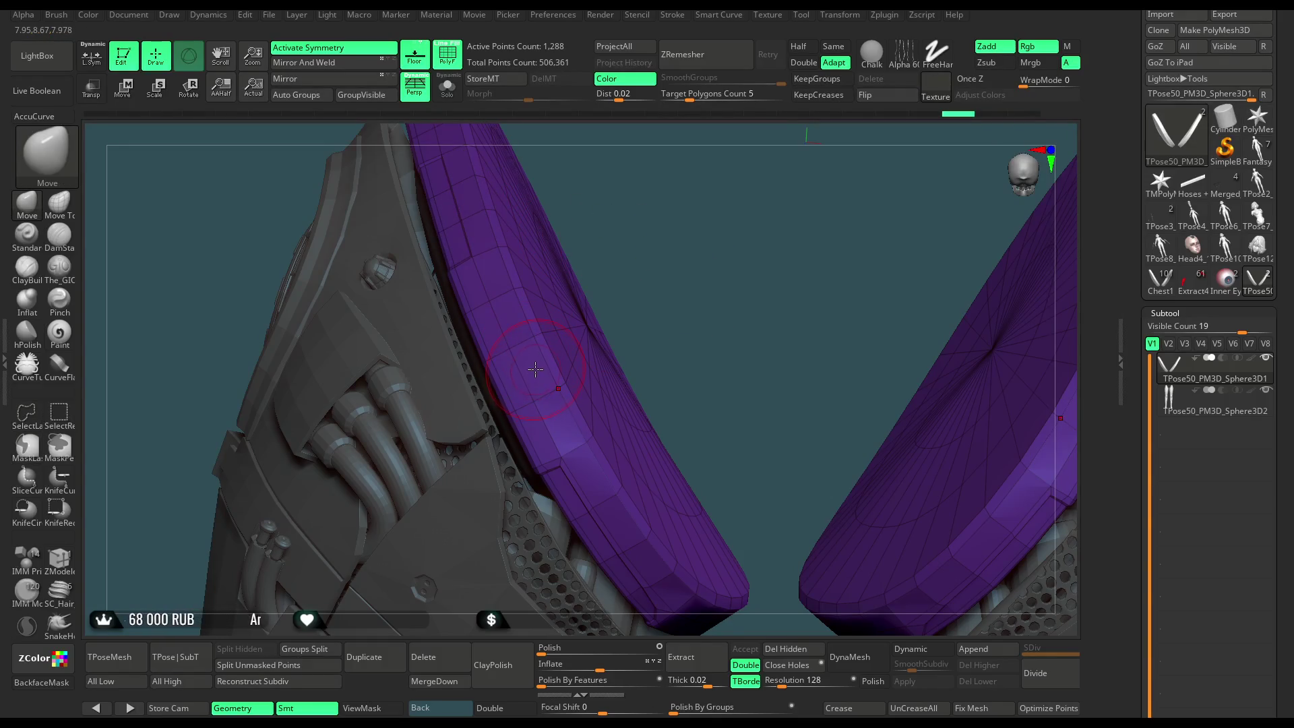
{"action": "left_click", "coordinate": [68, 561]}
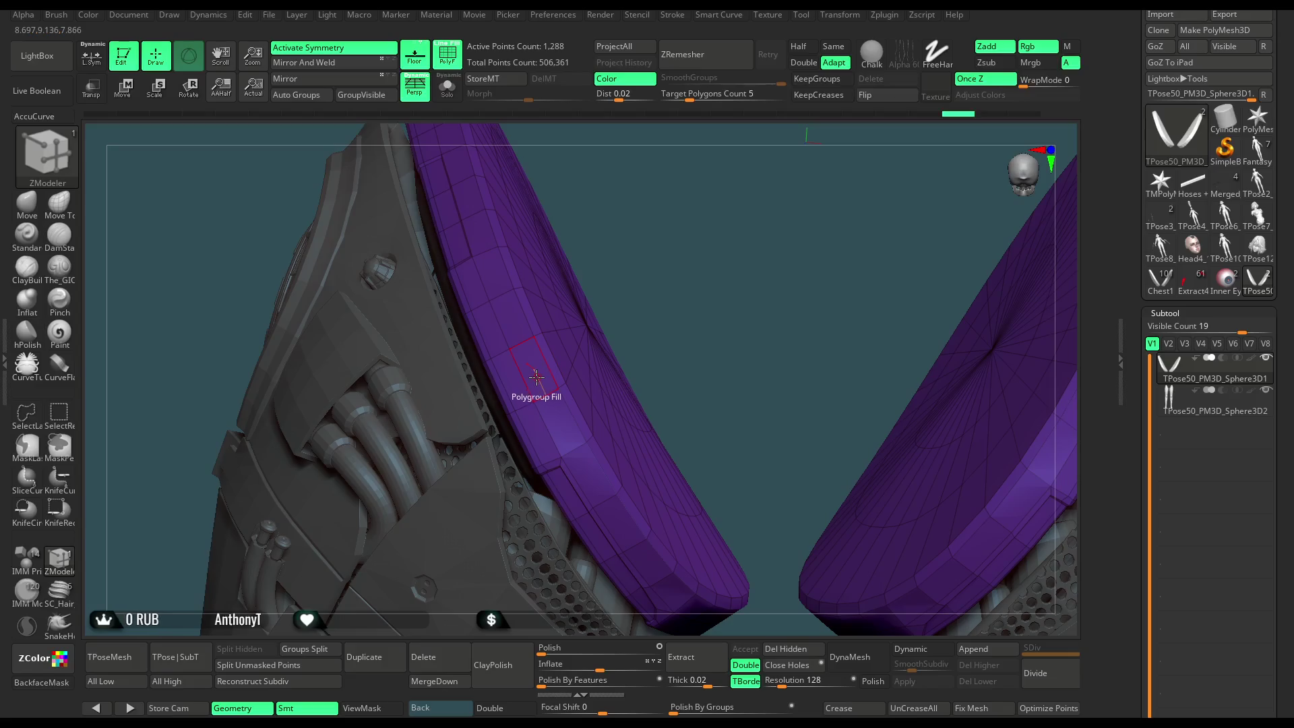
{"action": "key", "text": "space"}
{"action": "left_click", "coordinate": [629, 539]}
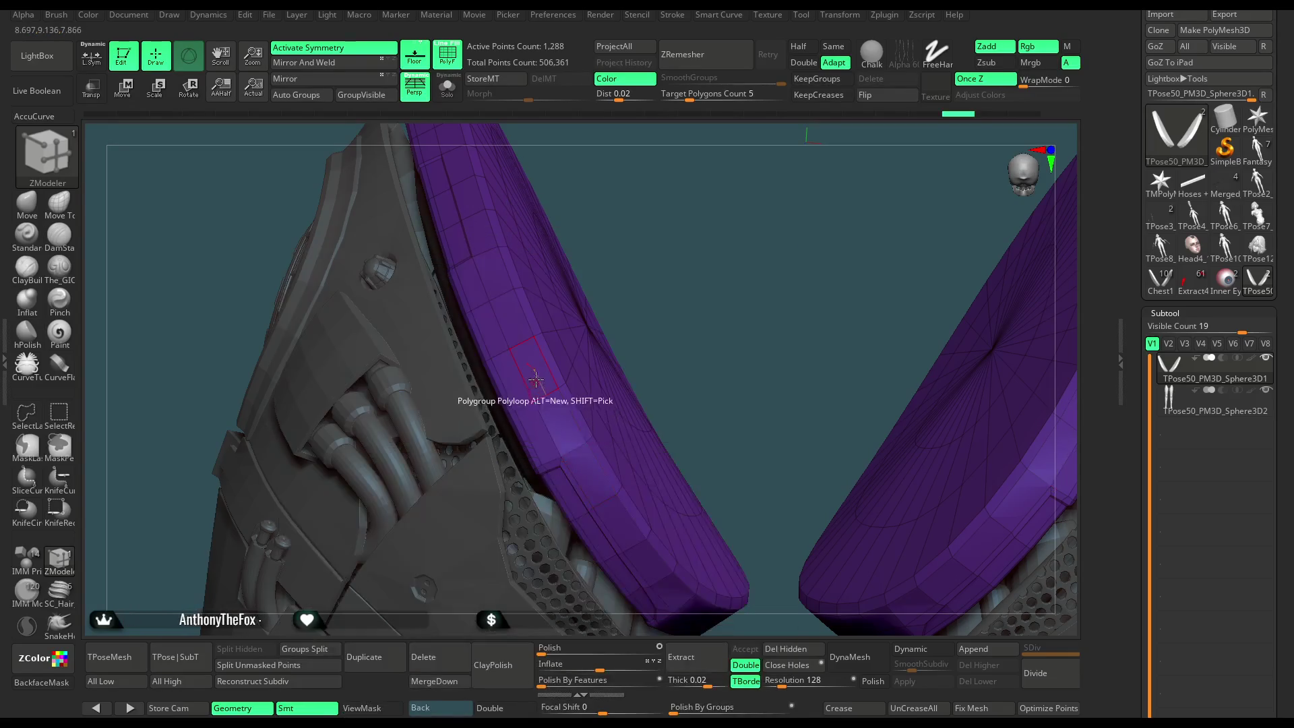
Crease the edge loop and delete everything except the flat oval cap faces.
{"action": "mouse_move", "coordinate": [558, 365]}
{"action": "right_mouse_down"}
{"action": "mouse_move", "coordinate": [532, 371]}
{"action": "mouse_move", "coordinate": [562, 384]}
{"action": "right_mouse_up"}
{"action": "key", "text": "space"}
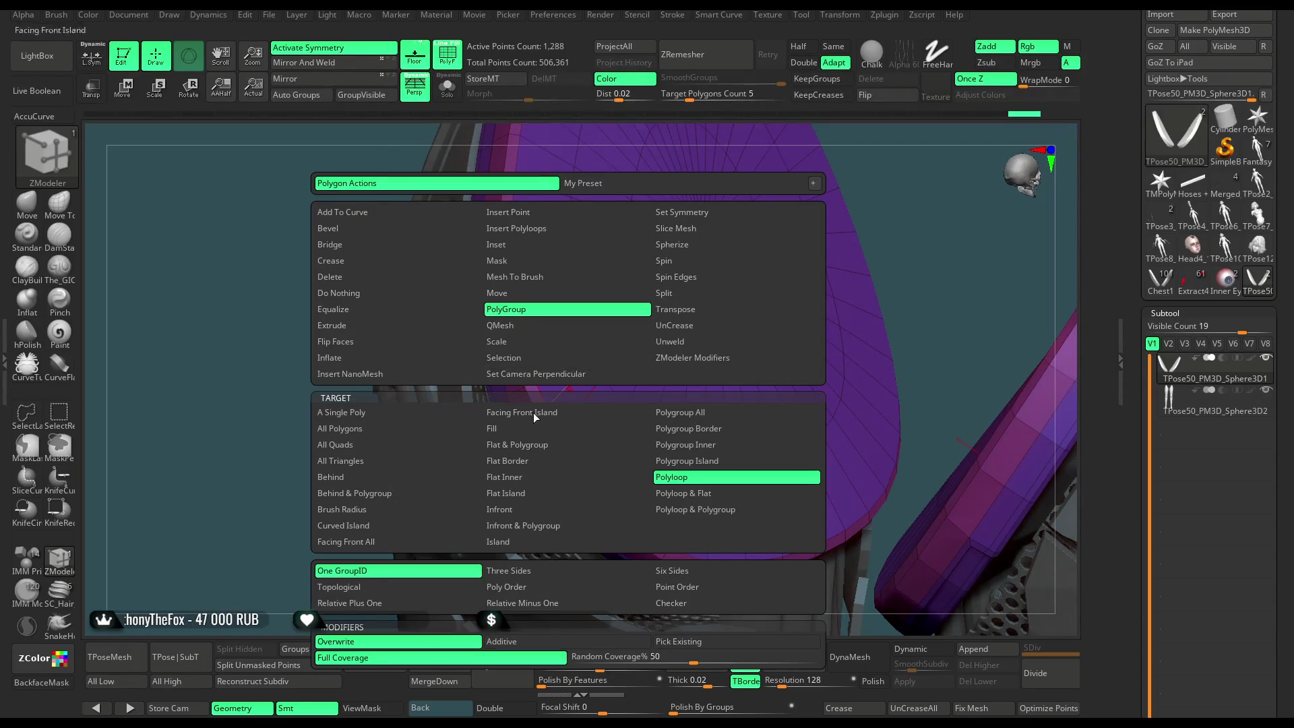
{"action": "left_click", "coordinate": [529, 444]}
{"action": "mouse_move", "coordinate": [472, 438]}
{"action": "right_mouse_down"}
{"action": "mouse_move", "coordinate": [330, 459]}
{"action": "mouse_move", "coordinate": [321, 407]}
{"action": "right_mouse_up"}
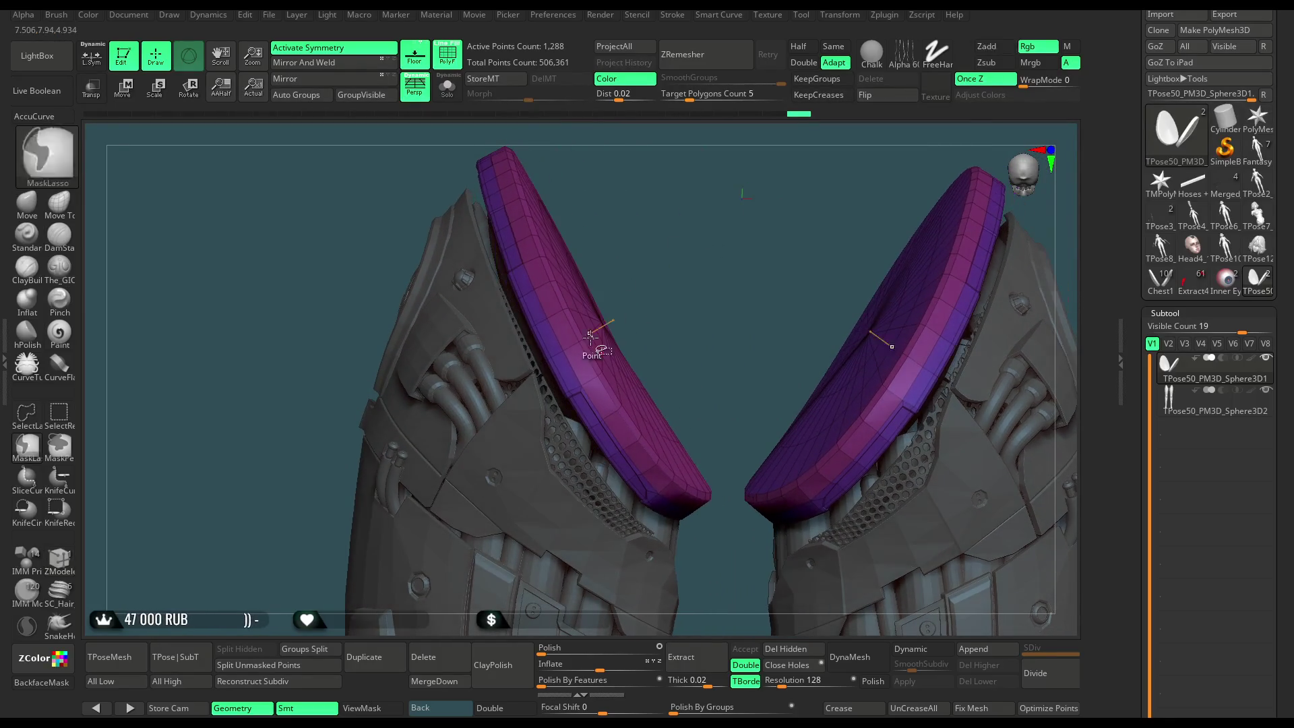
{"action": "key", "text": "ctrl+shift"}
{"action": "left_click", "coordinate": [578, 343]}
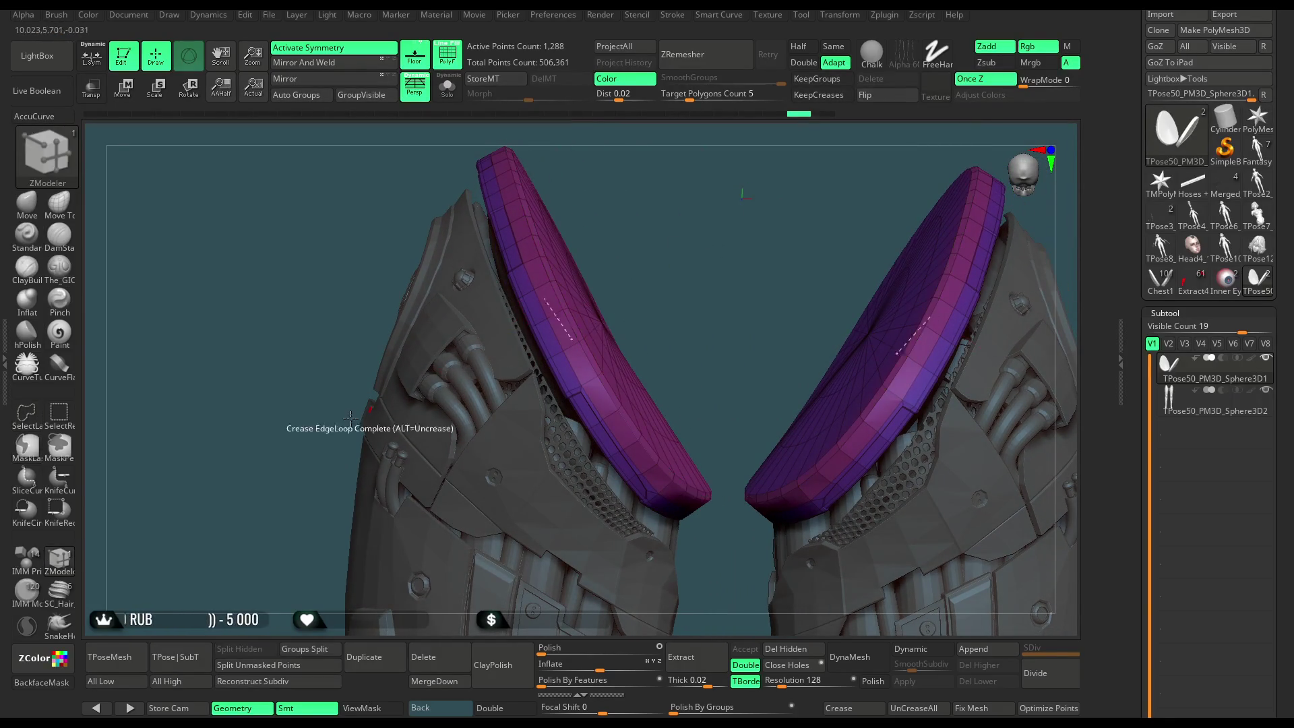
{"action": "left_click", "coordinate": [586, 356], "text": "ctrl+shift"}
{"action": "mouse_move", "coordinate": [694, 280]}
{"action": "left_mouse_down"}
{"action": "mouse_move", "coordinate": [668, 299]}
{"action": "mouse_move", "coordinate": [701, 290]}
{"action": "mouse_move", "coordinate": [647, 310]}
{"action": "mouse_move", "coordinate": [669, 303]}
{"action": "left_mouse_up"}
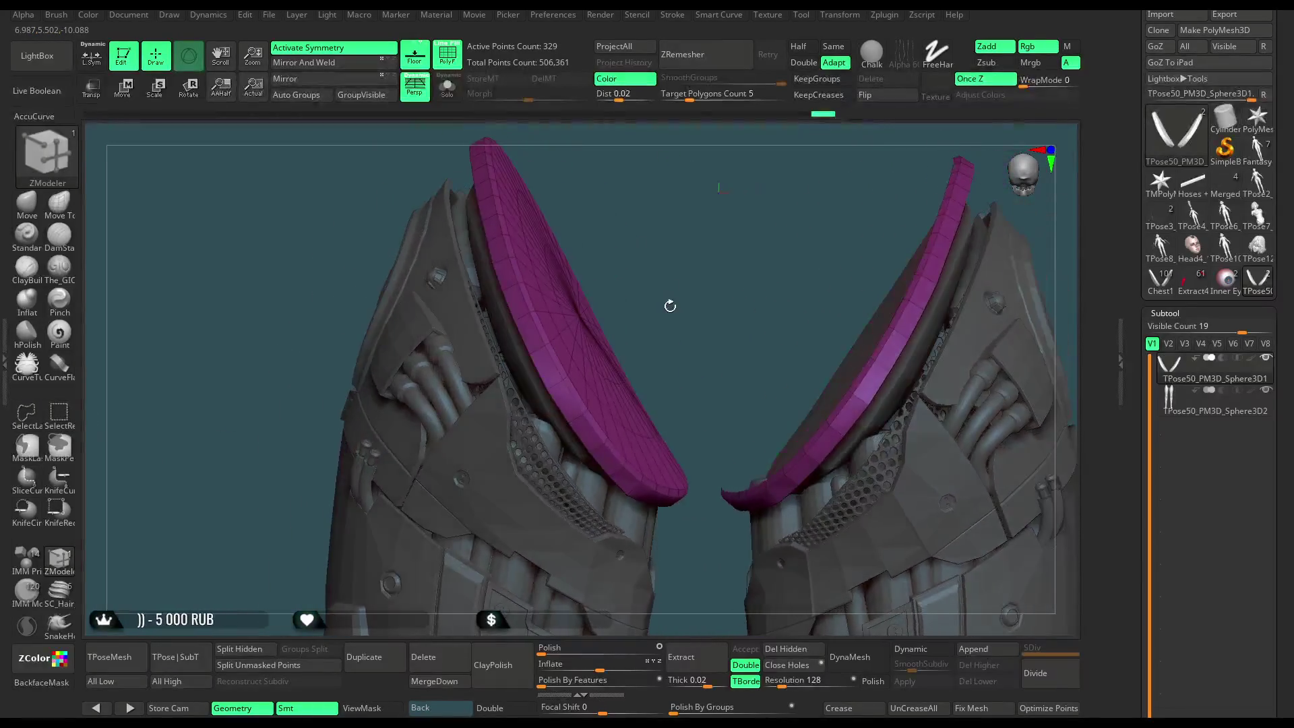
{"action": "left_click", "coordinate": [785, 648]}
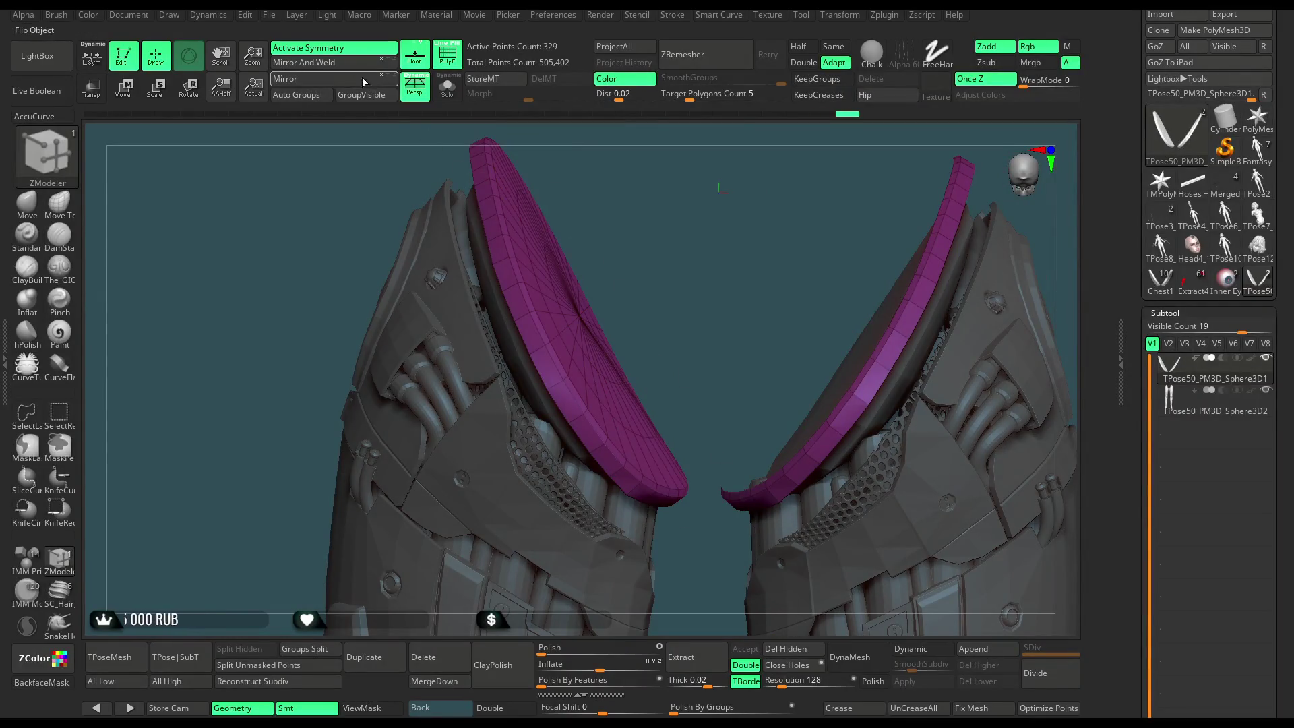
Mirror and weld the left cap onto the right, enable double-sided display, and solo the caps.
{"action": "left_click", "coordinate": [341, 64]}
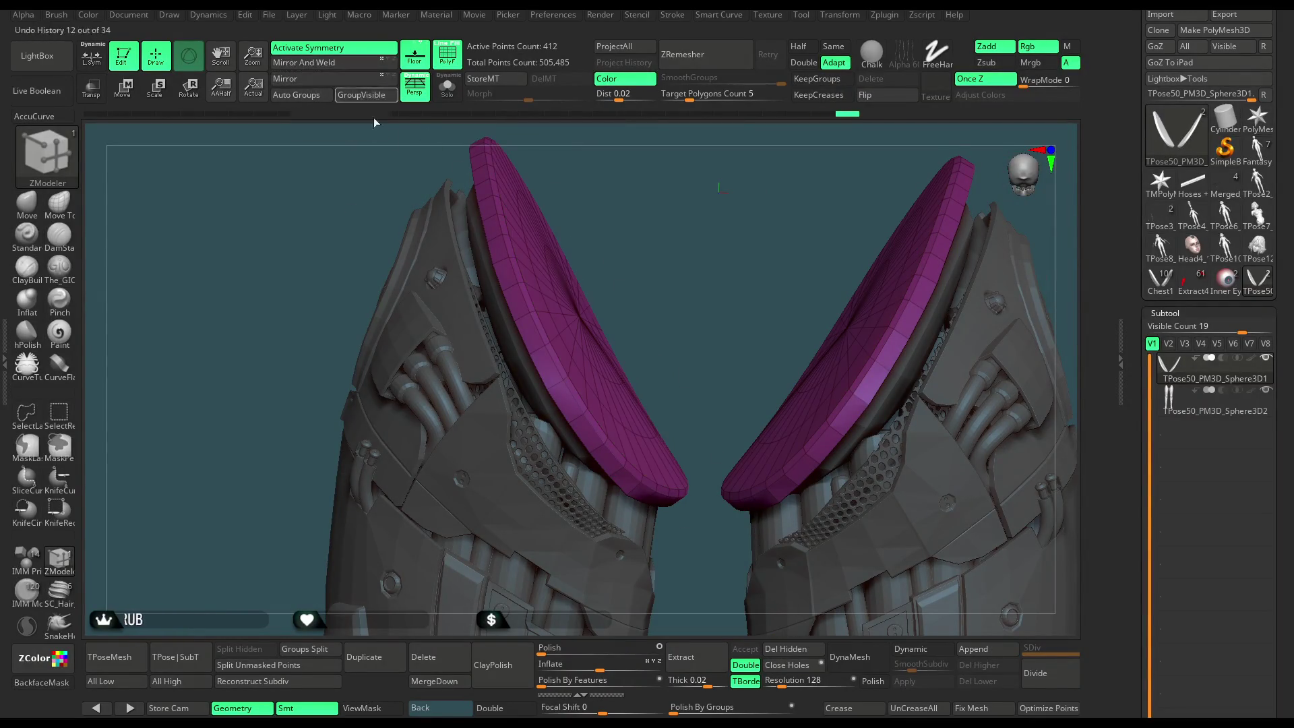
{"action": "mouse_move", "coordinate": [720, 254]}
{"action": "left_mouse_down"}
{"action": "mouse_move", "coordinate": [700, 249]}
{"action": "mouse_move", "coordinate": [719, 257]}
{"action": "mouse_move", "coordinate": [730, 294]}
{"action": "mouse_move", "coordinate": [531, 563]}
{"action": "left_mouse_up"}
{"action": "left_click", "coordinate": [490, 707]}
{"action": "left_click_drag", "start_coordinate": [718, 321], "coordinate": [708, 291]}
{"action": "left_click", "coordinate": [447, 86]}
{"action": "mouse_move", "coordinate": [583, 193]}
{"action": "left_mouse_down"}
{"action": "mouse_move", "coordinate": [708, 153]}
{"action": "mouse_move", "coordinate": [681, 222]}
{"action": "mouse_move", "coordinate": [519, 271]}
{"action": "left_mouse_up"}
Insert concentric edge loops across the disc, then show the rest of the model.
{"action": "key", "text": "space"}
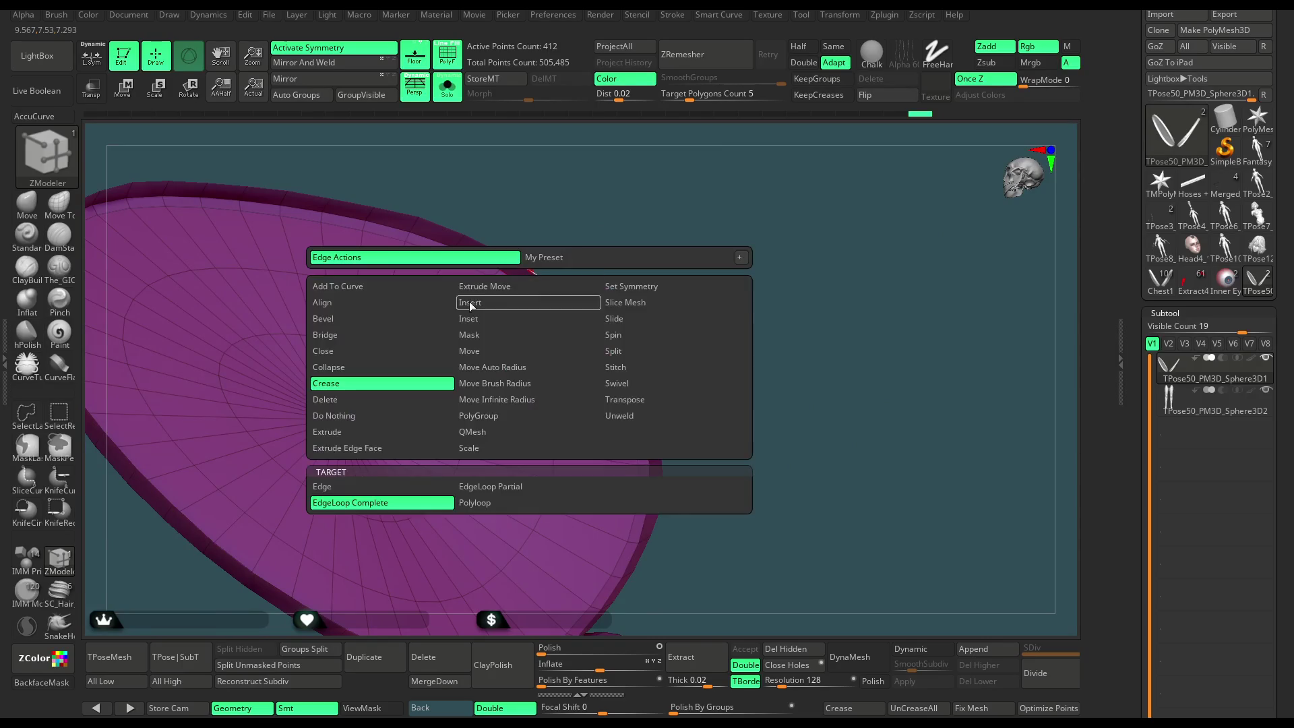
{"action": "left_click", "coordinate": [479, 415]}
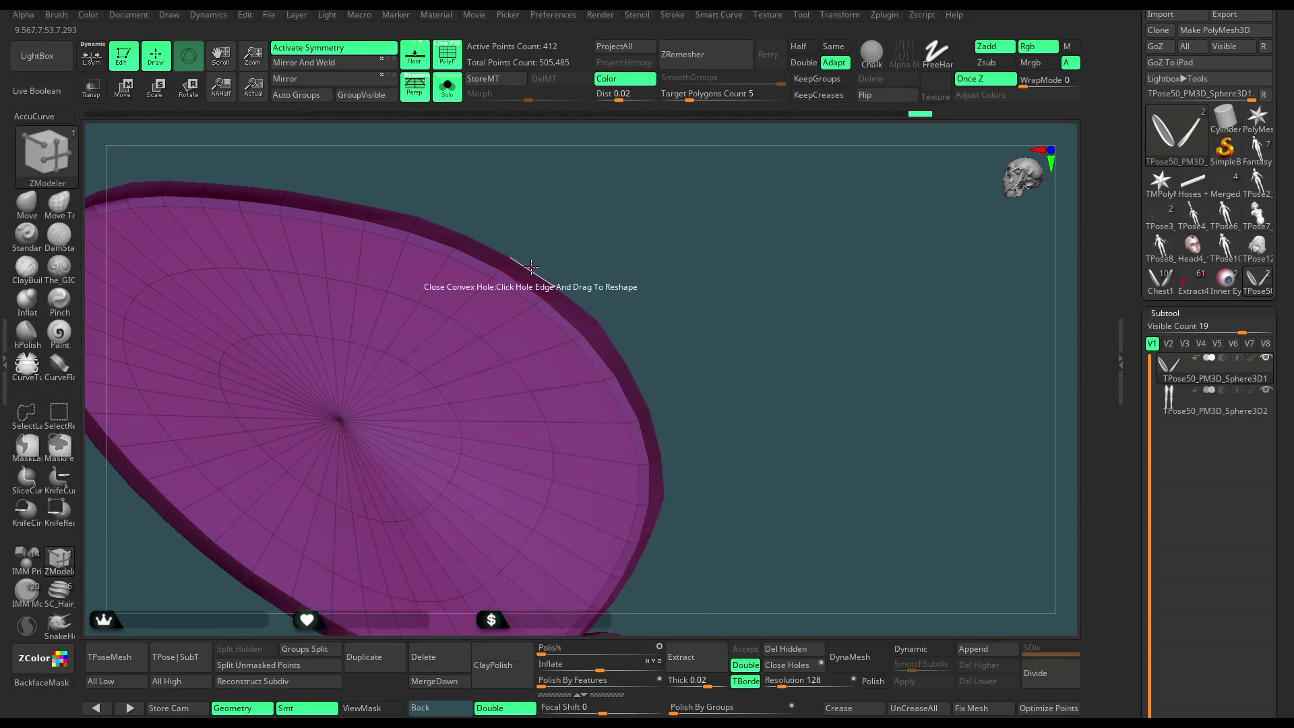
{"action": "left_click", "coordinate": [530, 270]}
{"action": "mouse_move", "coordinate": [540, 282]}
{"action": "left_mouse_down"}
{"action": "mouse_move", "coordinate": [552, 305]}
{"action": "mouse_move", "coordinate": [664, 292]}
{"action": "mouse_move", "coordinate": [636, 252]}
{"action": "mouse_move", "coordinate": [621, 297]}
{"action": "mouse_move", "coordinate": [623, 254]}
{"action": "mouse_move", "coordinate": [487, 235]}
{"action": "left_mouse_up"}
{"action": "left_click", "coordinate": [460, 99]}
Seat both discs in the leg-armour openings using Transpose Move along vertical, sideways and depth axes.
{"action": "key", "text": "w"}
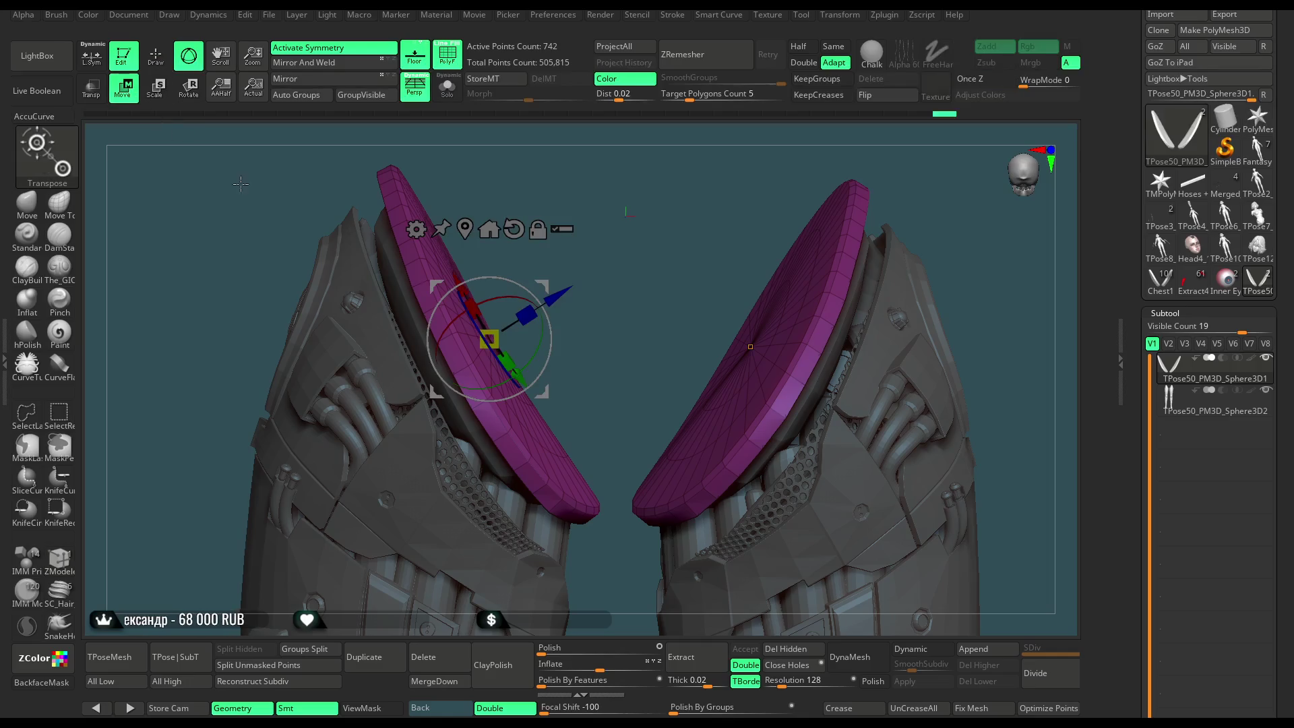
{"action": "left_click_drag", "start_coordinate": [556, 297], "coordinate": [534, 326]}
{"action": "key", "text": "ctrl+z"}
{"action": "left_click_drag", "start_coordinate": [430, 302], "coordinate": [440, 311]}
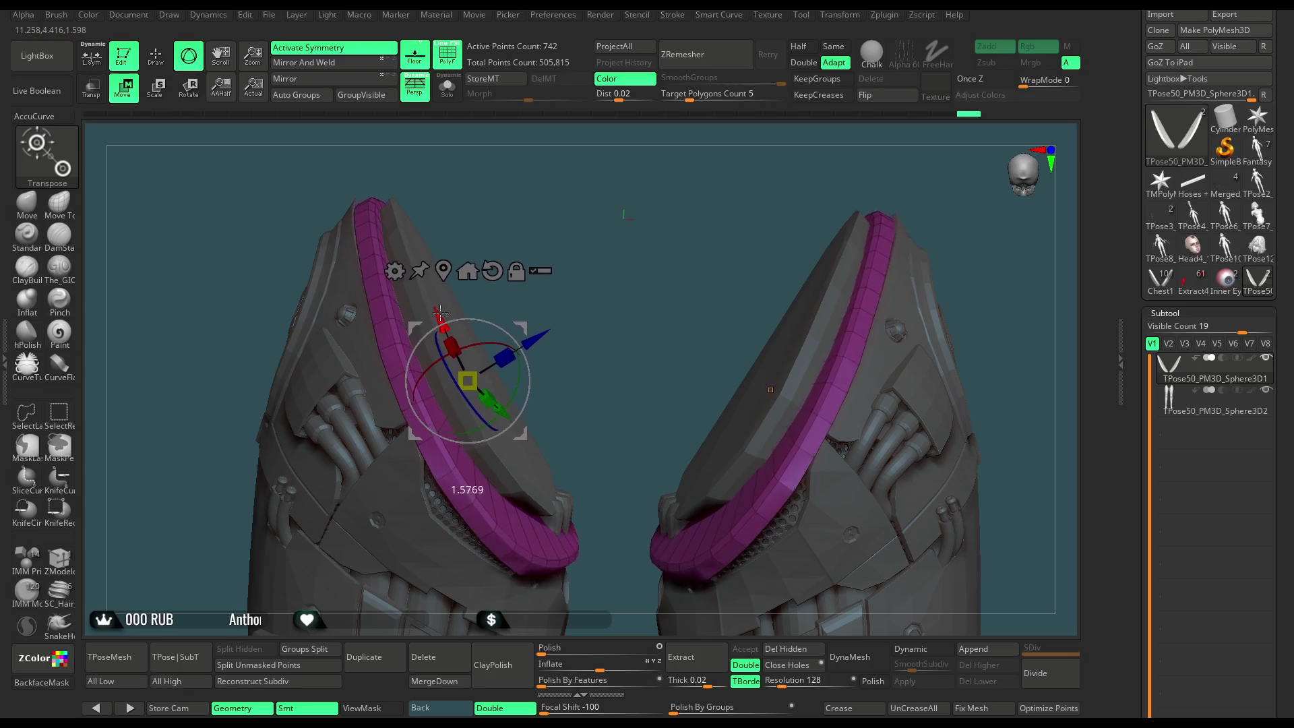
{"action": "right_click_drag", "start_coordinate": [438, 310], "coordinate": [554, 387]}
{"action": "left_click_drag", "start_coordinate": [554, 386], "coordinate": [562, 385]}
{"action": "left_click_drag", "start_coordinate": [484, 304], "coordinate": [488, 291]}
{"action": "right_click_drag", "start_coordinate": [611, 226], "coordinate": [564, 281]}
{"action": "left_click_drag", "start_coordinate": [398, 383], "coordinate": [408, 384]}
{"action": "mouse_move", "coordinate": [593, 273]}
{"action": "right_mouse_down"}
{"action": "mouse_move", "coordinate": [754, 213]}
{"action": "mouse_move", "coordinate": [656, 288]}
{"action": "mouse_move", "coordinate": [259, 368]}
{"action": "right_mouse_up"}
Return to Draw mode and bring up the quick brush settings.
{"action": "key", "text": "q"}
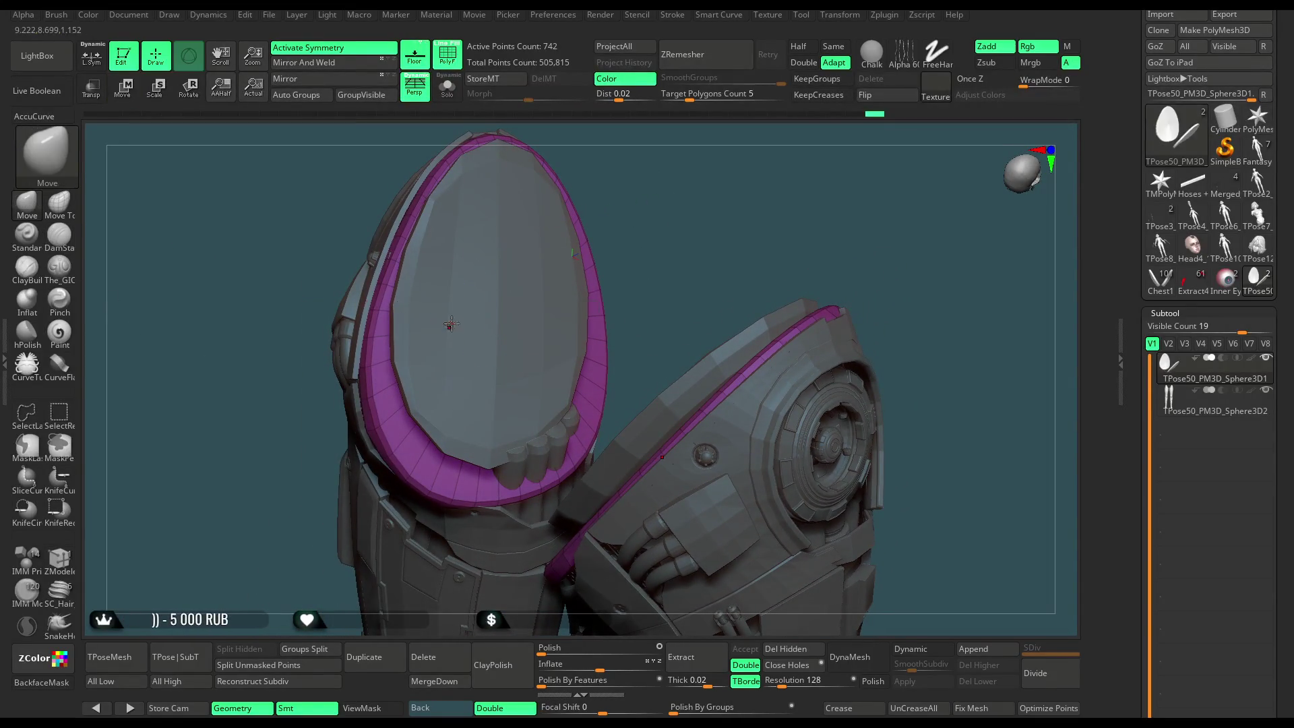
{"action": "key", "text": "space"}
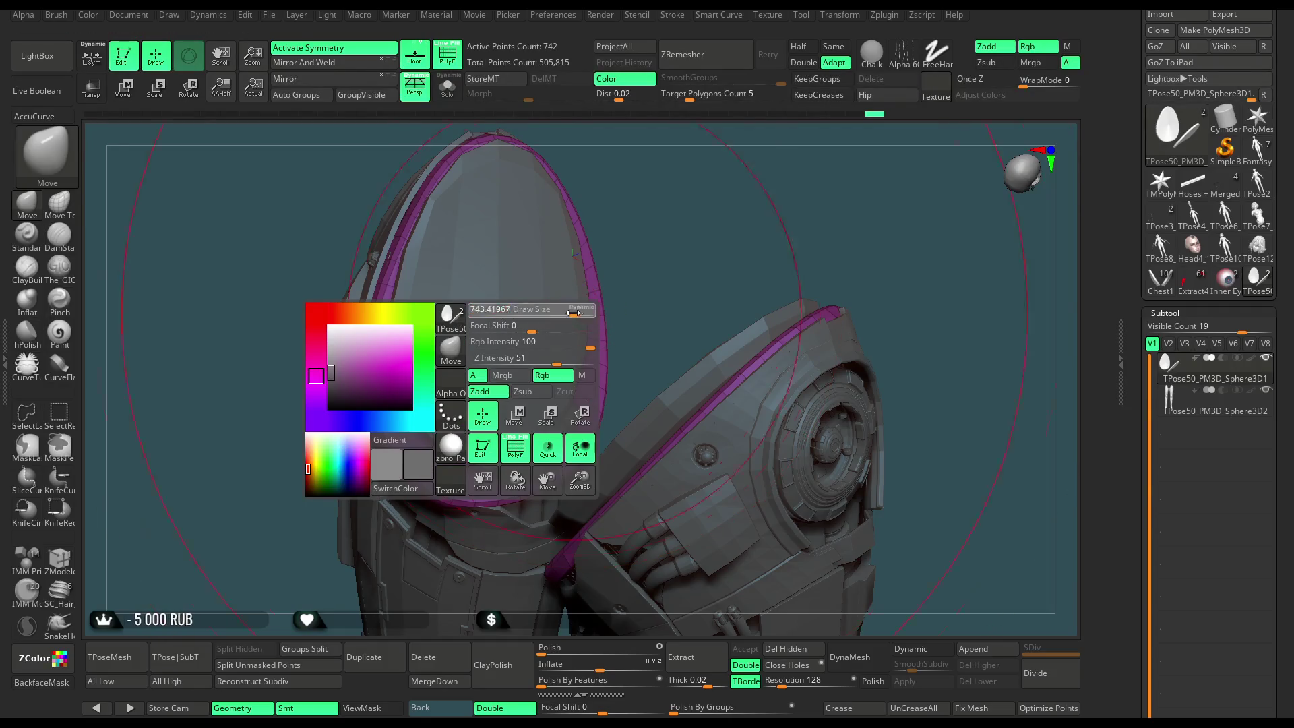
{"action": "right_click_drag", "start_coordinate": [518, 310], "coordinate": [639, 213]}
Turn on PolyF and delete the leftover hidden polygons from the cap subtool.
{"action": "key", "text": "shift+f"}
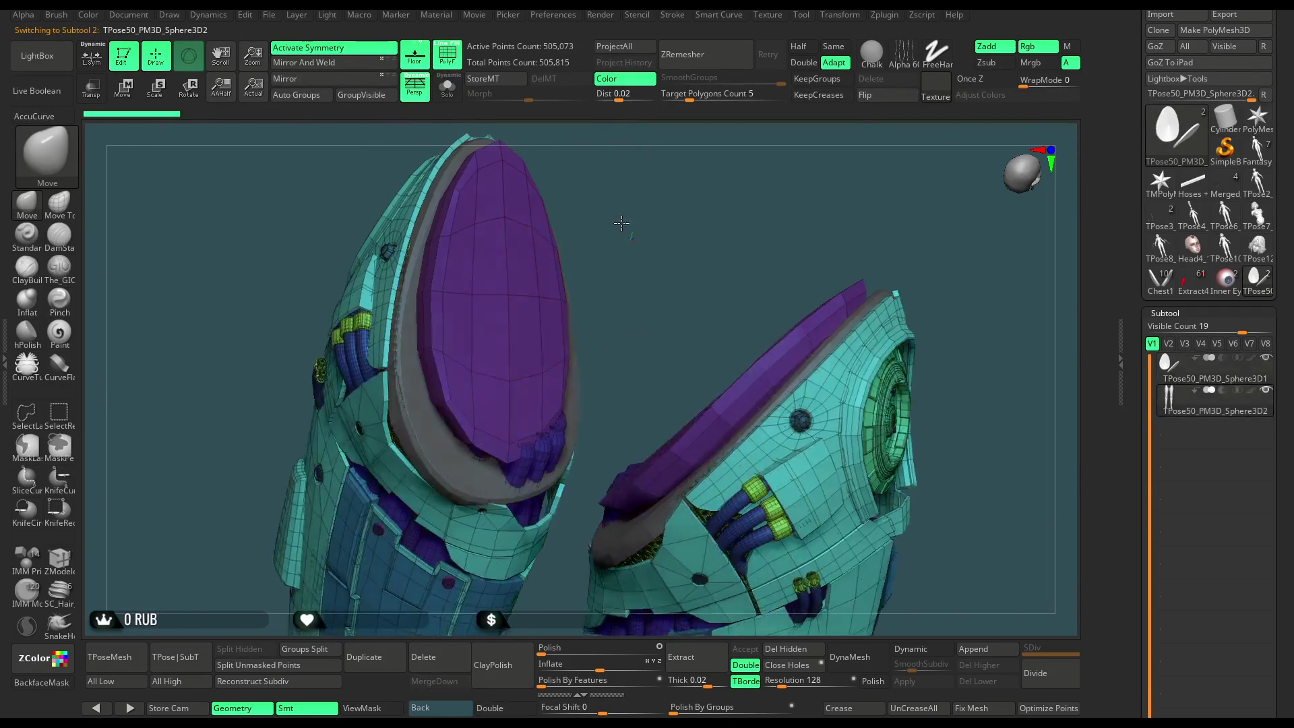
{"action": "left_click", "coordinate": [514, 297], "text": "ctrl+shift"}
{"action": "left_click", "coordinate": [638, 237], "text": "ctrl+shift"}
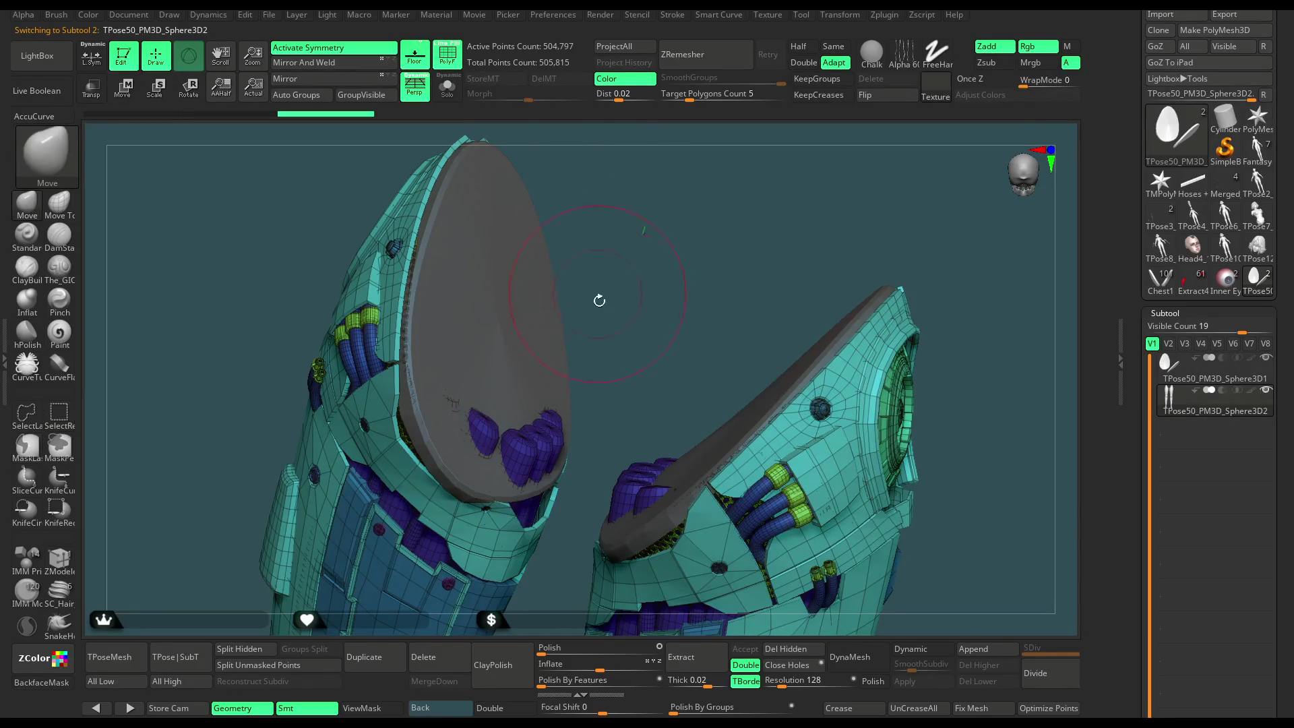
{"action": "left_click", "coordinate": [780, 645]}
{"action": "right_click_drag", "start_coordinate": [661, 458], "coordinate": [532, 401]}
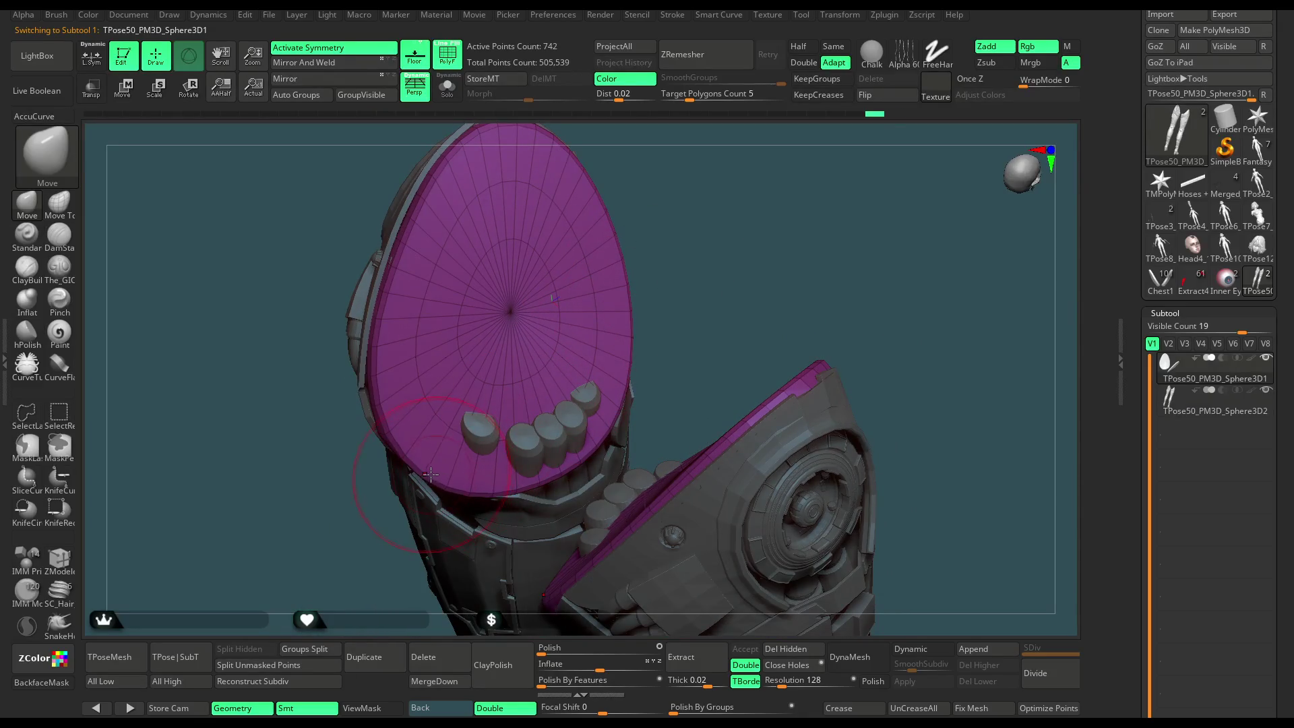
Orbit around the egg-shaped plate to inspect how it sits in the leg opening.
{"action": "right_click_drag", "start_coordinate": [484, 382], "coordinate": [490, 431]}
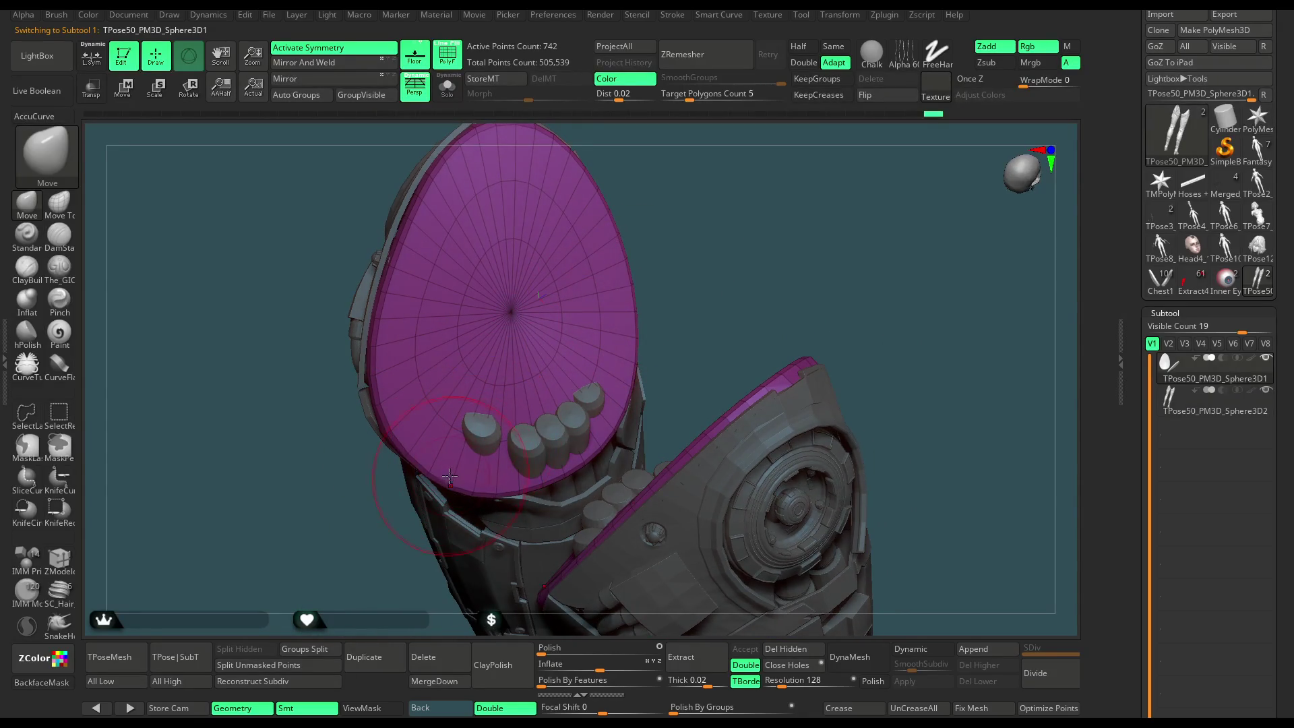
{"action": "left_click_drag", "start_coordinate": [700, 269], "coordinate": [676, 271]}
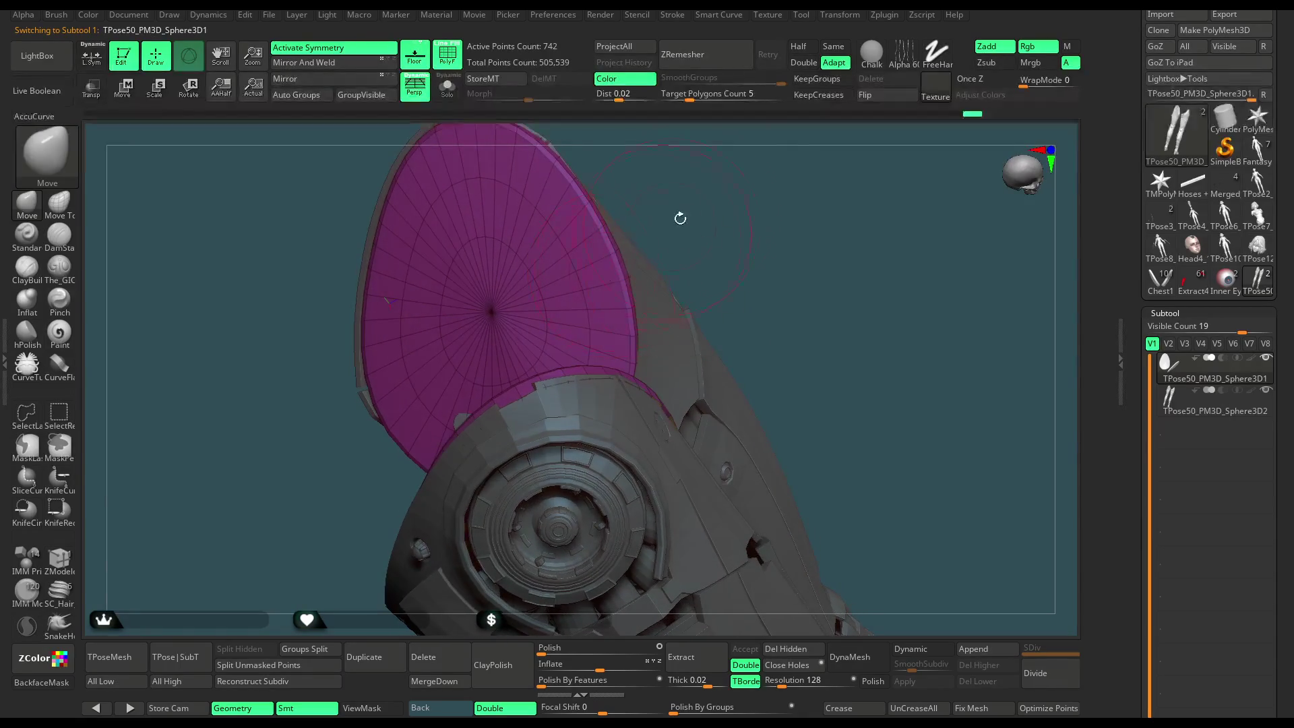
{"action": "left_click_drag", "start_coordinate": [680, 218], "coordinate": [661, 254]}
{"action": "key", "text": "space"}
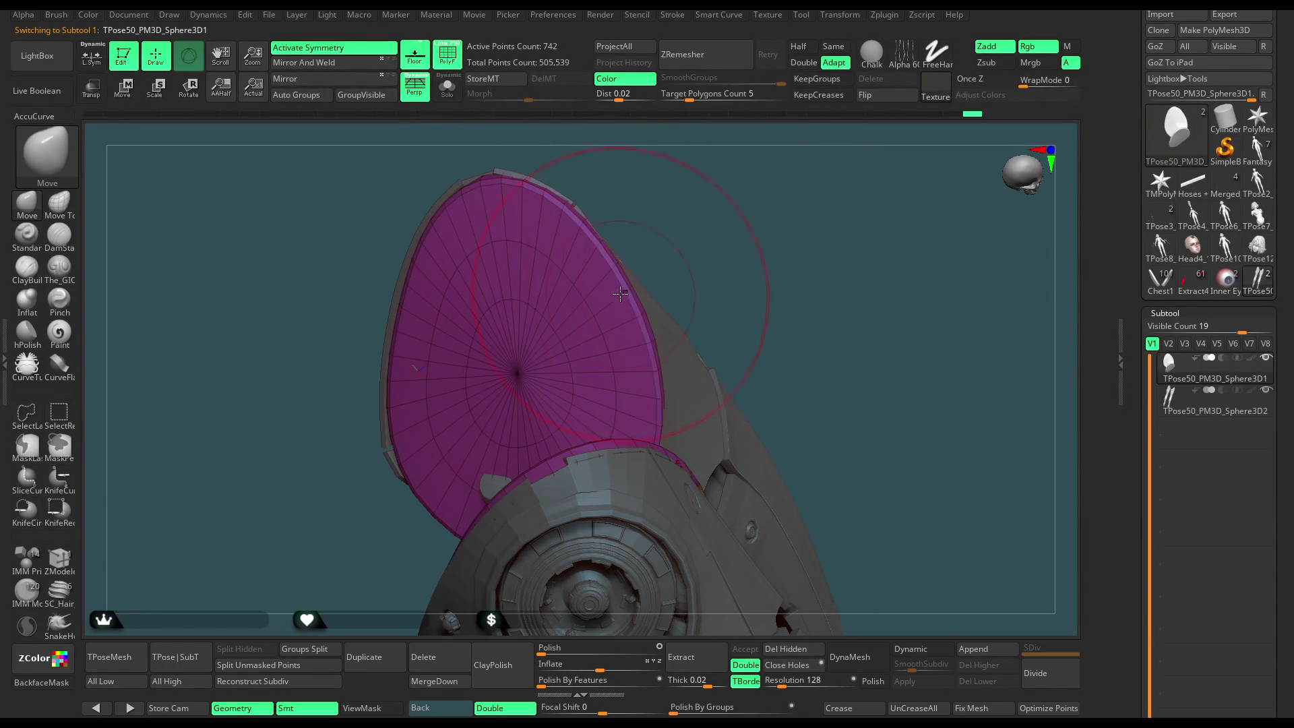
{"action": "mouse_move", "coordinate": [648, 362]}
{"action": "left_mouse_down"}
{"action": "mouse_move", "coordinate": [759, 205]}
{"action": "mouse_move", "coordinate": [563, 241]}
{"action": "left_mouse_up"}
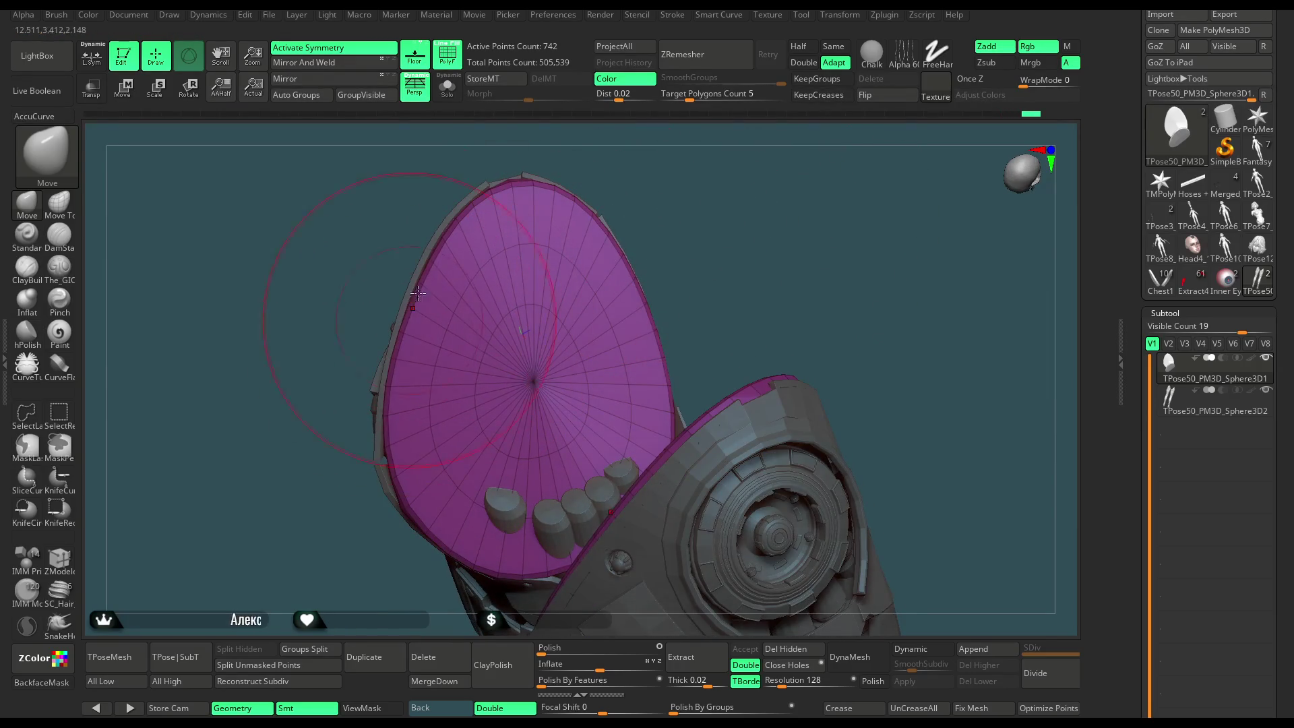
{"action": "left_click_drag", "start_coordinate": [401, 326], "coordinate": [435, 270]}
{"action": "mouse_move", "coordinate": [637, 192]}
{"action": "left_mouse_down"}
{"action": "mouse_move", "coordinate": [644, 182]}
{"action": "mouse_move", "coordinate": [654, 358]}
{"action": "left_mouse_up"}
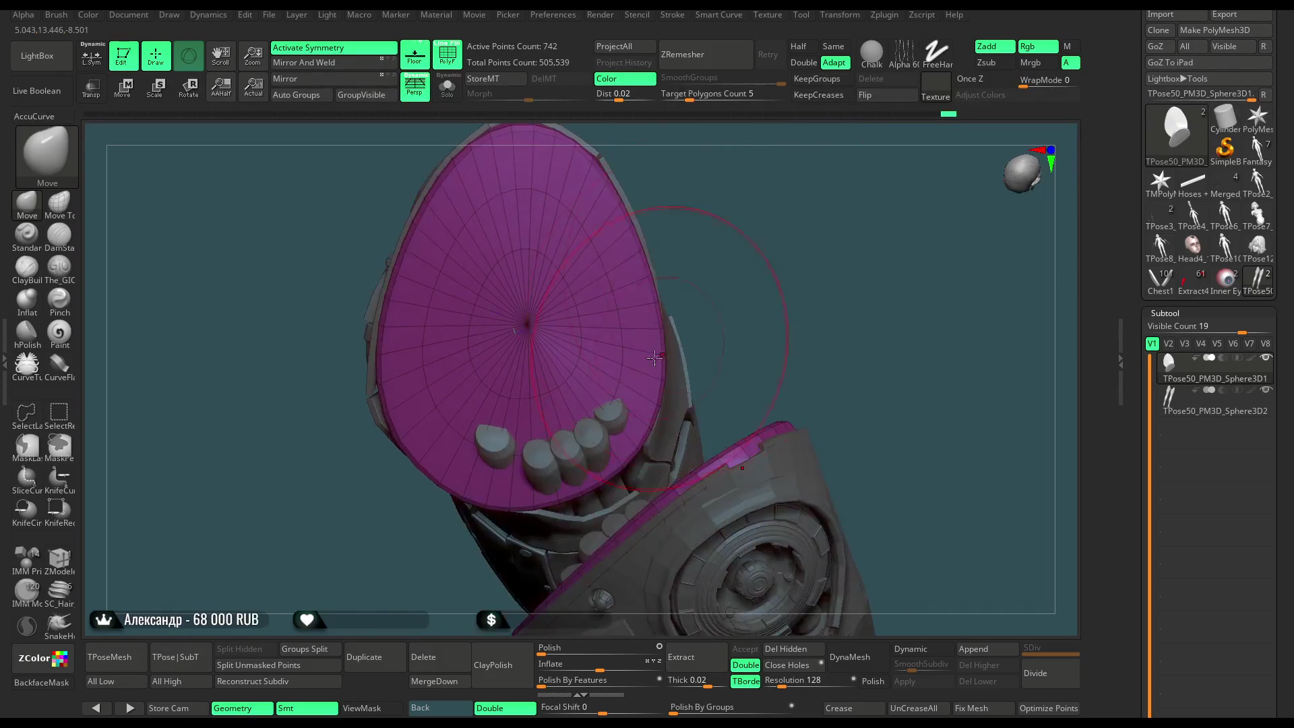
{"action": "mouse_move", "coordinate": [699, 316]}
{"action": "left_mouse_down"}
{"action": "mouse_move", "coordinate": [661, 358]}
{"action": "mouse_move", "coordinate": [778, 214]}
{"action": "mouse_move", "coordinate": [693, 292]}
{"action": "mouse_move", "coordinate": [730, 260]}
{"action": "mouse_move", "coordinate": [401, 423]}
{"action": "mouse_move", "coordinate": [403, 389]}
{"action": "left_mouse_up"}
Reduce the brush size slightly and inspect the plate's edge from several sides.
{"action": "key", "text": "space"}
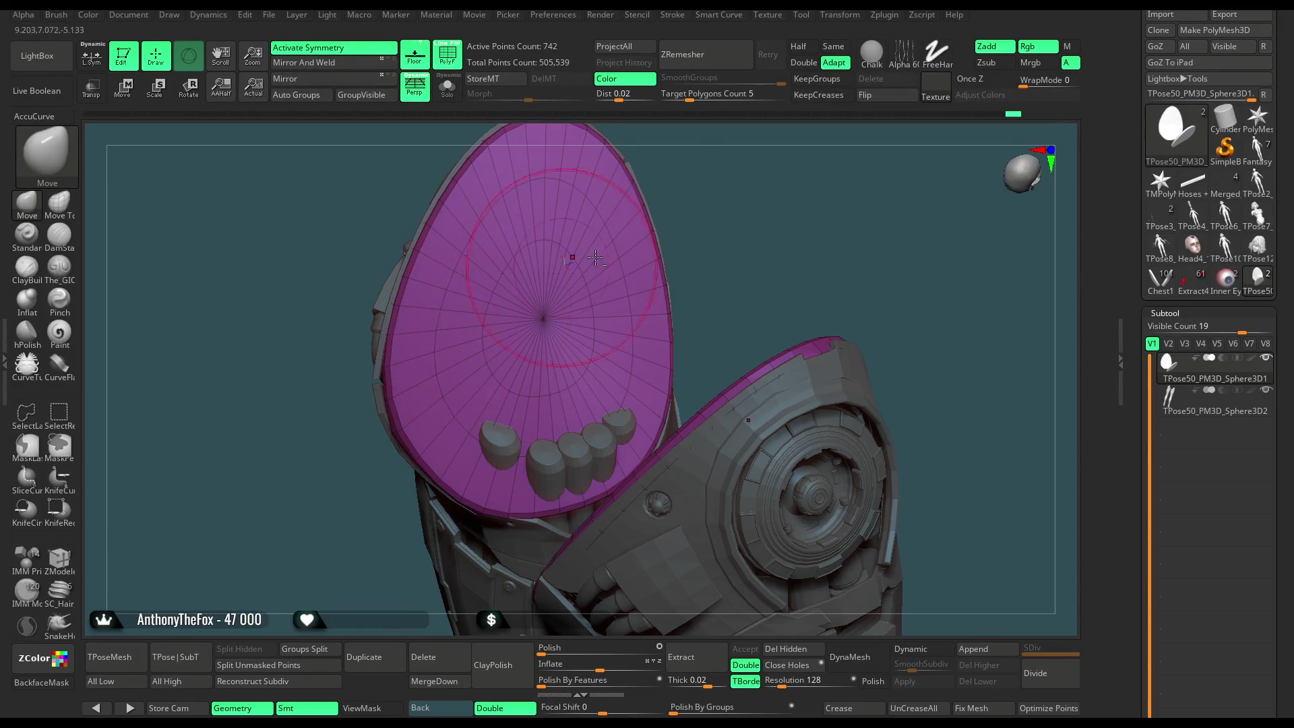
{"action": "left_click_drag", "start_coordinate": [667, 253], "coordinate": [696, 243]}
{"action": "right_click_drag", "start_coordinate": [554, 240], "coordinate": [599, 305]}
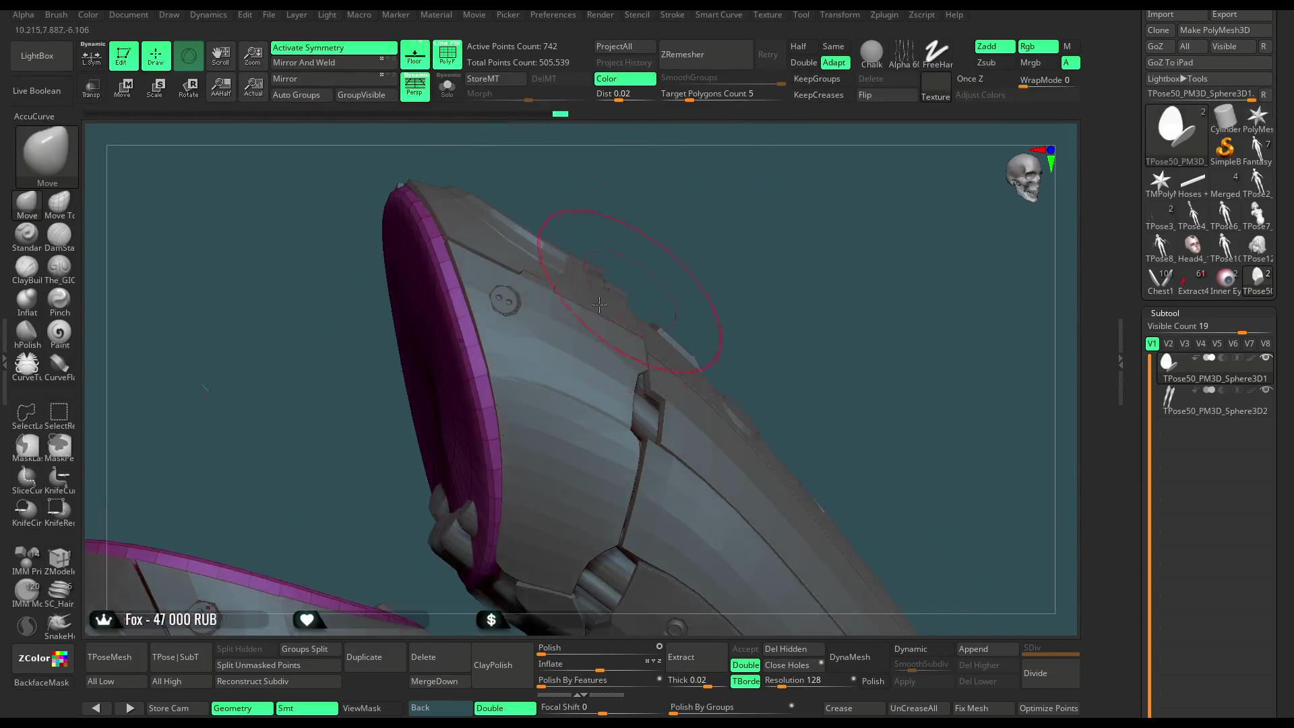
{"action": "key", "text": "space"}
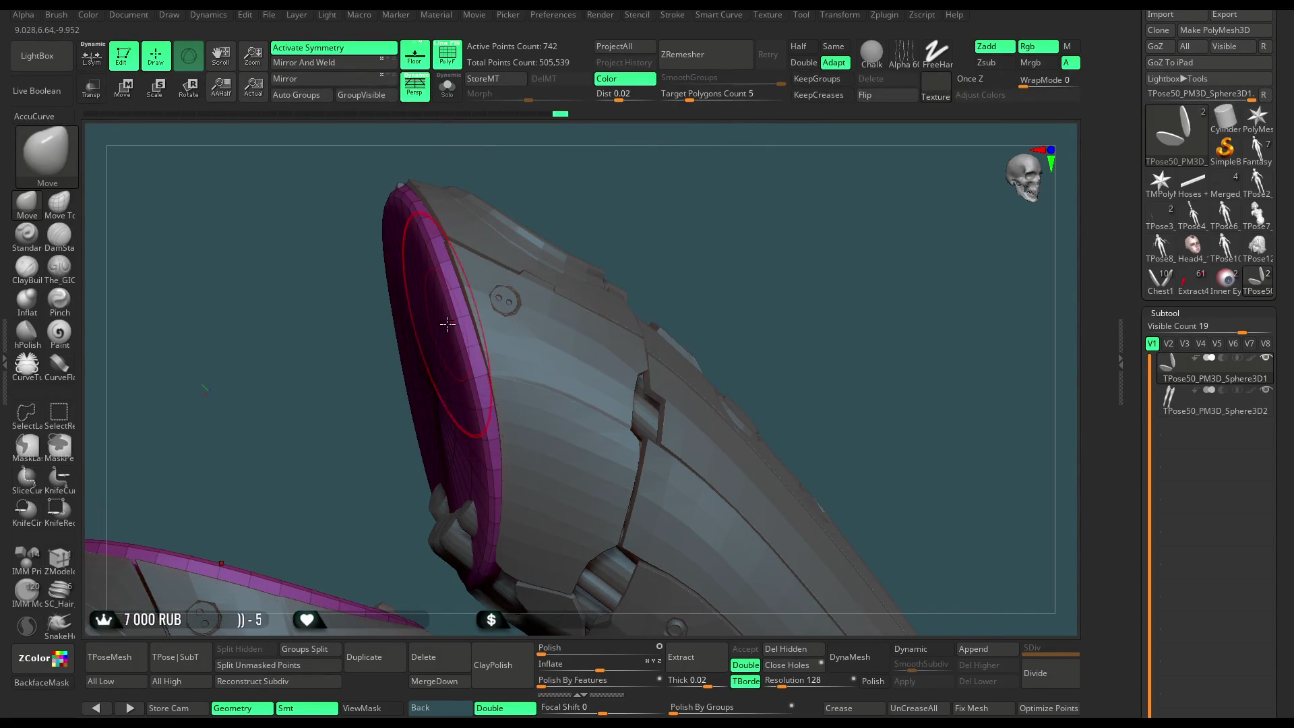
{"action": "right_click_drag", "start_coordinate": [459, 350], "coordinate": [532, 395]}
{"action": "mouse_move", "coordinate": [494, 465]}
{"action": "right_mouse_down"}
{"action": "mouse_move", "coordinate": [618, 335]}
{"action": "mouse_move", "coordinate": [601, 279]}
{"action": "right_mouse_up"}
{"action": "mouse_move", "coordinate": [539, 249]}
{"action": "right_mouse_down"}
{"action": "mouse_move", "coordinate": [635, 245]}
{"action": "mouse_move", "coordinate": [476, 428]}
{"action": "right_mouse_up"}
{"action": "mouse_move", "coordinate": [496, 361]}
{"action": "right_mouse_down"}
{"action": "mouse_move", "coordinate": [580, 297]}
{"action": "mouse_move", "coordinate": [468, 412]}
{"action": "right_mouse_up"}
{"action": "mouse_move", "coordinate": [591, 351]}
{"action": "right_mouse_down"}
{"action": "mouse_move", "coordinate": [588, 315]}
{"action": "mouse_move", "coordinate": [475, 125]}
{"action": "right_mouse_up"}
Solo the disc subtool and bevel its rim loop with ZModeler's Bevel edge action.
{"action": "left_click", "coordinate": [449, 96]}
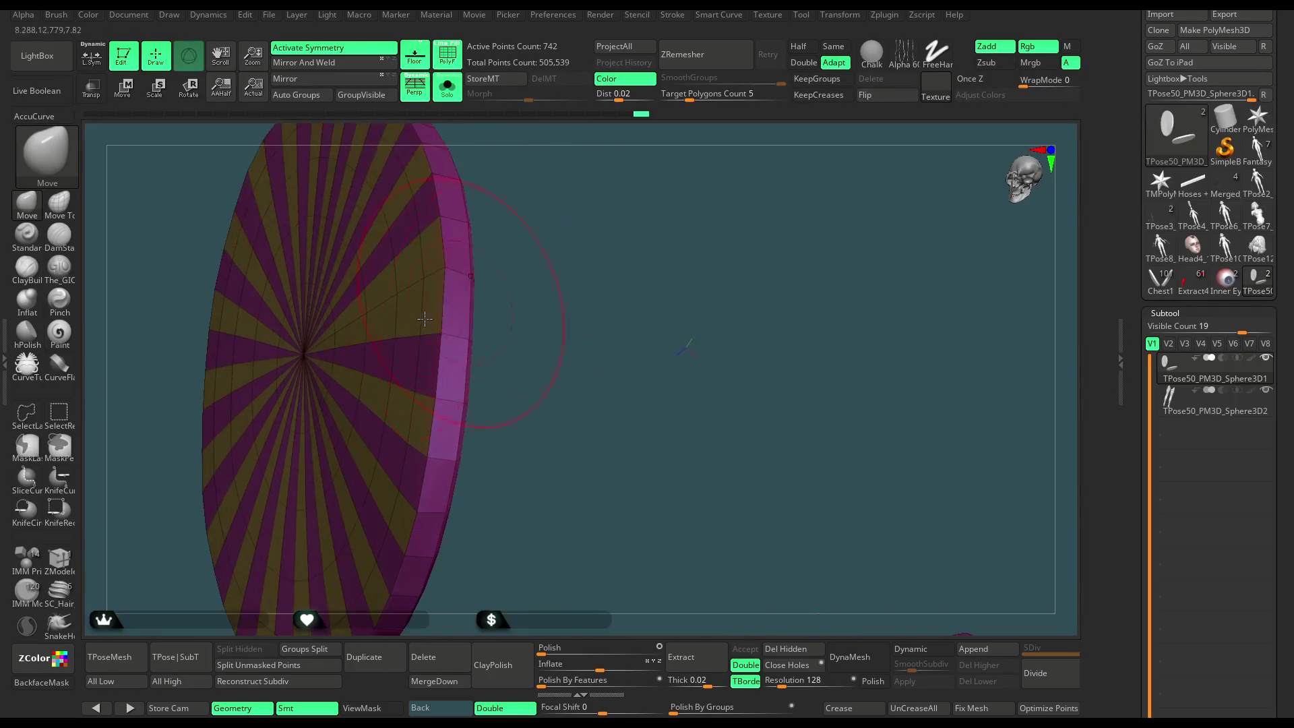
{"action": "left_click", "coordinate": [65, 562]}
{"action": "key", "text": "space"}
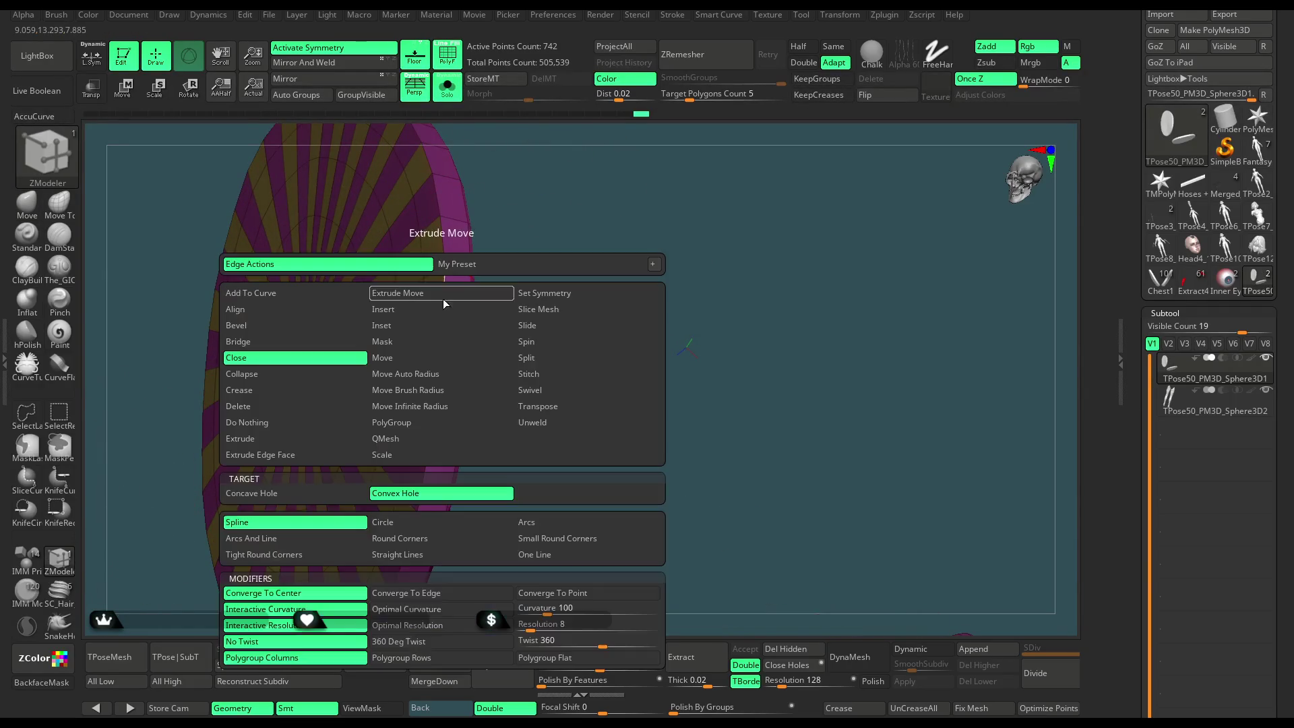
{"action": "left_click", "coordinate": [330, 329]}
{"action": "left_click_drag", "start_coordinate": [442, 315], "coordinate": [439, 318]}
{"action": "mouse_move", "coordinate": [536, 308]}
{"action": "left_mouse_down"}
{"action": "mouse_move", "coordinate": [540, 240]}
{"action": "mouse_move", "coordinate": [575, 237]}
{"action": "mouse_move", "coordinate": [573, 280]}
{"action": "mouse_move", "coordinate": [682, 269]}
{"action": "mouse_move", "coordinate": [269, 335]}
{"action": "left_mouse_up"}
{"action": "left_click", "coordinate": [35, 210]}
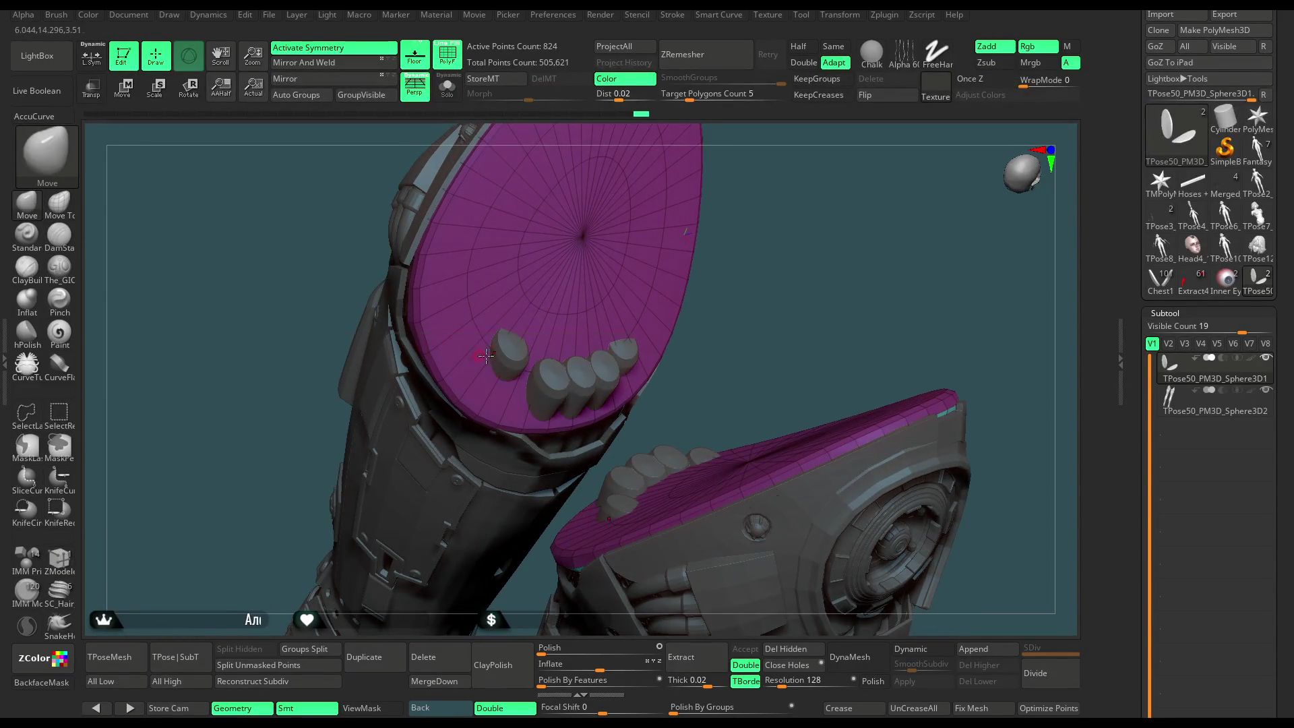
Resize the Move brush to about 262, then enlarge and shrink it again.
{"action": "key", "text": "space"}
{"action": "key", "text": "space"}
{"action": "mouse_move", "coordinate": [872, 220]}
{"action": "left_mouse_down"}
{"action": "mouse_move", "coordinate": [819, 211]}
{"action": "mouse_move", "coordinate": [700, 248]}
{"action": "left_mouse_up"}
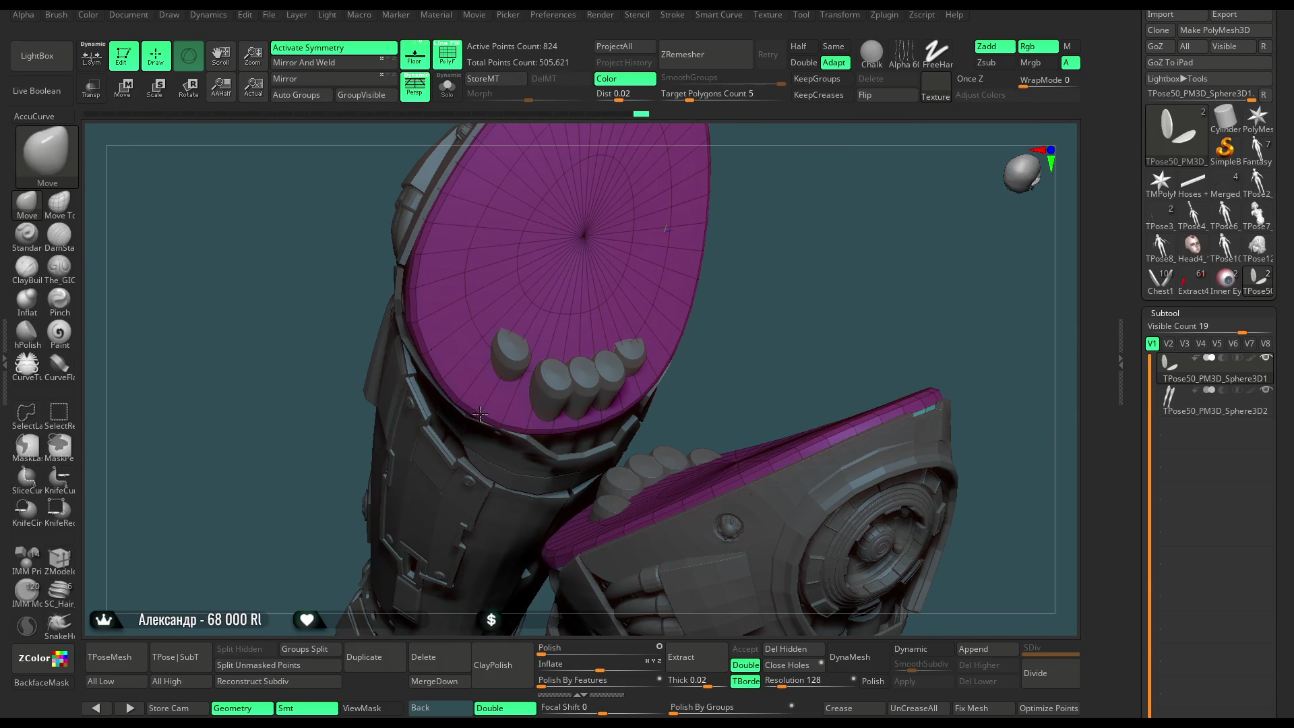
{"action": "key", "text": "space"}
{"action": "left_click_drag", "start_coordinate": [559, 386], "coordinate": [600, 386]}
{"action": "mouse_move", "coordinate": [684, 308]}
{"action": "left_mouse_down"}
{"action": "mouse_move", "coordinate": [791, 231]}
{"action": "mouse_move", "coordinate": [681, 341]}
{"action": "left_mouse_up"}
{"action": "key", "text": "space"}
{"action": "mouse_move", "coordinate": [761, 284]}
{"action": "left_mouse_down"}
{"action": "mouse_move", "coordinate": [704, 284]}
{"action": "mouse_move", "coordinate": [667, 343]}
{"action": "mouse_move", "coordinate": [648, 417]}
{"action": "left_mouse_up"}
Inspect the cap fit along the rims of both armor pieces, then isolate the caps.
{"action": "left_click_drag", "start_coordinate": [746, 329], "coordinate": [713, 293]}
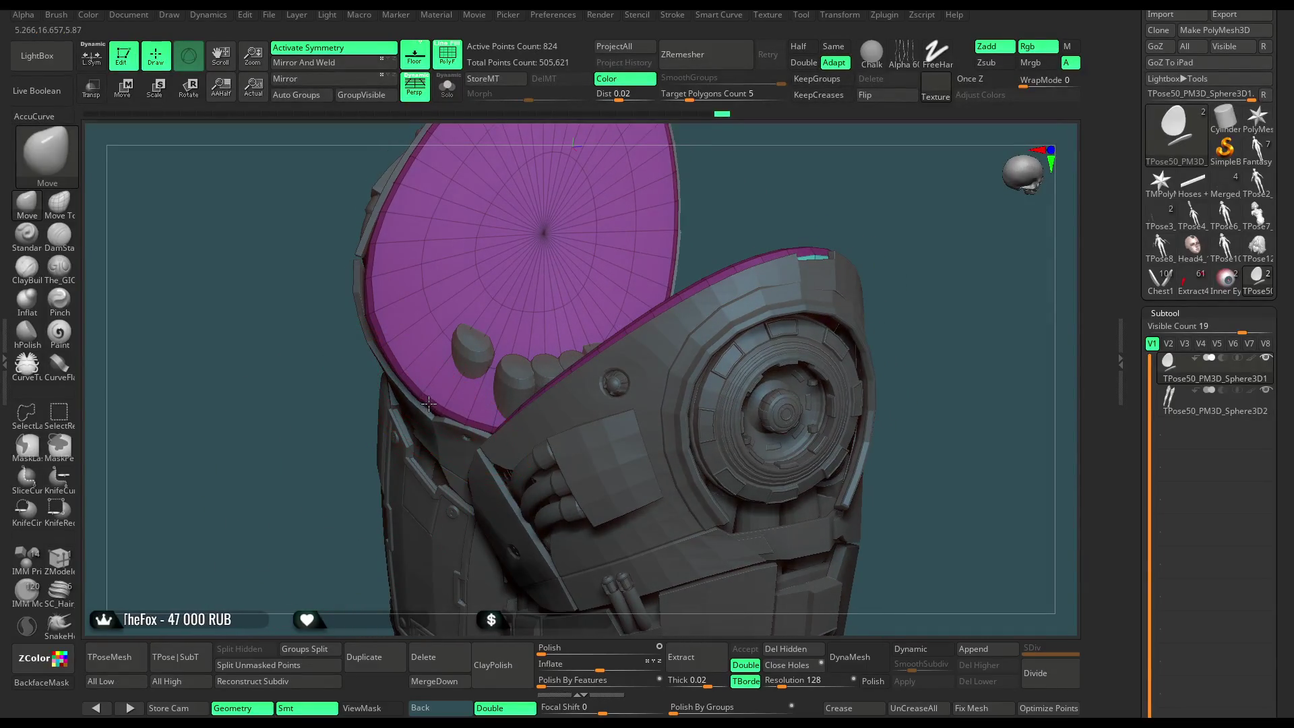
{"action": "left_click_drag", "start_coordinate": [433, 401], "coordinate": [622, 291]}
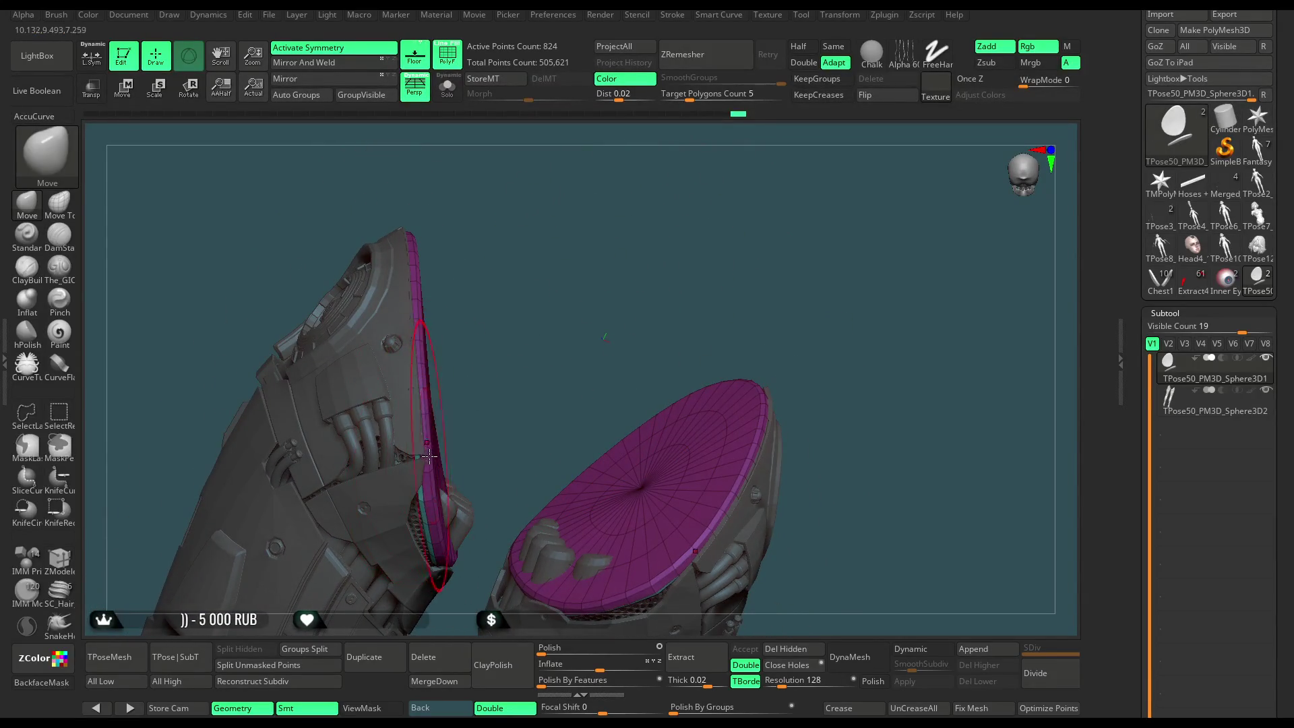
{"action": "mouse_move", "coordinate": [529, 335]}
{"action": "left_mouse_down"}
{"action": "mouse_move", "coordinate": [609, 367]}
{"action": "mouse_move", "coordinate": [616, 389]}
{"action": "mouse_move", "coordinate": [587, 402]}
{"action": "left_mouse_up"}
{"action": "mouse_move", "coordinate": [587, 479]}
{"action": "left_mouse_down", "text": "alt"}
{"action": "mouse_move", "coordinate": [379, 312]}
{"action": "mouse_move", "coordinate": [498, 229]}
{"action": "mouse_move", "coordinate": [674, 148]}
{"action": "mouse_move", "coordinate": [387, 321]}
{"action": "mouse_move", "coordinate": [491, 179]}
{"action": "mouse_move", "coordinate": [431, 297]}
{"action": "mouse_move", "coordinate": [434, 249]}
{"action": "mouse_move", "coordinate": [505, 201]}
{"action": "mouse_move", "coordinate": [447, 234]}
{"action": "left_mouse_up", "text": "alt"}
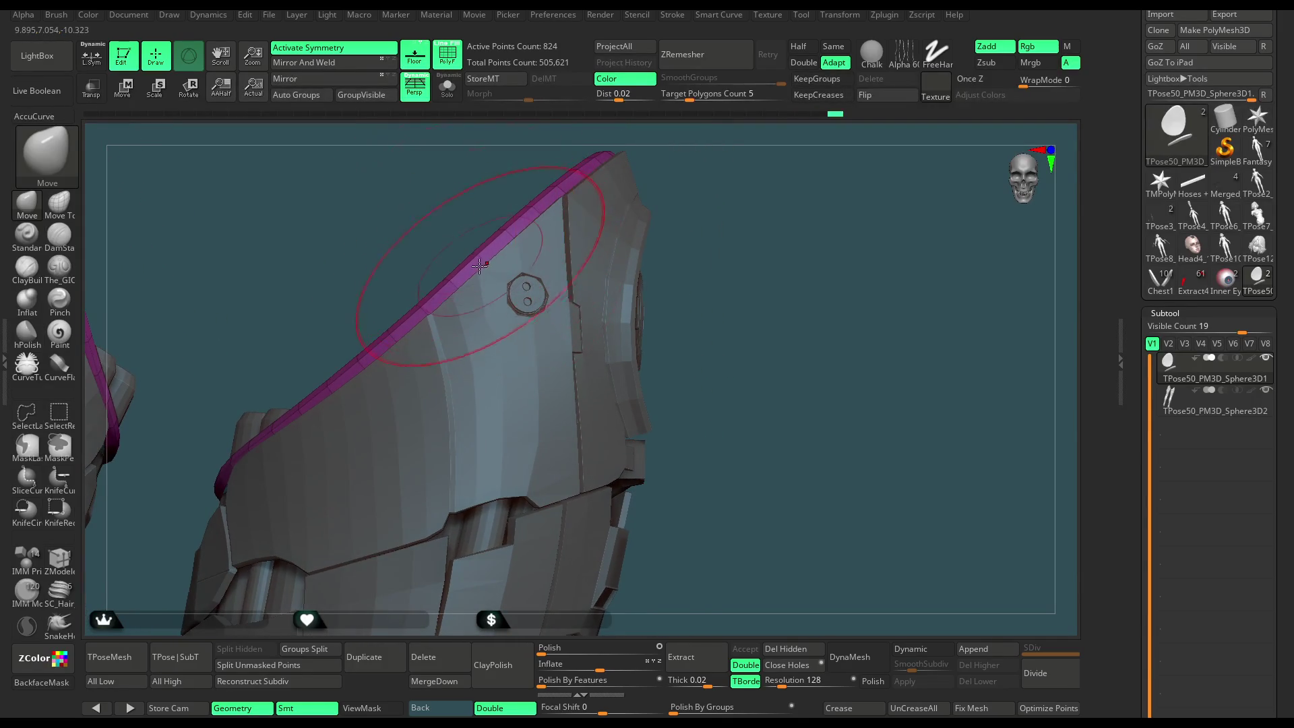
{"action": "mouse_move", "coordinate": [577, 188]}
{"action": "left_mouse_down"}
{"action": "mouse_move", "coordinate": [526, 260]}
{"action": "mouse_move", "coordinate": [379, 318]}
{"action": "mouse_move", "coordinate": [465, 247]}
{"action": "mouse_move", "coordinate": [432, 339]}
{"action": "left_mouse_up"}
{"action": "mouse_move", "coordinate": [356, 311]}
{"action": "left_mouse_down"}
{"action": "mouse_move", "coordinate": [462, 275]}
{"action": "mouse_move", "coordinate": [489, 373]}
{"action": "mouse_move", "coordinate": [502, 299]}
{"action": "mouse_move", "coordinate": [506, 514]}
{"action": "mouse_move", "coordinate": [540, 518]}
{"action": "left_mouse_up"}
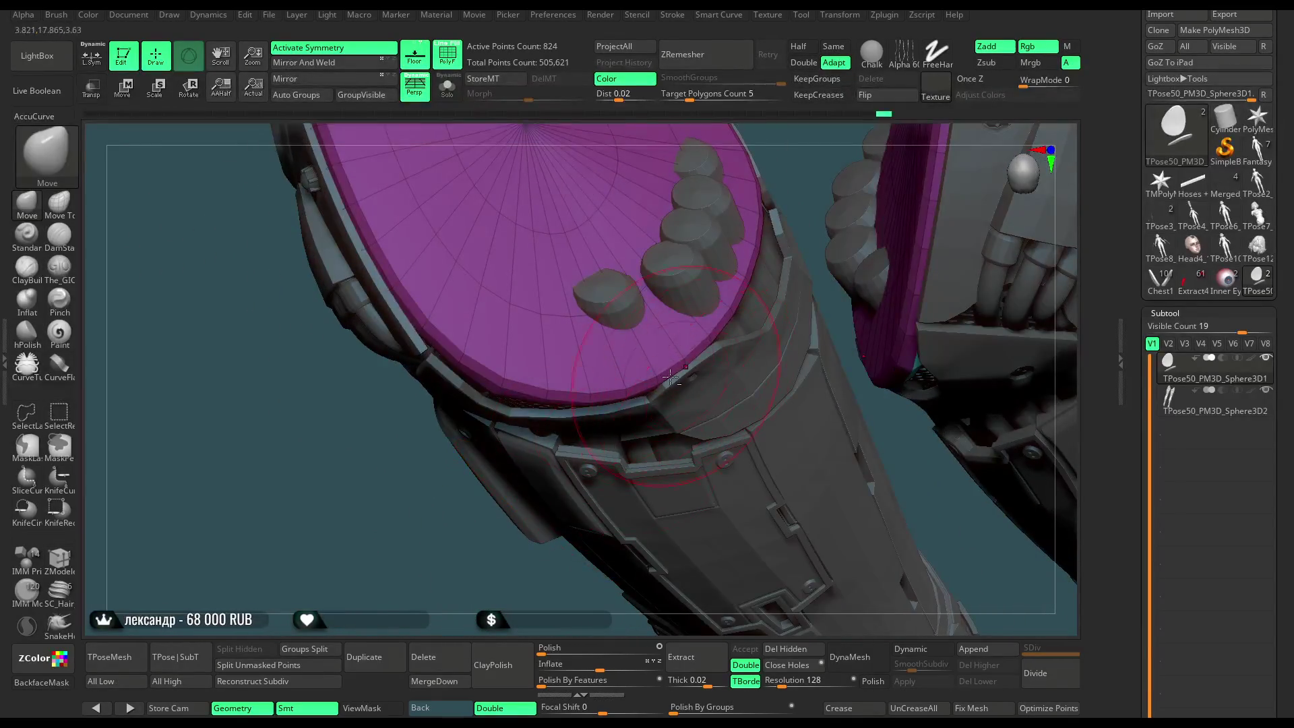
{"action": "mouse_move", "coordinate": [471, 427]}
{"action": "left_mouse_down"}
{"action": "mouse_move", "coordinate": [409, 460]}
{"action": "mouse_move", "coordinate": [377, 404]}
{"action": "mouse_move", "coordinate": [620, 220]}
{"action": "mouse_move", "coordinate": [621, 262]}
{"action": "mouse_move", "coordinate": [857, 171]}
{"action": "mouse_move", "coordinate": [788, 217]}
{"action": "mouse_move", "coordinate": [856, 196]}
{"action": "mouse_move", "coordinate": [581, 156]}
{"action": "left_mouse_up"}
{"action": "left_click", "coordinate": [447, 87]}
Turn the isolated caps face-on and fill the right cap with one polygroup in ZModeler.
{"action": "mouse_move", "coordinate": [795, 316]}
{"action": "left_mouse_down"}
{"action": "mouse_move", "coordinate": [831, 295]}
{"action": "mouse_move", "coordinate": [831, 226]}
{"action": "left_mouse_up"}
{"action": "right_click", "coordinate": [831, 225]}
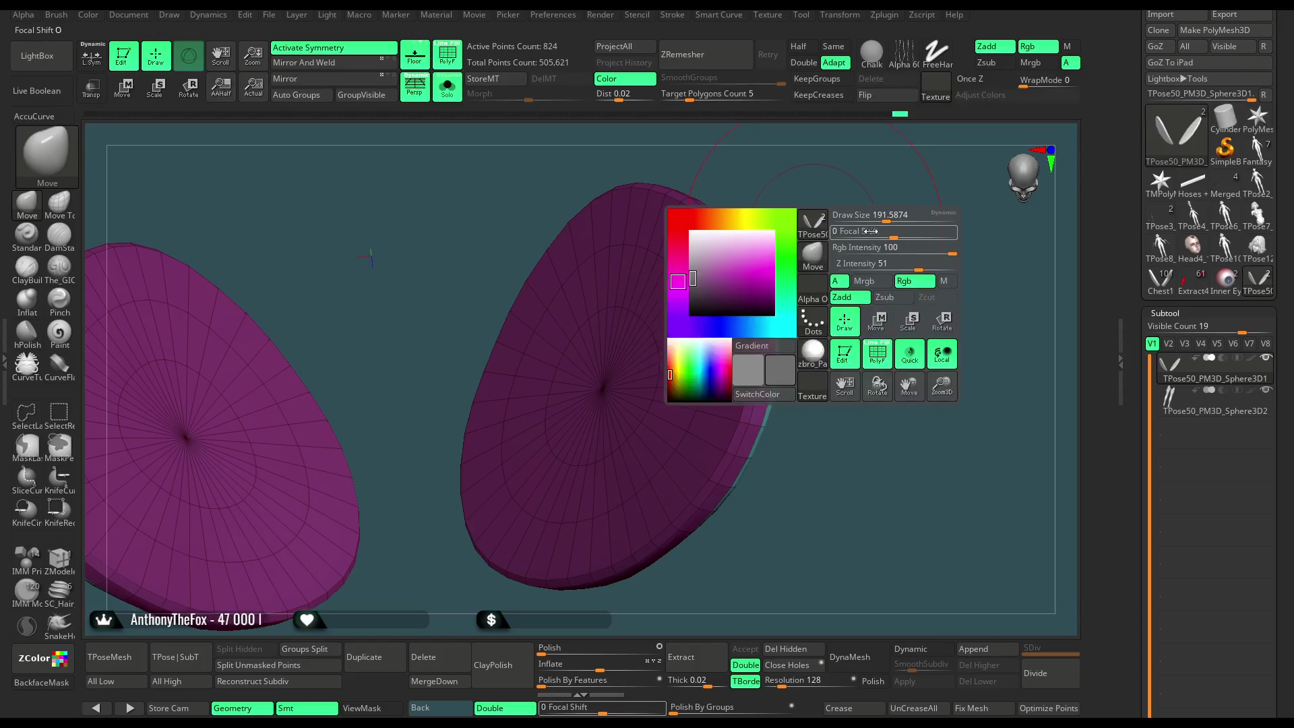
{"action": "left_click_drag", "start_coordinate": [956, 229], "coordinate": [512, 350]}
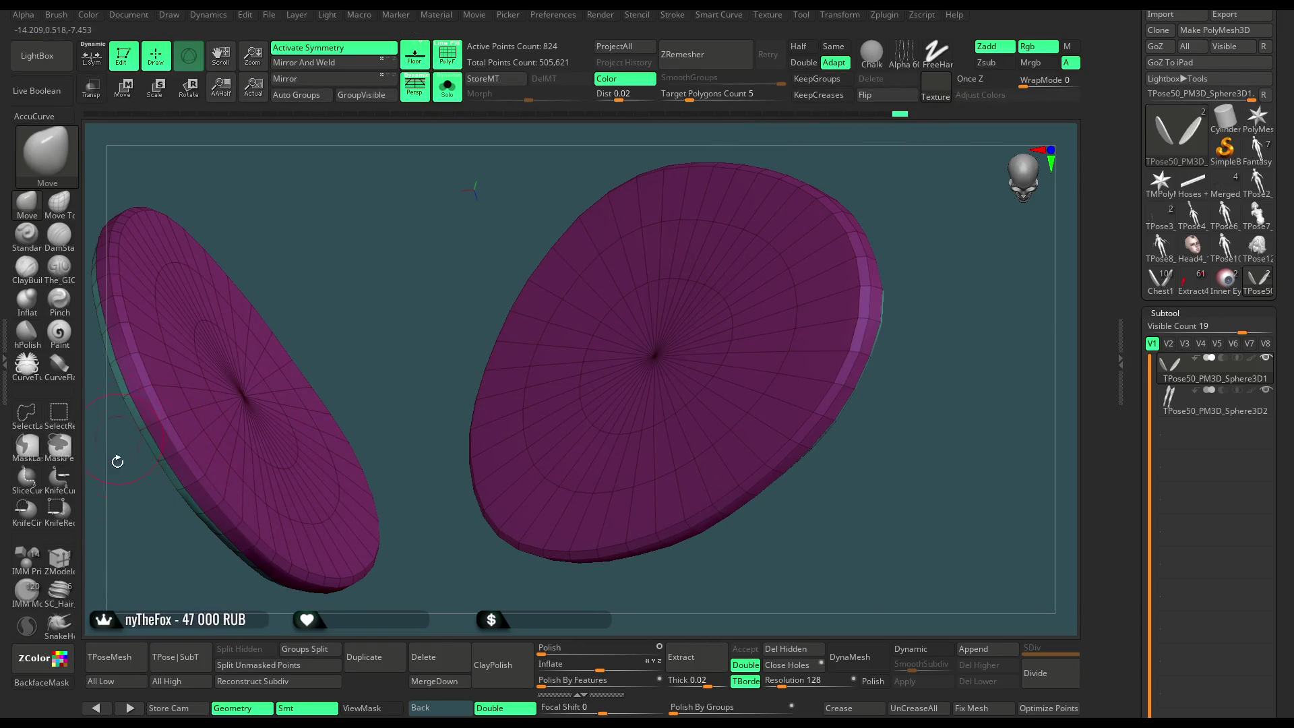
{"action": "left_click", "coordinate": [59, 559]}
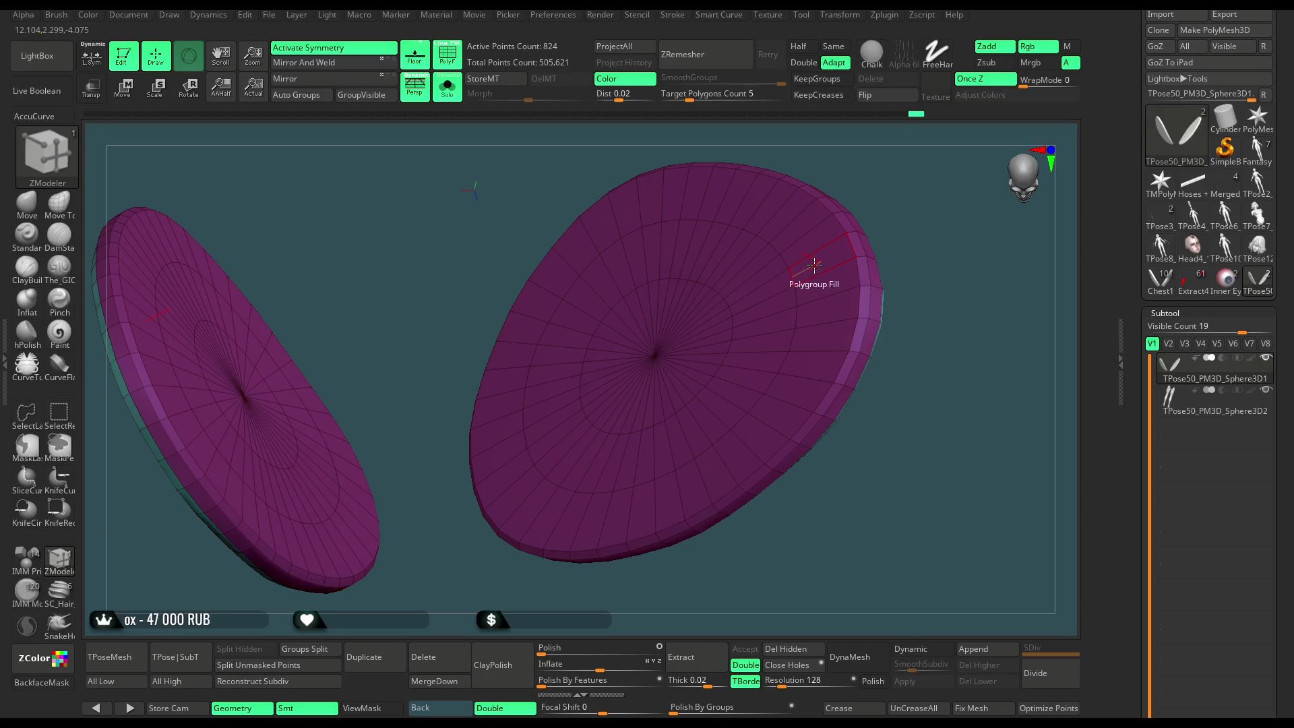
{"action": "key", "text": "ctrl+w"}
{"action": "key", "text": "ctrl+w"}
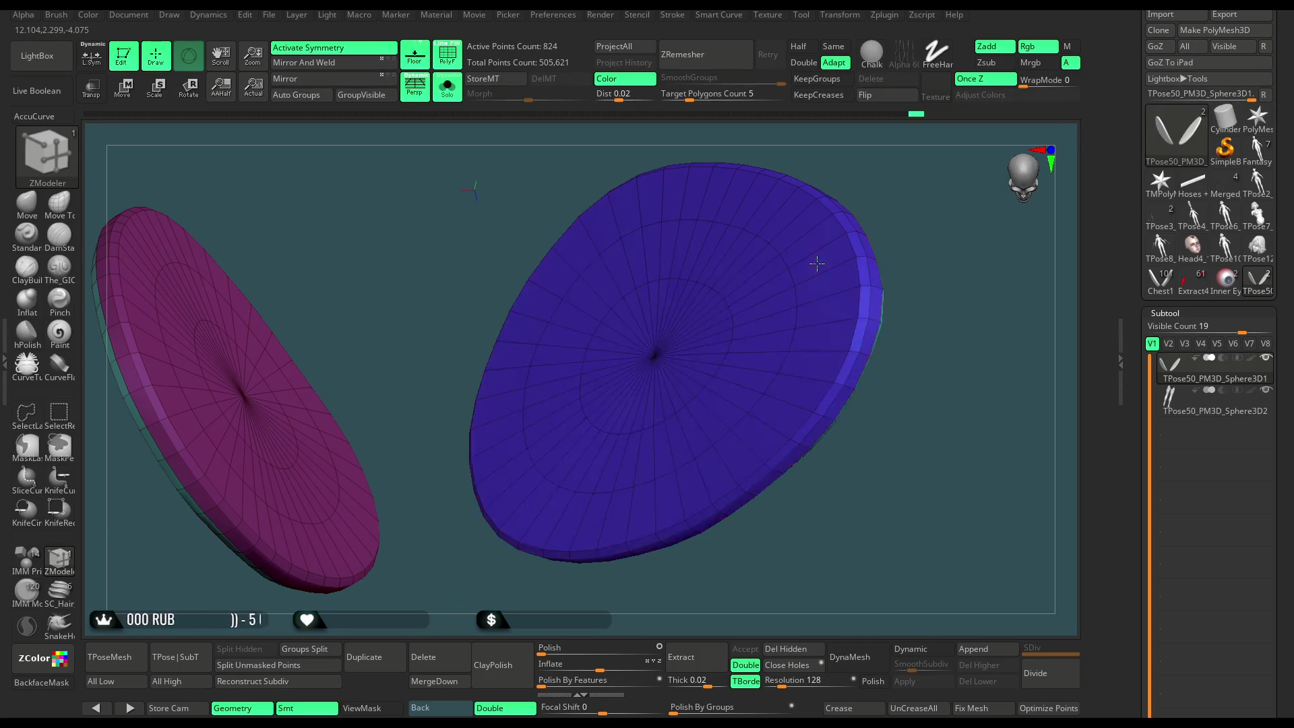
{"action": "key", "text": "ctrl+w"}
Regroup the right cap's polygon rings and centre with PolyGroup Polyloop.
{"action": "mouse_move", "coordinate": [918, 242]}
{"action": "left_mouse_down"}
{"action": "mouse_move", "coordinate": [905, 241]}
{"action": "mouse_move", "coordinate": [905, 281]}
{"action": "mouse_move", "coordinate": [766, 254]}
{"action": "left_mouse_up"}
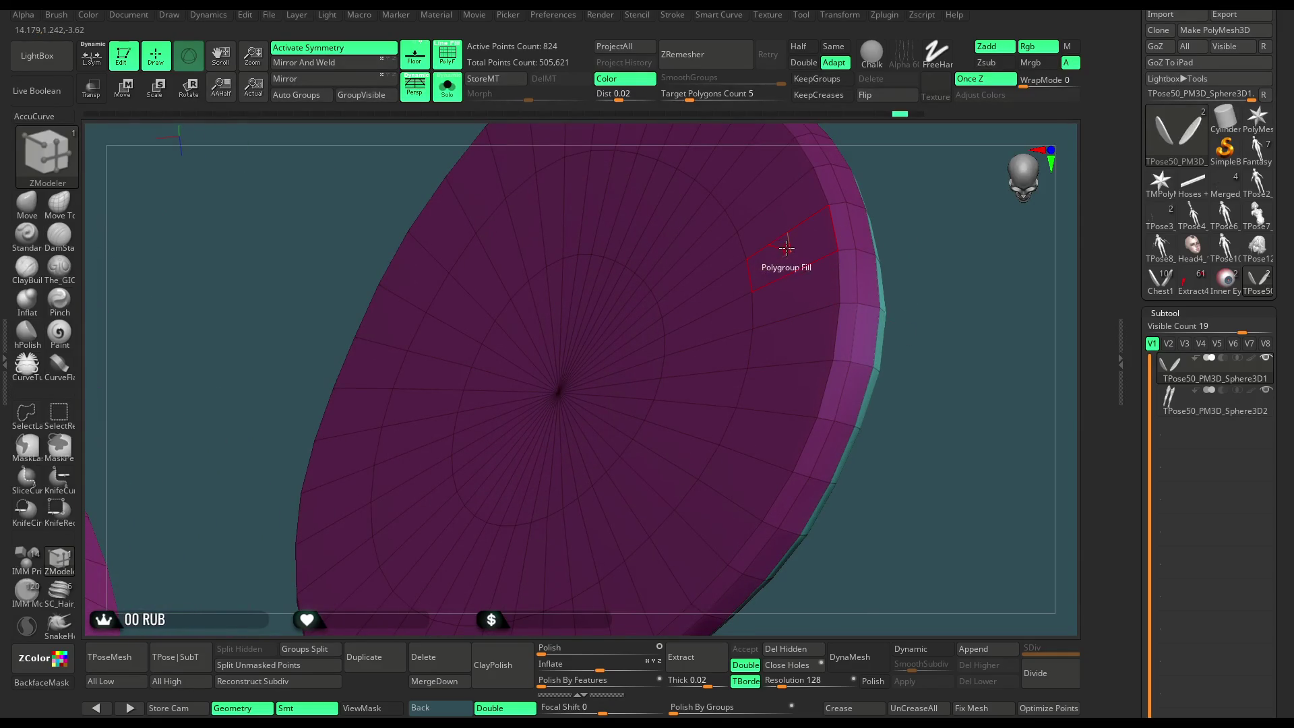
{"action": "key", "text": "space"}
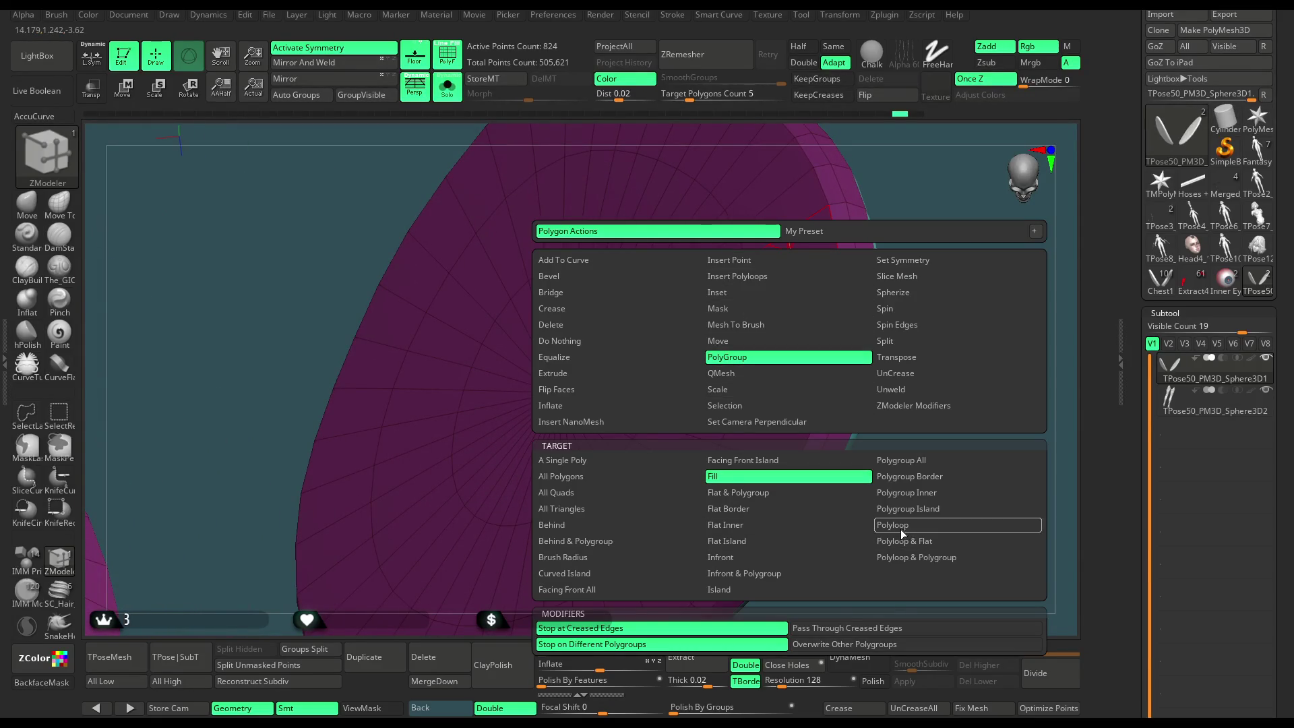
{"action": "left_click", "coordinate": [900, 528]}
{"action": "left_click", "coordinate": [754, 262]}
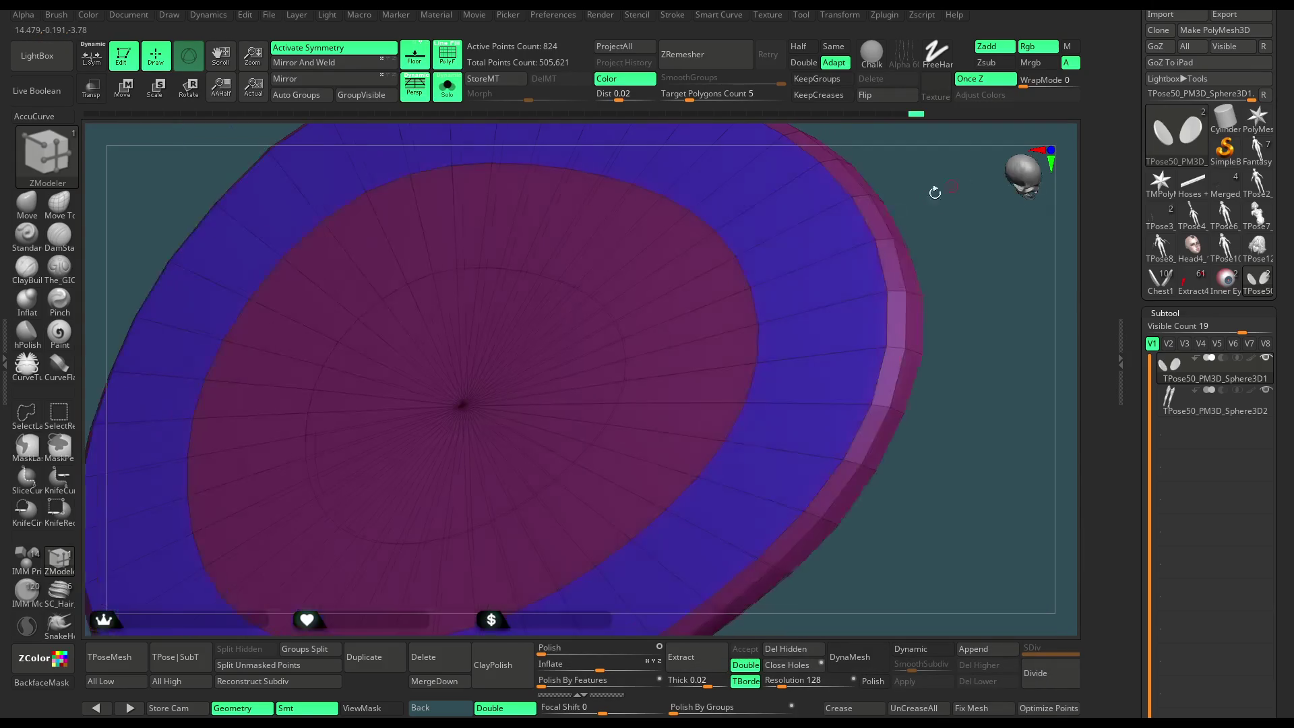
{"action": "left_click", "coordinate": [700, 293]}
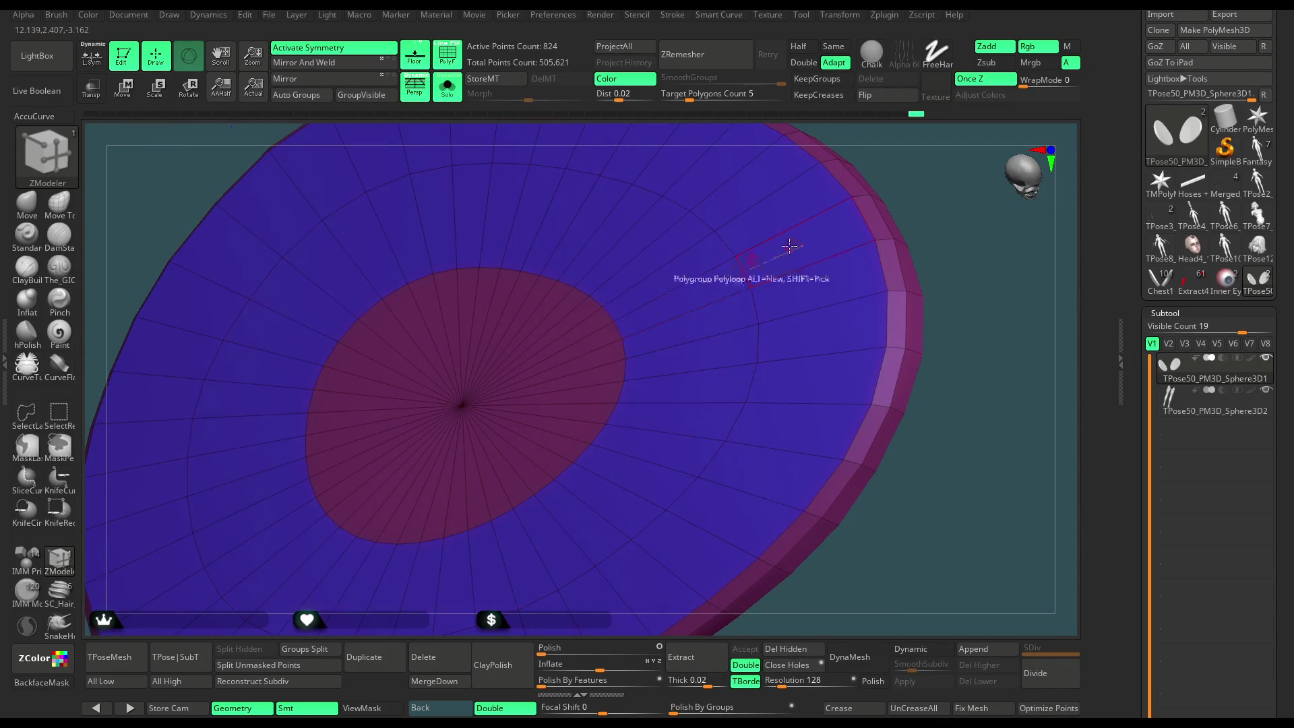
{"action": "right_click_drag", "start_coordinate": [790, 246], "coordinate": [913, 211]}
{"action": "left_click", "coordinate": [552, 349]}
Bring the flat cap upright and give its rim loop a separate polygroup.
{"action": "mouse_move", "coordinate": [785, 253]}
{"action": "right_mouse_down"}
{"action": "mouse_move", "coordinate": [821, 283]}
{"action": "mouse_move", "coordinate": [778, 270]}
{"action": "mouse_move", "coordinate": [798, 283]}
{"action": "right_mouse_up"}
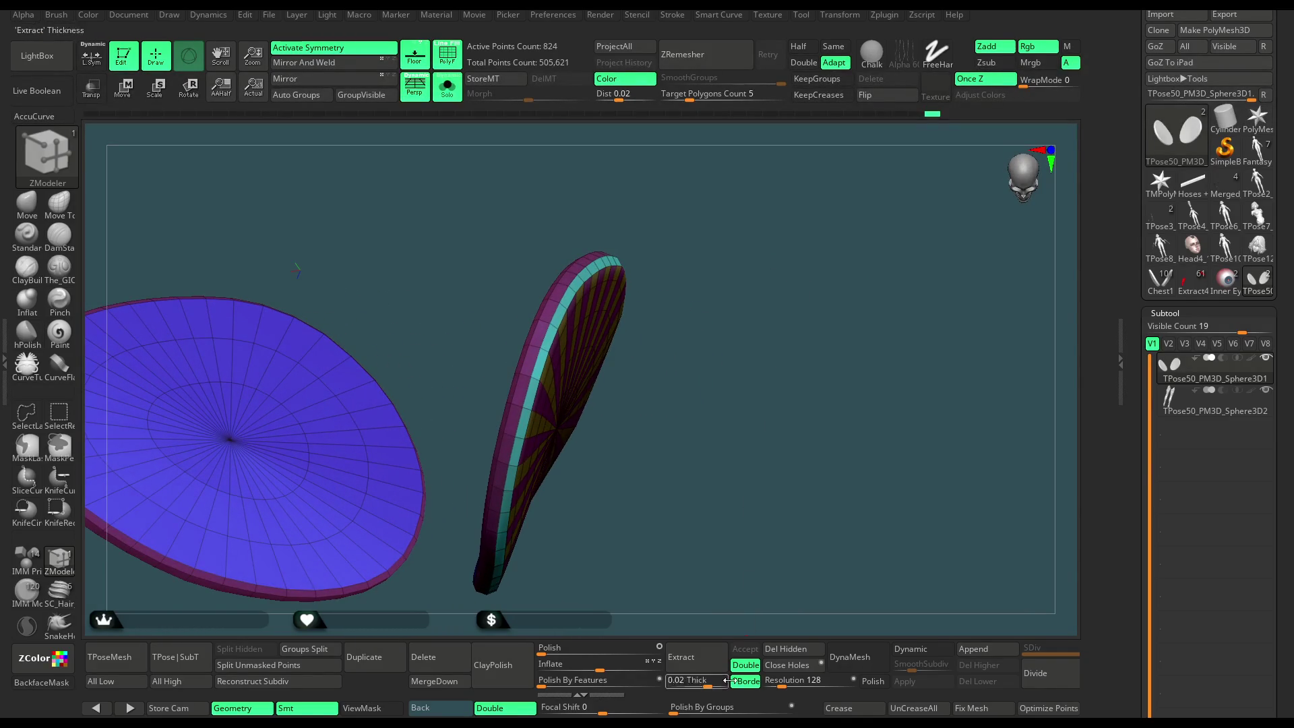
{"action": "right_click_drag", "start_coordinate": [775, 448], "coordinate": [774, 404]}
{"action": "right_click_drag", "start_coordinate": [714, 472], "coordinate": [722, 463]}
{"action": "mouse_move", "coordinate": [759, 401]}
{"action": "right_mouse_down"}
{"action": "mouse_move", "coordinate": [768, 424]}
{"action": "mouse_move", "coordinate": [759, 361]}
{"action": "mouse_move", "coordinate": [764, 374]}
{"action": "right_mouse_up"}
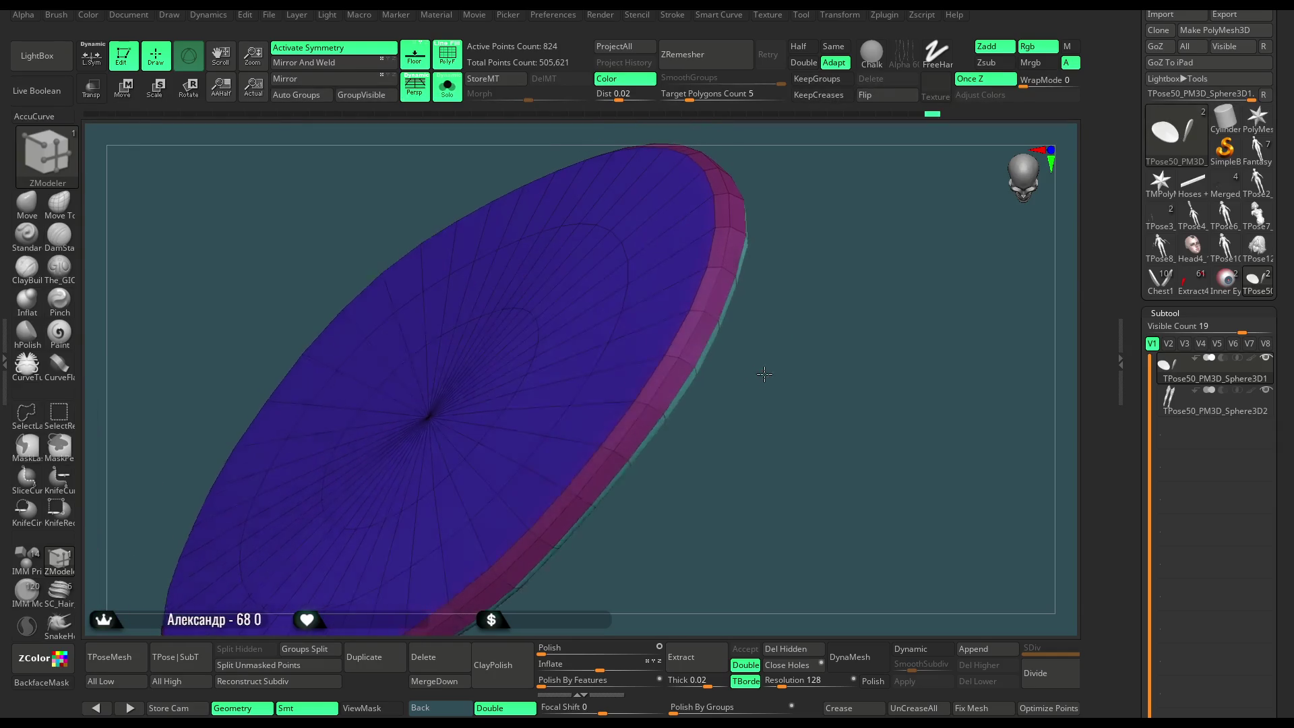
{"action": "key", "text": "space"}
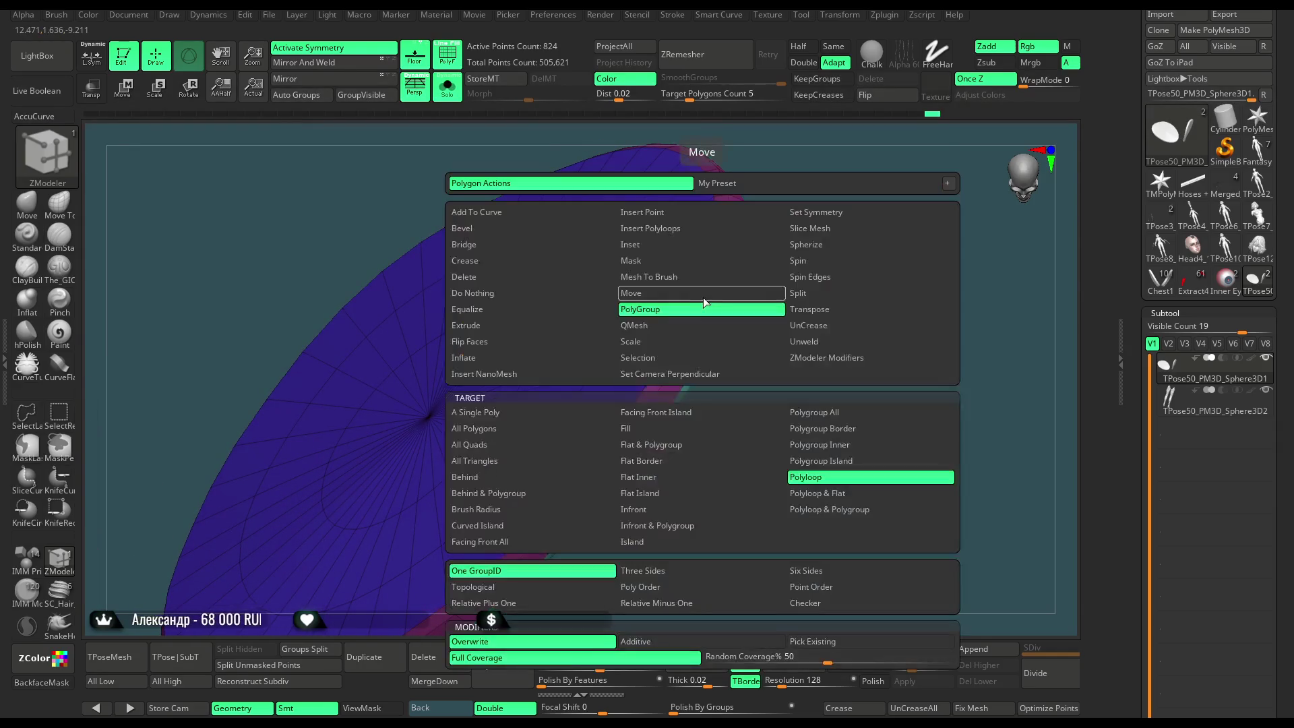
{"action": "left_click", "coordinate": [703, 302]}
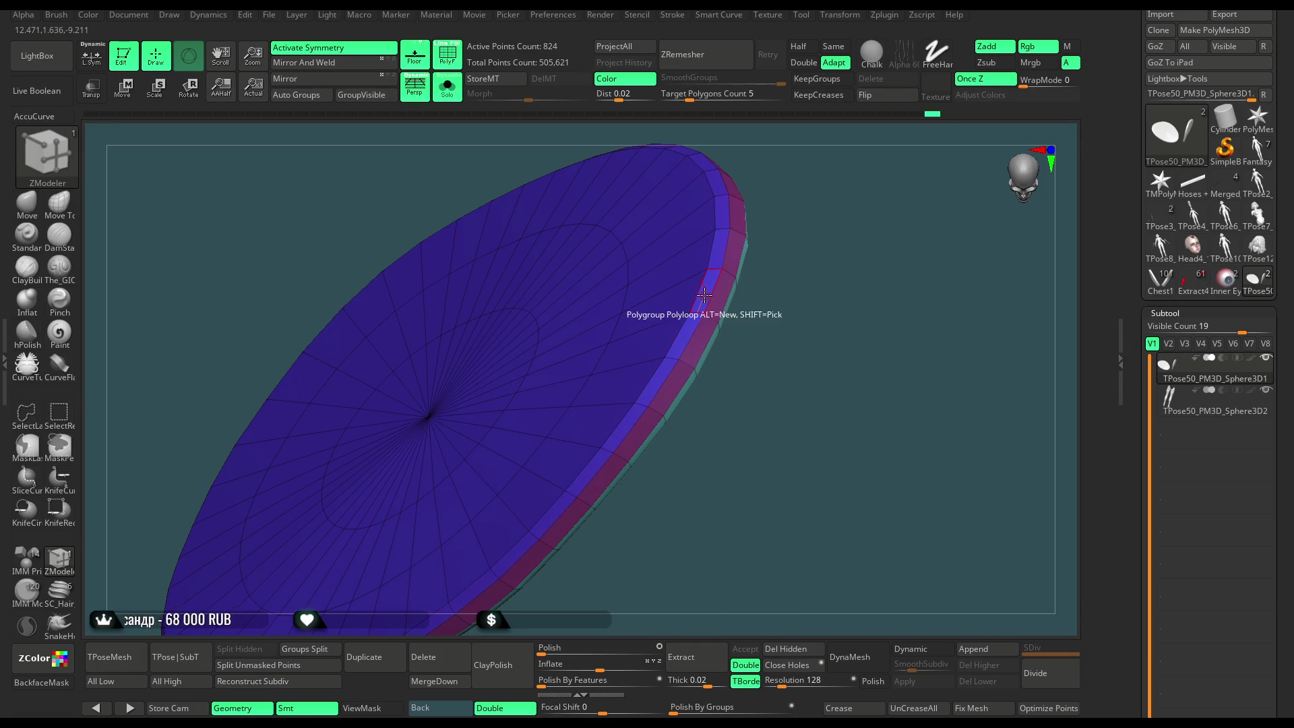
{"action": "right_click_drag", "start_coordinate": [781, 288], "coordinate": [754, 373]}
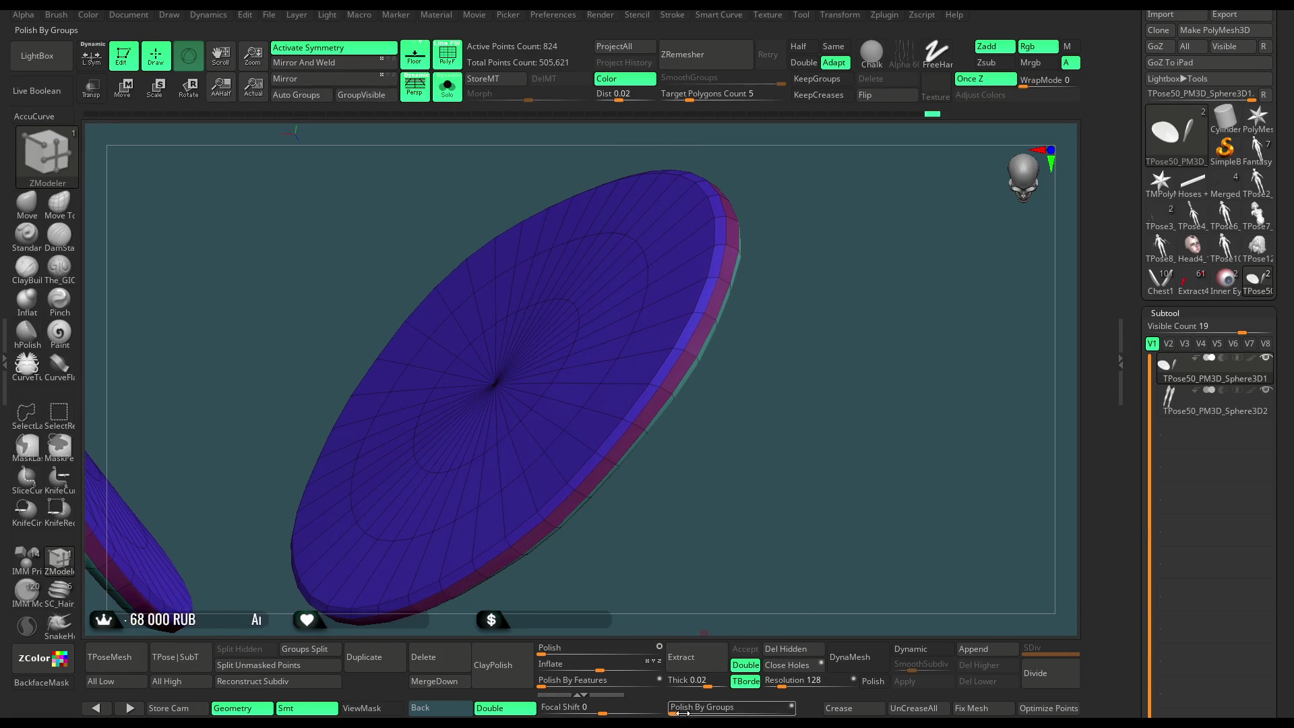
{"action": "mouse_move", "coordinate": [754, 445]}
{"action": "right_mouse_down"}
{"action": "mouse_move", "coordinate": [756, 407]}
{"action": "mouse_move", "coordinate": [903, 216]}
{"action": "mouse_move", "coordinate": [890, 214]}
{"action": "mouse_move", "coordinate": [898, 199]}
{"action": "mouse_move", "coordinate": [710, 285]}
{"action": "right_mouse_up"}
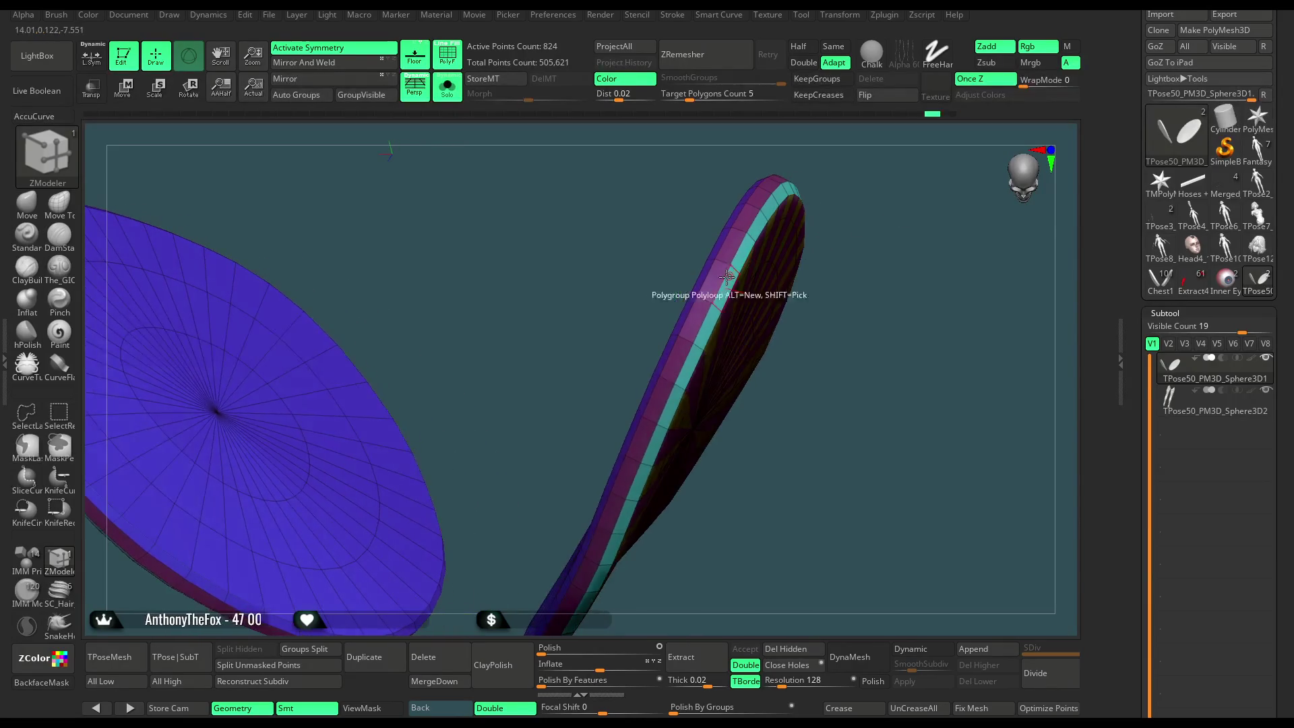
{"action": "left_click", "coordinate": [714, 289]}
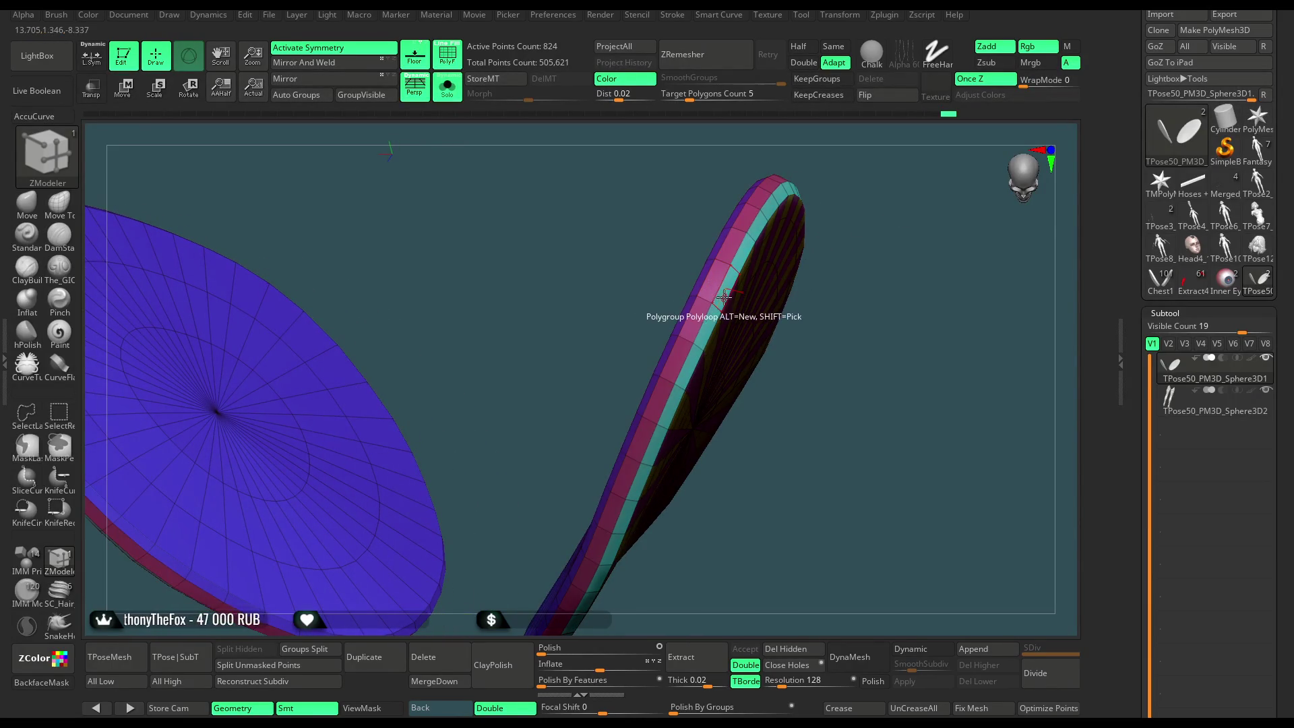
Set Polish By Groups to 24, restore the body, then lower it to 12.
{"action": "left_click_drag", "start_coordinate": [694, 707], "coordinate": [701, 707]}
{"action": "mouse_move", "coordinate": [809, 364]}
{"action": "right_mouse_down"}
{"action": "mouse_move", "coordinate": [864, 309]}
{"action": "mouse_move", "coordinate": [832, 342]}
{"action": "mouse_move", "coordinate": [809, 303]}
{"action": "mouse_move", "coordinate": [835, 263]}
{"action": "right_mouse_up"}
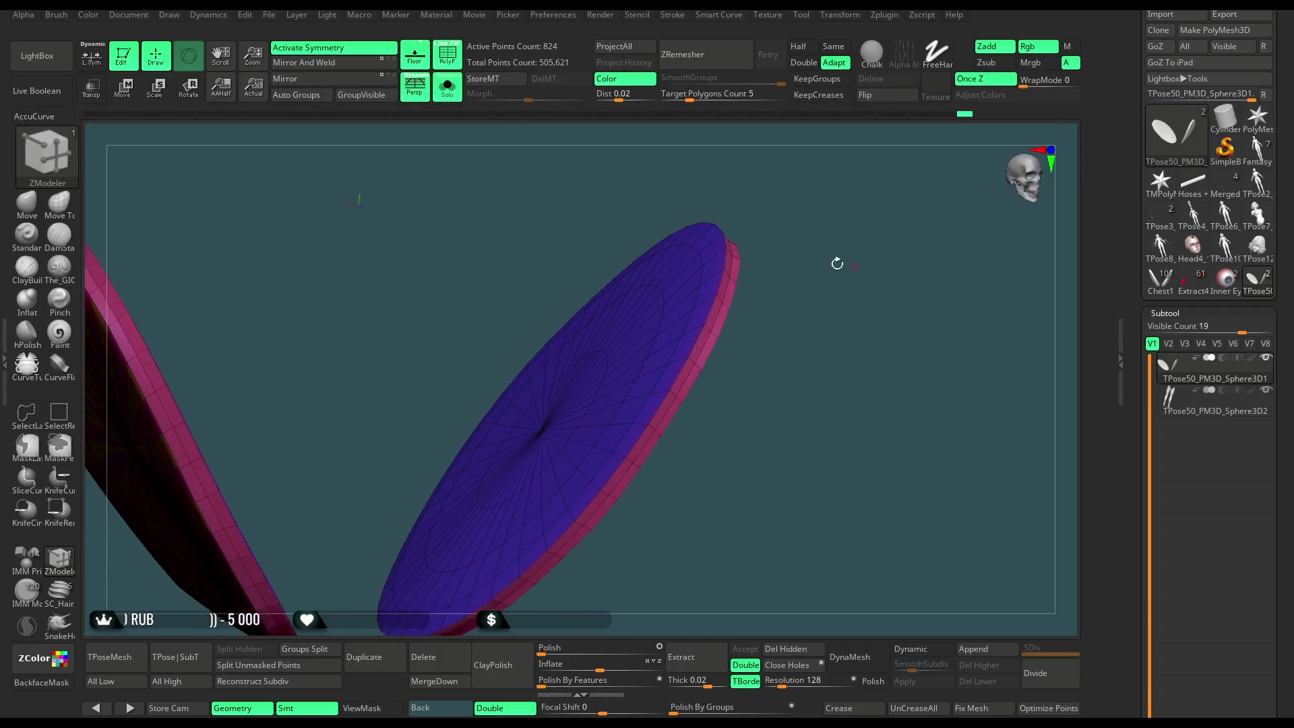
{"action": "left_click", "coordinate": [446, 86]}
{"action": "mouse_move", "coordinate": [681, 193]}
{"action": "left_mouse_down"}
{"action": "mouse_move", "coordinate": [849, 196]}
{"action": "mouse_move", "coordinate": [823, 195]}
{"action": "mouse_move", "coordinate": [837, 179]}
{"action": "mouse_move", "coordinate": [800, 240]}
{"action": "left_mouse_up"}
{"action": "left_click_drag", "start_coordinate": [674, 708], "coordinate": [689, 711]}
Bevel the edge loop along the cap rim and save the project.
{"action": "mouse_move", "coordinate": [859, 425]}
{"action": "left_mouse_down"}
{"action": "mouse_move", "coordinate": [863, 384]}
{"action": "mouse_move", "coordinate": [890, 385]}
{"action": "mouse_move", "coordinate": [930, 341]}
{"action": "mouse_move", "coordinate": [896, 459]}
{"action": "mouse_move", "coordinate": [756, 359]}
{"action": "left_mouse_up"}
{"action": "key", "text": "space"}
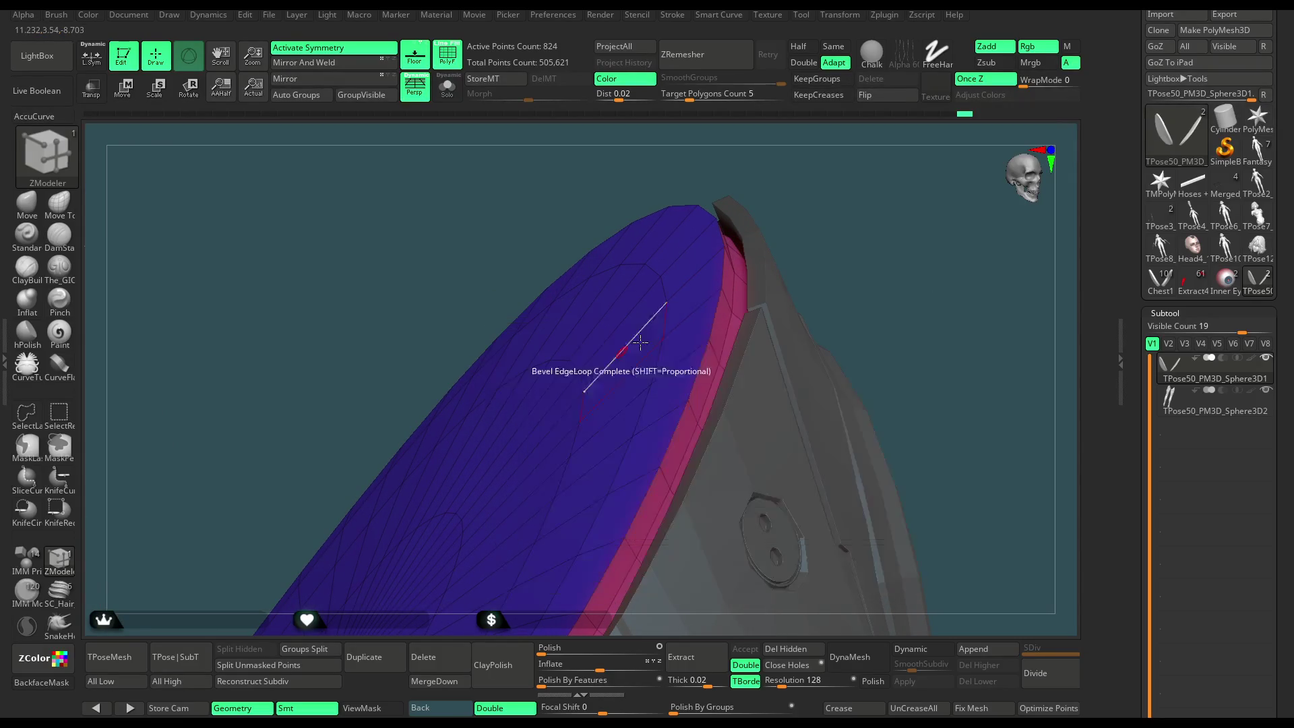
{"action": "left_click", "coordinate": [709, 319]}
{"action": "mouse_move", "coordinate": [822, 266]}
{"action": "left_mouse_down"}
{"action": "mouse_move", "coordinate": [867, 205]}
{"action": "mouse_move", "coordinate": [855, 243]}
{"action": "mouse_move", "coordinate": [872, 252]}
{"action": "mouse_move", "coordinate": [849, 263]}
{"action": "mouse_move", "coordinate": [840, 213]}
{"action": "mouse_move", "coordinate": [831, 222]}
{"action": "left_mouse_up"}
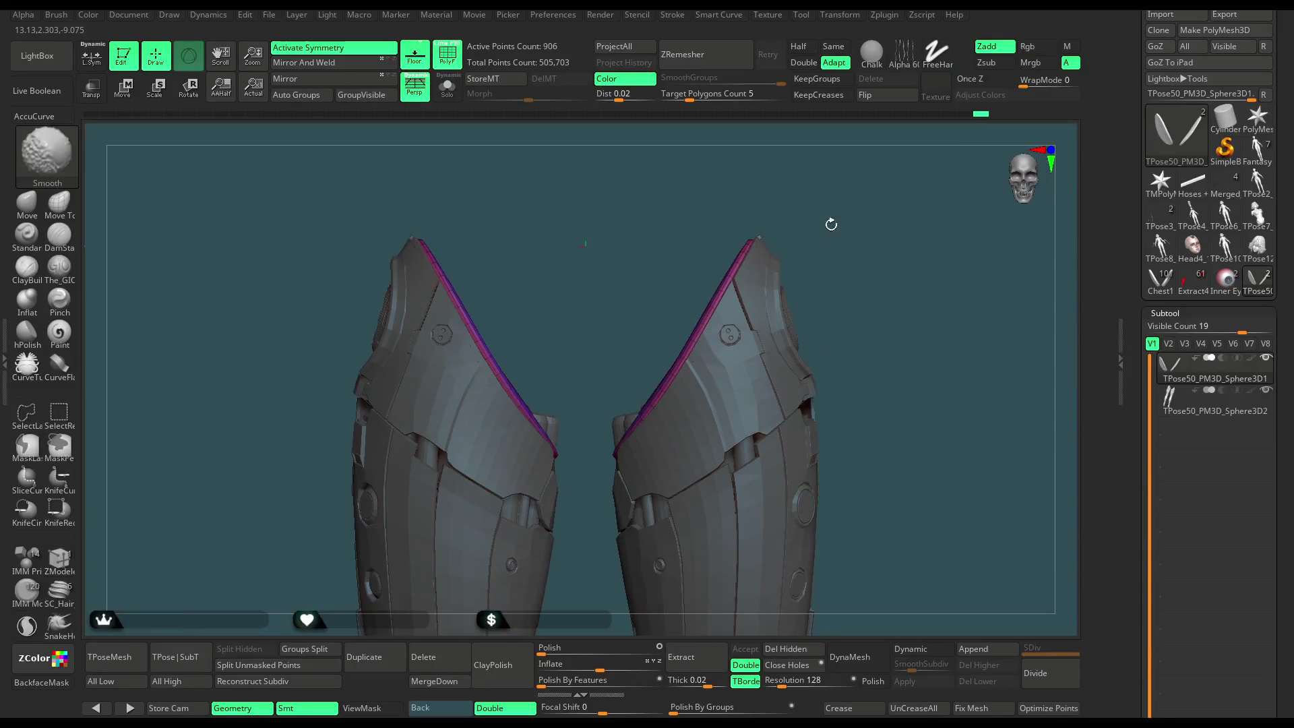
{"action": "left_click", "coordinate": [270, 16]}
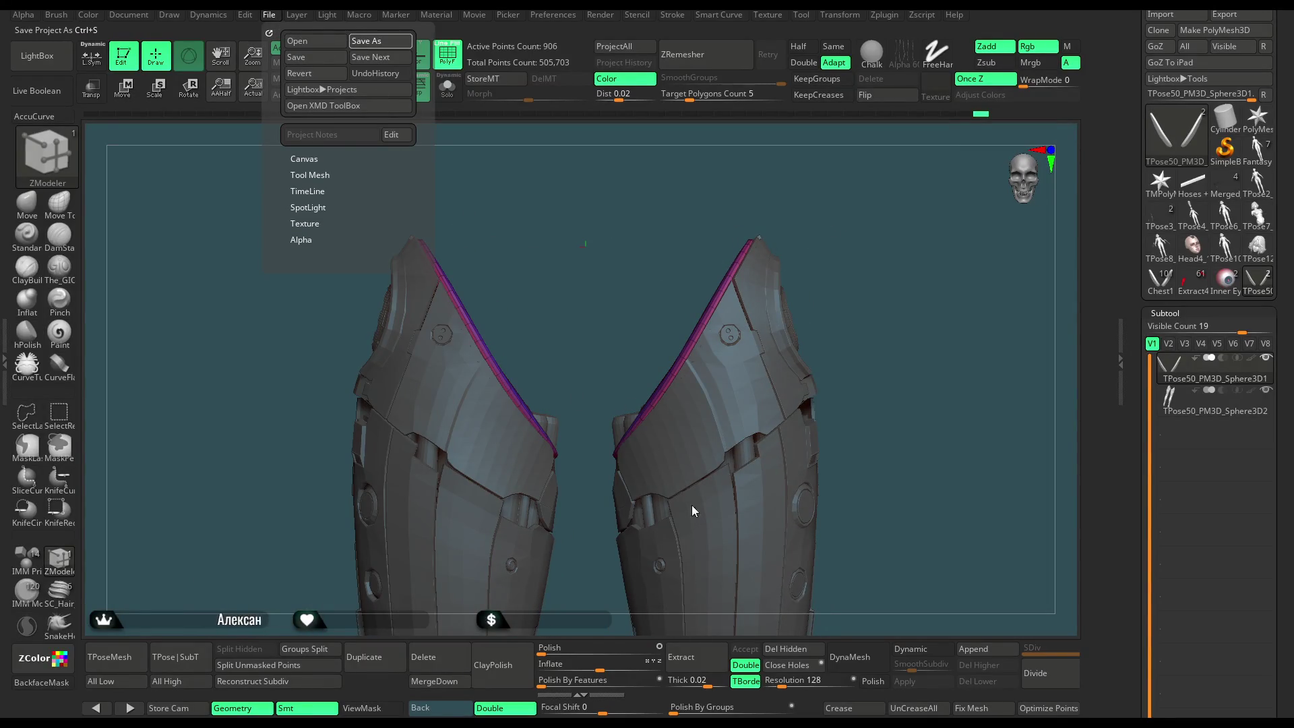
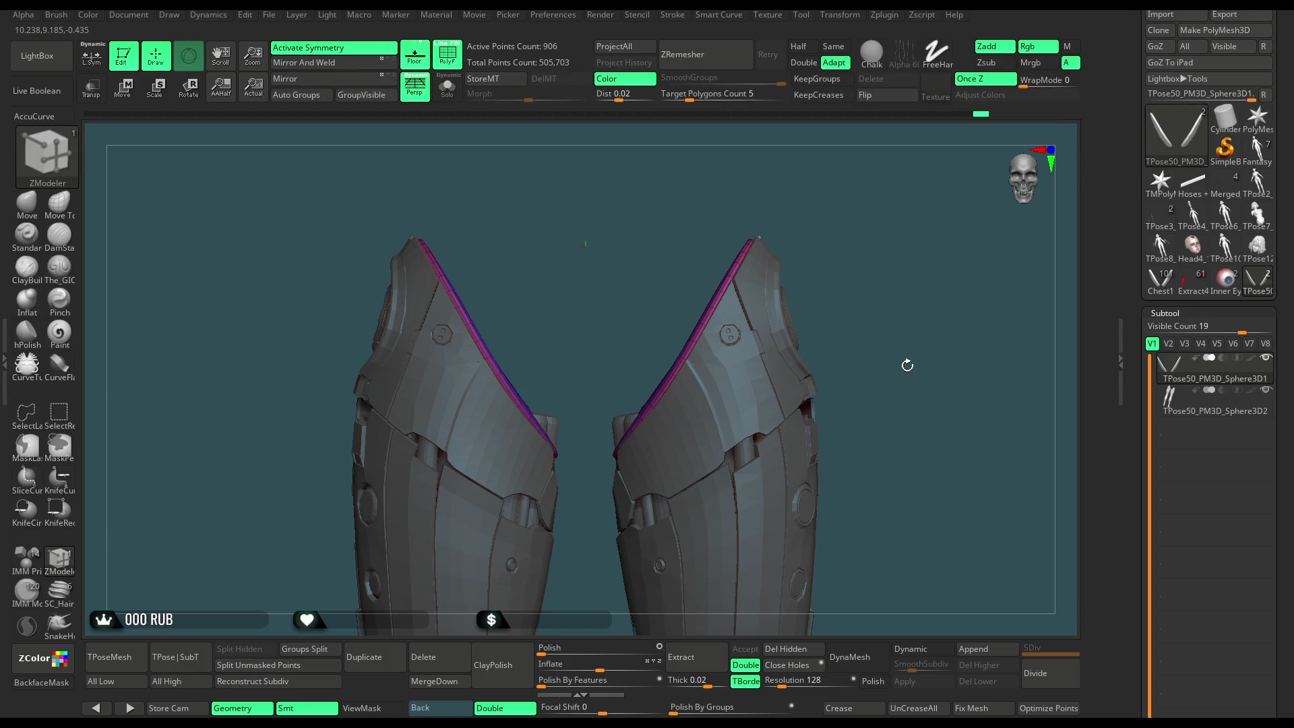
Look down at the leg armor's blue top cap and group a ring of polygons around its centre.
{"action": "mouse_move", "coordinate": [889, 213]}
{"action": "left_mouse_down"}
{"action": "mouse_move", "coordinate": [905, 251]}
{"action": "mouse_move", "coordinate": [864, 263]}
{"action": "mouse_move", "coordinate": [825, 387]}
{"action": "mouse_move", "coordinate": [871, 265]}
{"action": "mouse_move", "coordinate": [883, 285]}
{"action": "mouse_move", "coordinate": [930, 299]}
{"action": "mouse_move", "coordinate": [902, 289]}
{"action": "left_mouse_up"}
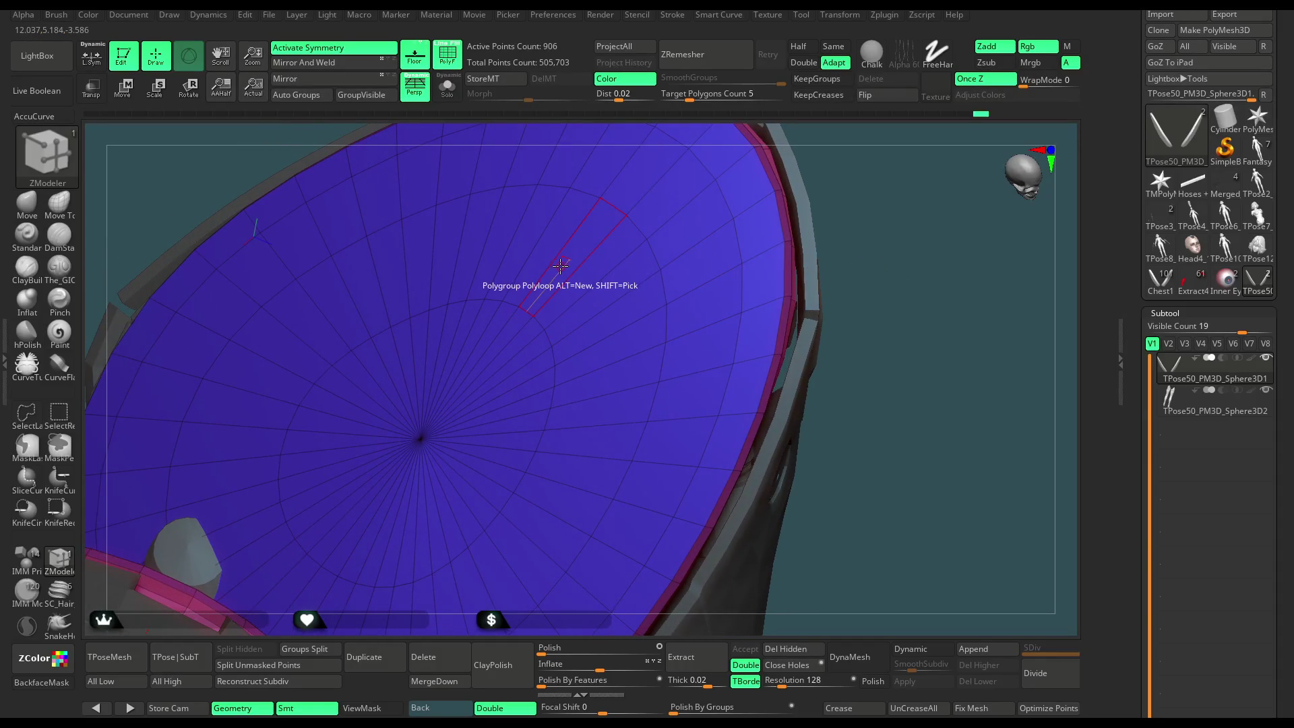
{"action": "left_click", "coordinate": [566, 254]}
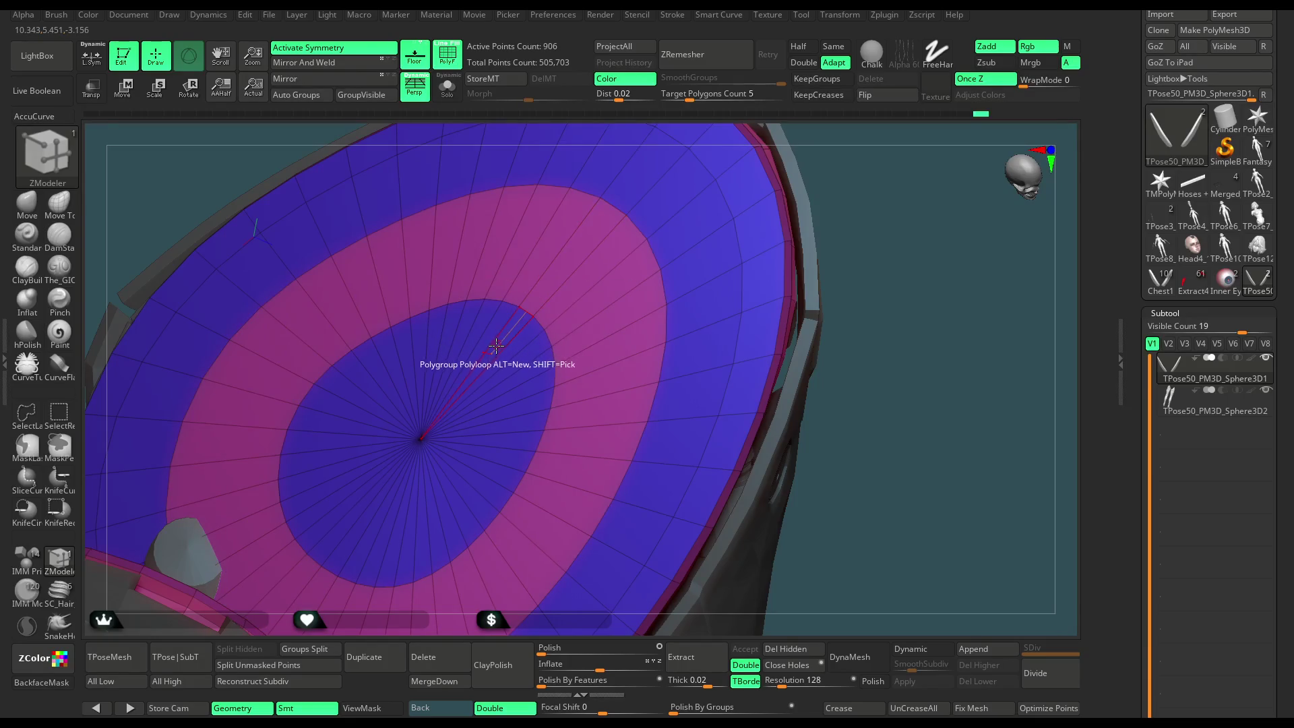
Group the disc's centre polygons and extrude that polygroup down into a recessed panel.
{"action": "left_click", "coordinate": [485, 364]}
{"action": "mouse_move", "coordinate": [856, 169]}
{"action": "left_mouse_down"}
{"action": "mouse_move", "coordinate": [830, 182]}
{"action": "mouse_move", "coordinate": [820, 164]}
{"action": "mouse_move", "coordinate": [713, 173]}
{"action": "left_mouse_up"}
{"action": "key", "text": "space"}
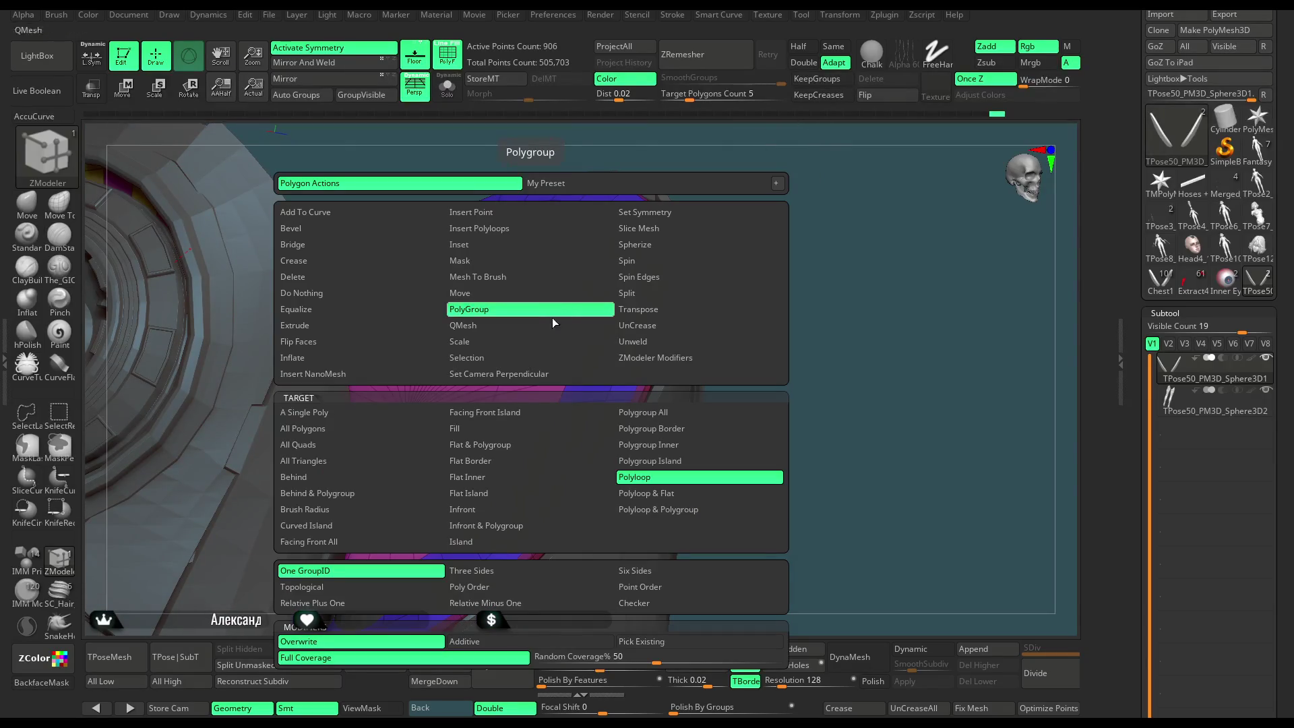
{"action": "left_click", "coordinate": [517, 326]}
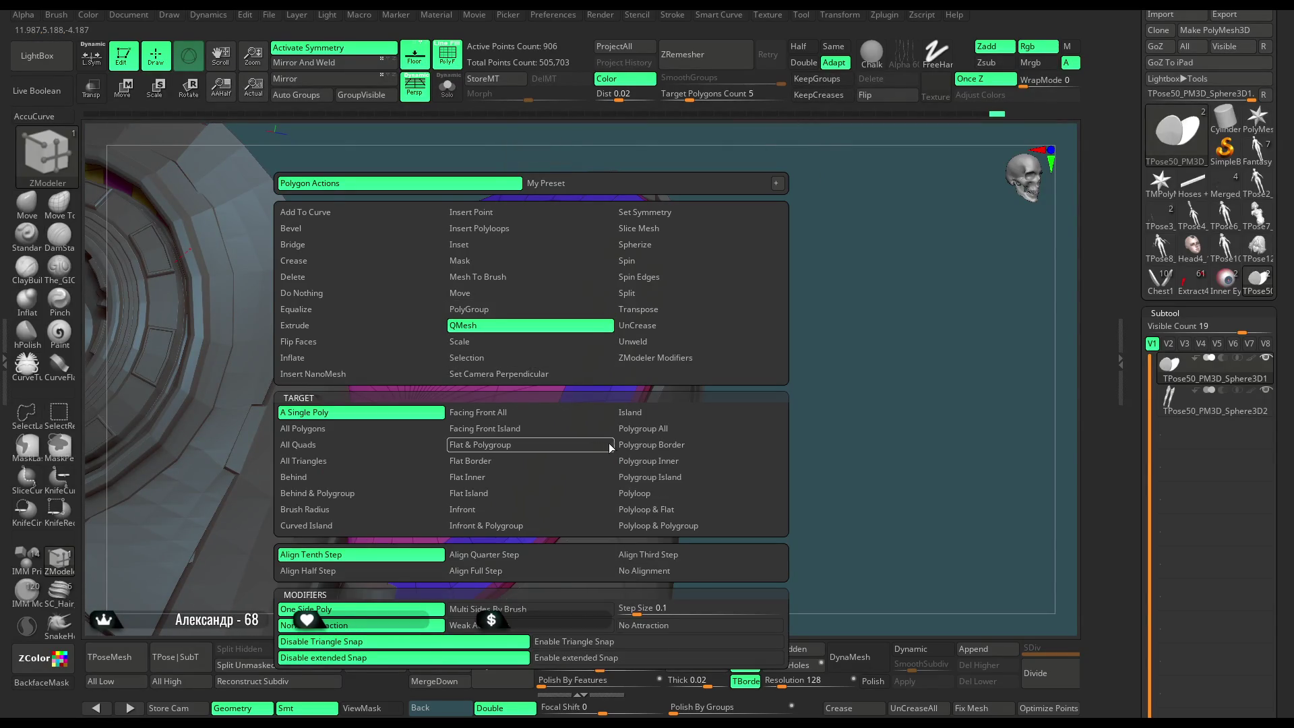
{"action": "left_click", "coordinate": [630, 429]}
{"action": "left_click_drag", "start_coordinate": [544, 319], "coordinate": [557, 343]}
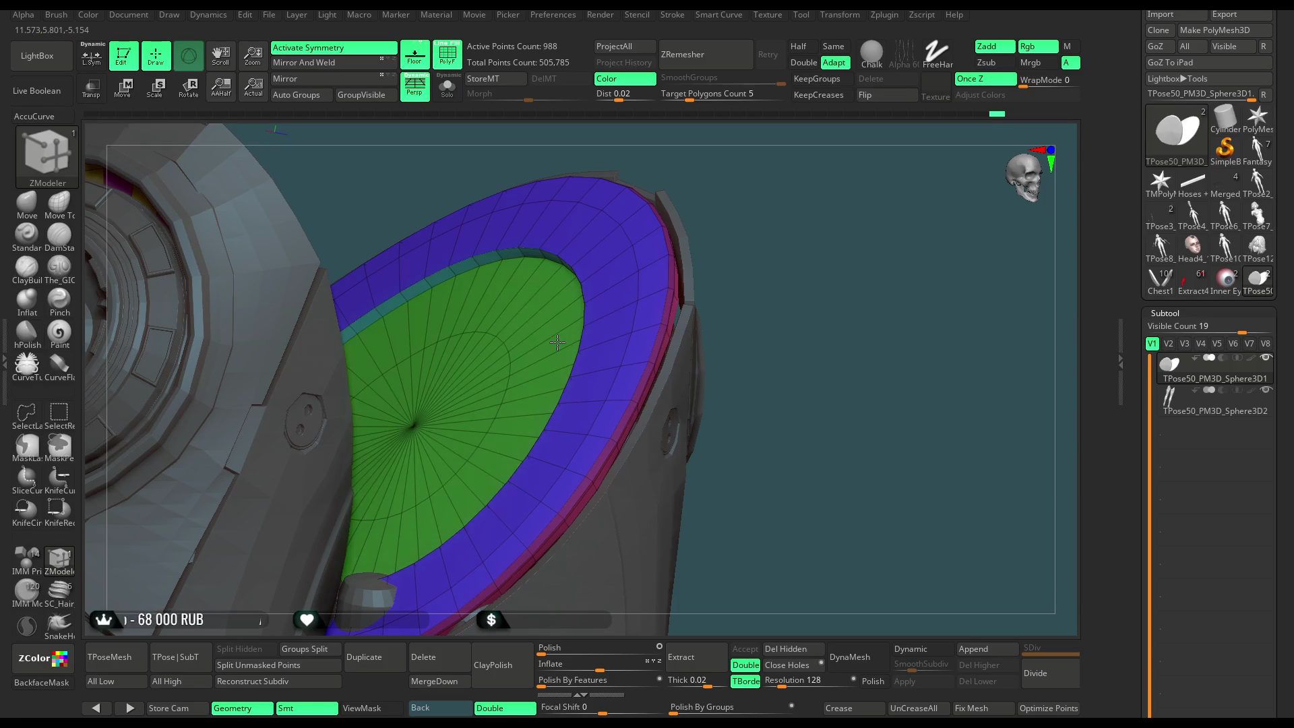
Solo the disc and try an edge action on its inner rim, then undo it.
{"action": "left_click", "coordinate": [447, 86]}
{"action": "mouse_move", "coordinate": [736, 182]}
{"action": "left_mouse_down"}
{"action": "mouse_move", "coordinate": [723, 158]}
{"action": "mouse_move", "coordinate": [777, 185]}
{"action": "mouse_move", "coordinate": [708, 235]}
{"action": "left_mouse_up"}
{"action": "left_click_drag", "start_coordinate": [556, 252], "coordinate": [557, 258]}
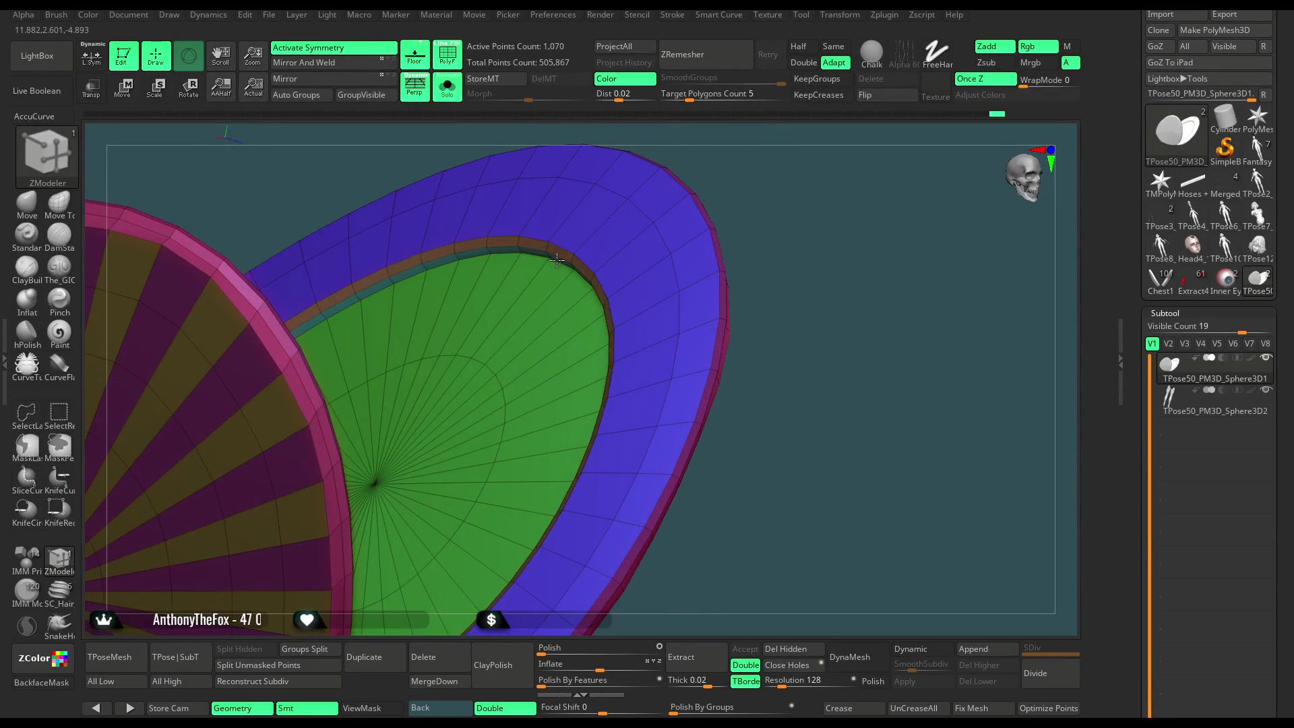
{"action": "left_click_drag", "start_coordinate": [788, 222], "coordinate": [748, 263]}
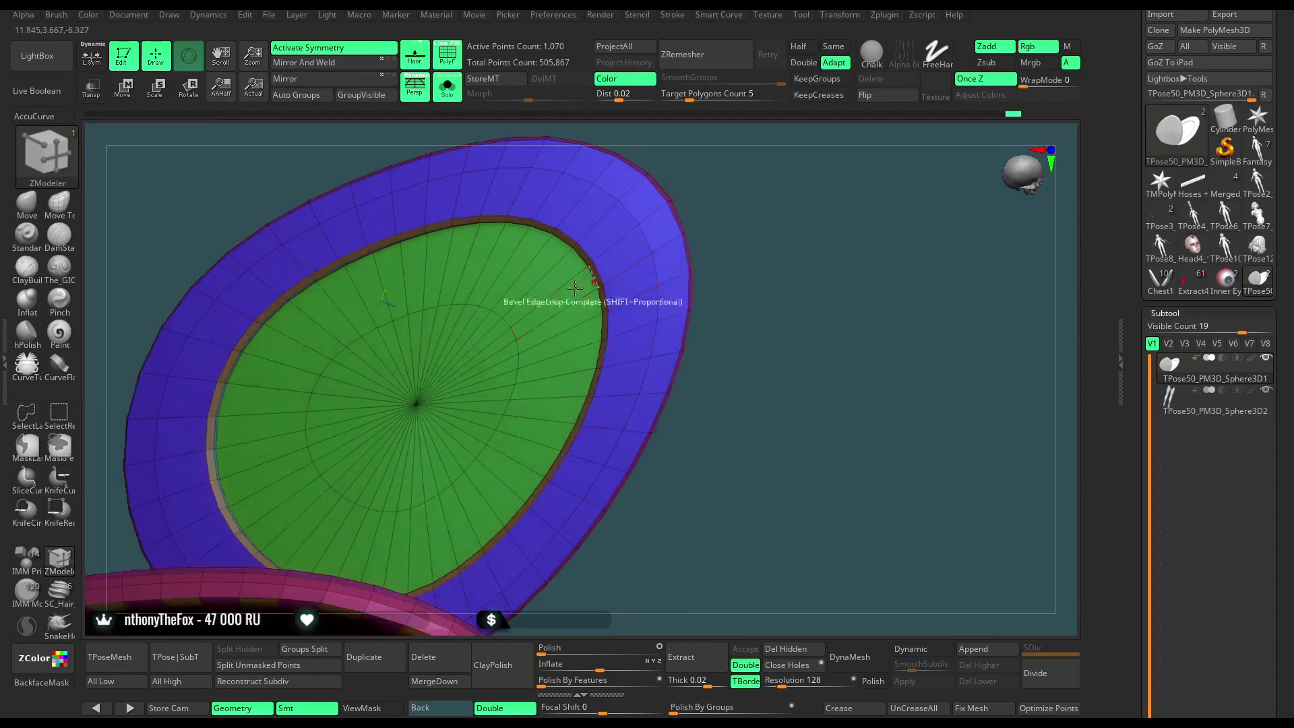
{"action": "key", "text": "space"}
{"action": "left_click", "coordinate": [485, 294]}
{"action": "left_click", "coordinate": [535, 256]}
{"action": "key", "text": "ctrl+z"}
Undo a trial inset and insert an edge loop around the disc's inner face.
{"action": "key", "text": "space"}
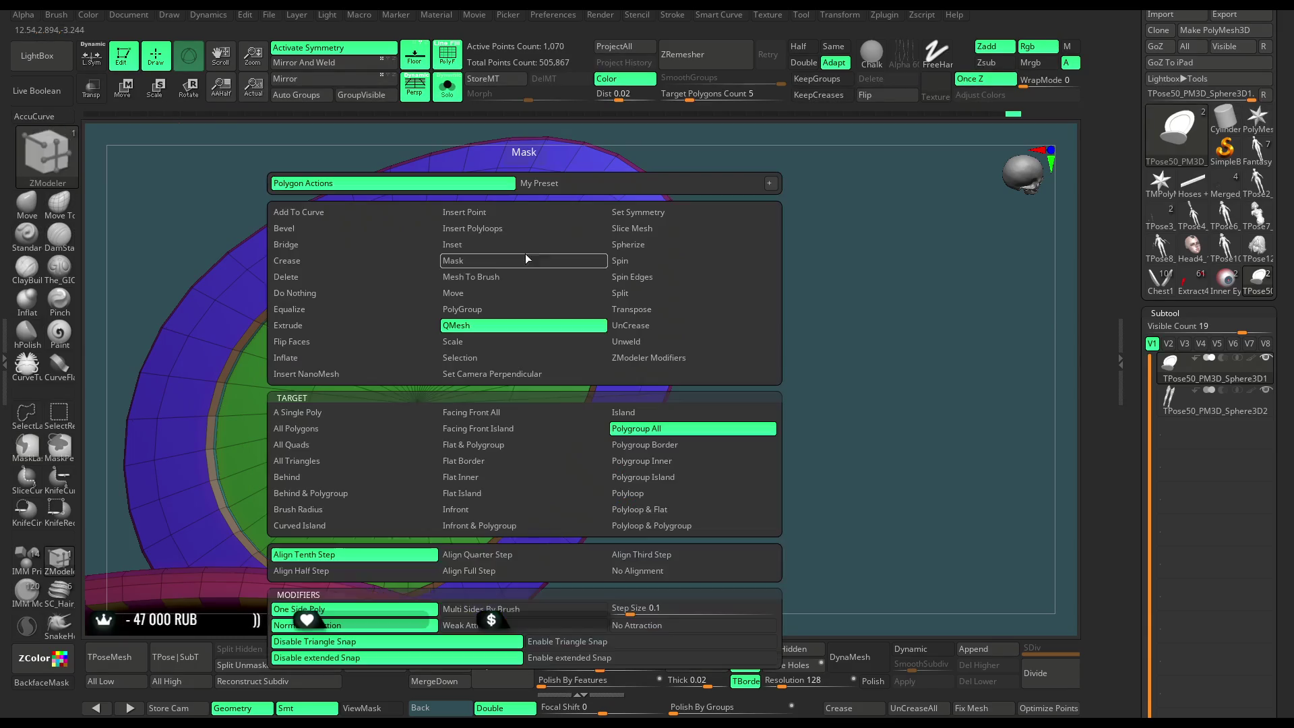
{"action": "left_click", "coordinate": [508, 244]}
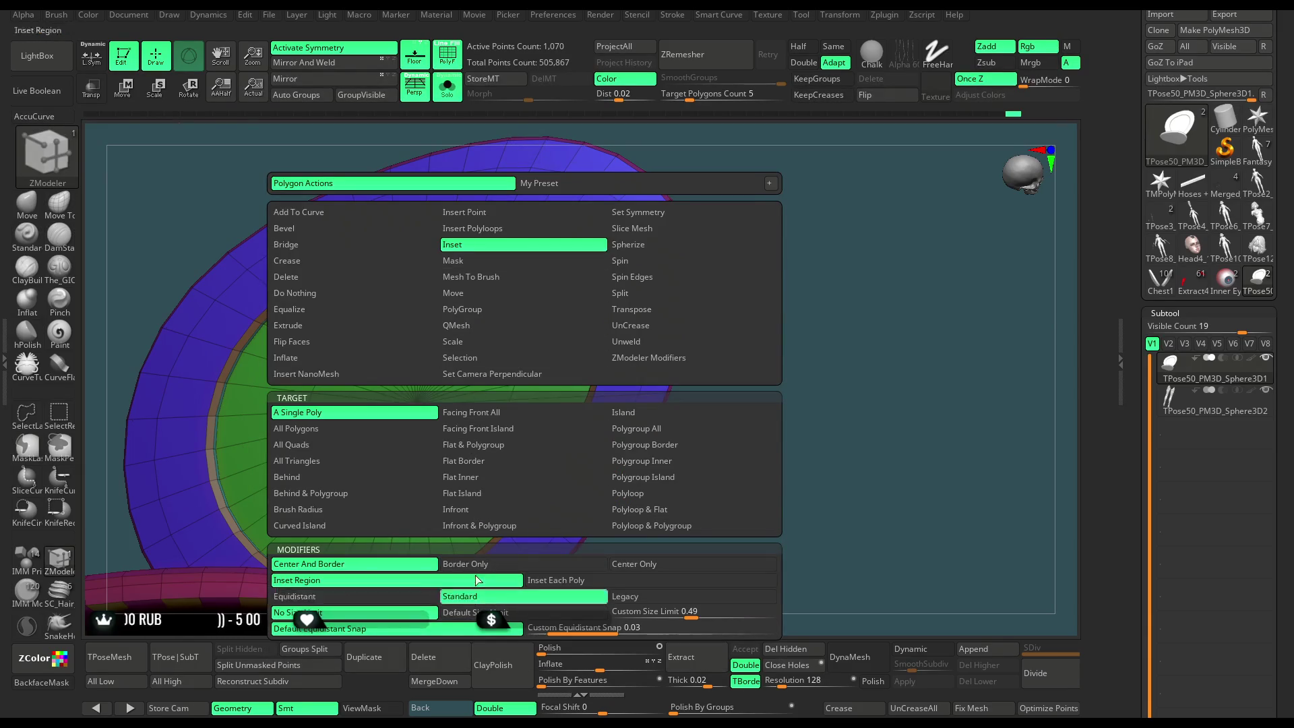
{"action": "left_click_drag", "start_coordinate": [527, 259], "coordinate": [520, 261]}
{"action": "key", "text": "ctrl+z"}
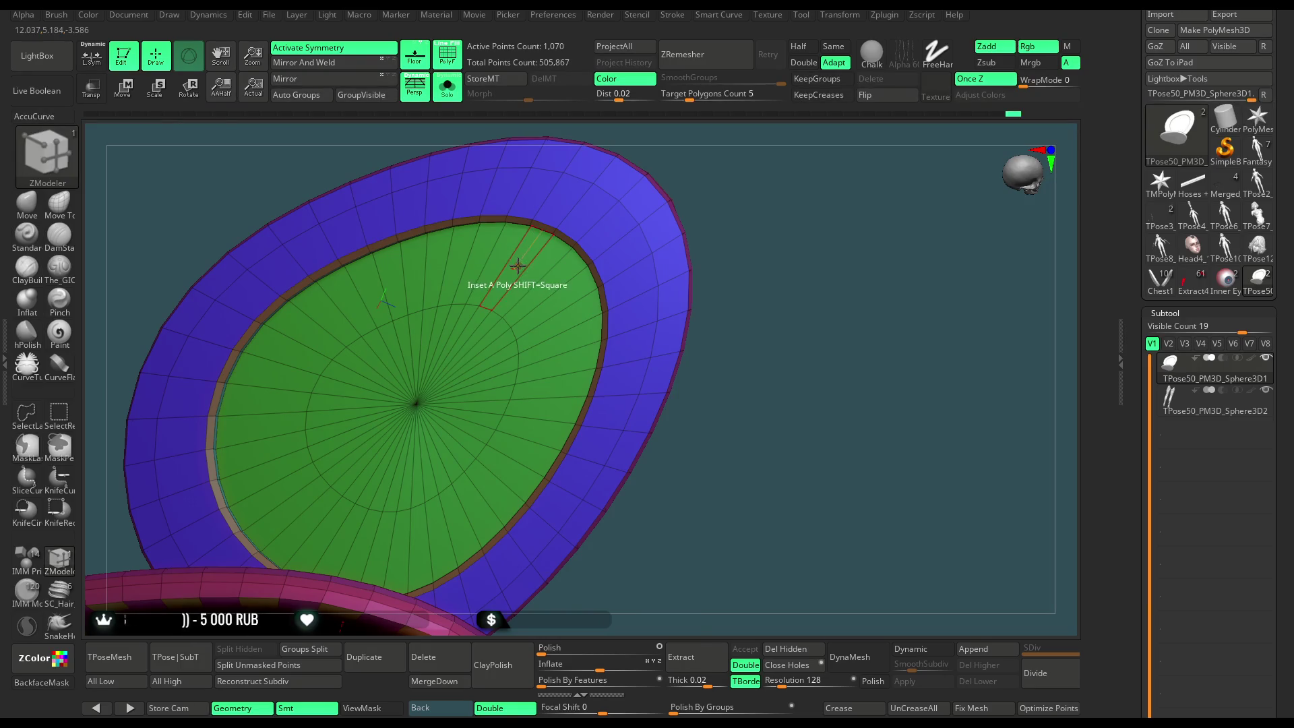
{"action": "key", "text": "space"}
{"action": "left_click", "coordinate": [647, 459]}
{"action": "left_click_drag", "start_coordinate": [521, 277], "coordinate": [523, 290]}
{"action": "mouse_move", "coordinate": [688, 170]}
{"action": "left_mouse_down"}
{"action": "mouse_move", "coordinate": [647, 182]}
{"action": "mouse_move", "coordinate": [797, 168]}
{"action": "mouse_move", "coordinate": [755, 189]}
{"action": "left_mouse_up"}
{"action": "key", "text": "space"}
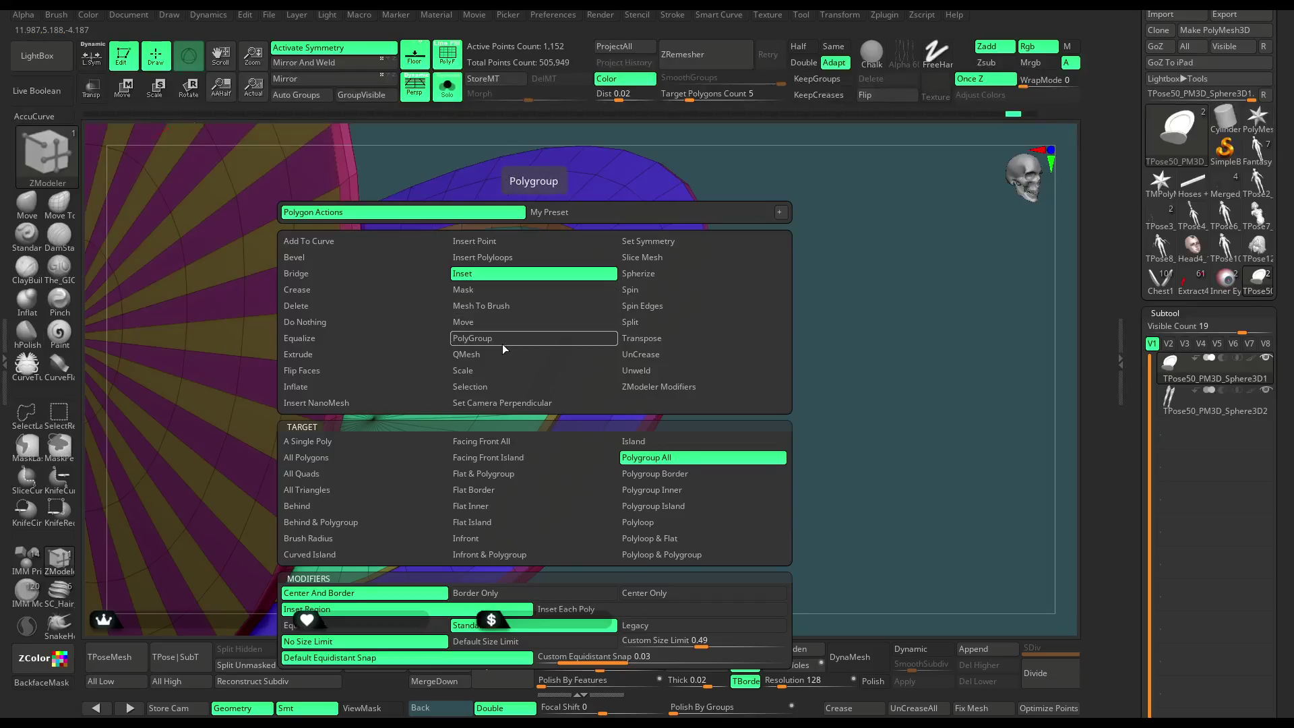
{"action": "left_click", "coordinate": [504, 355]}
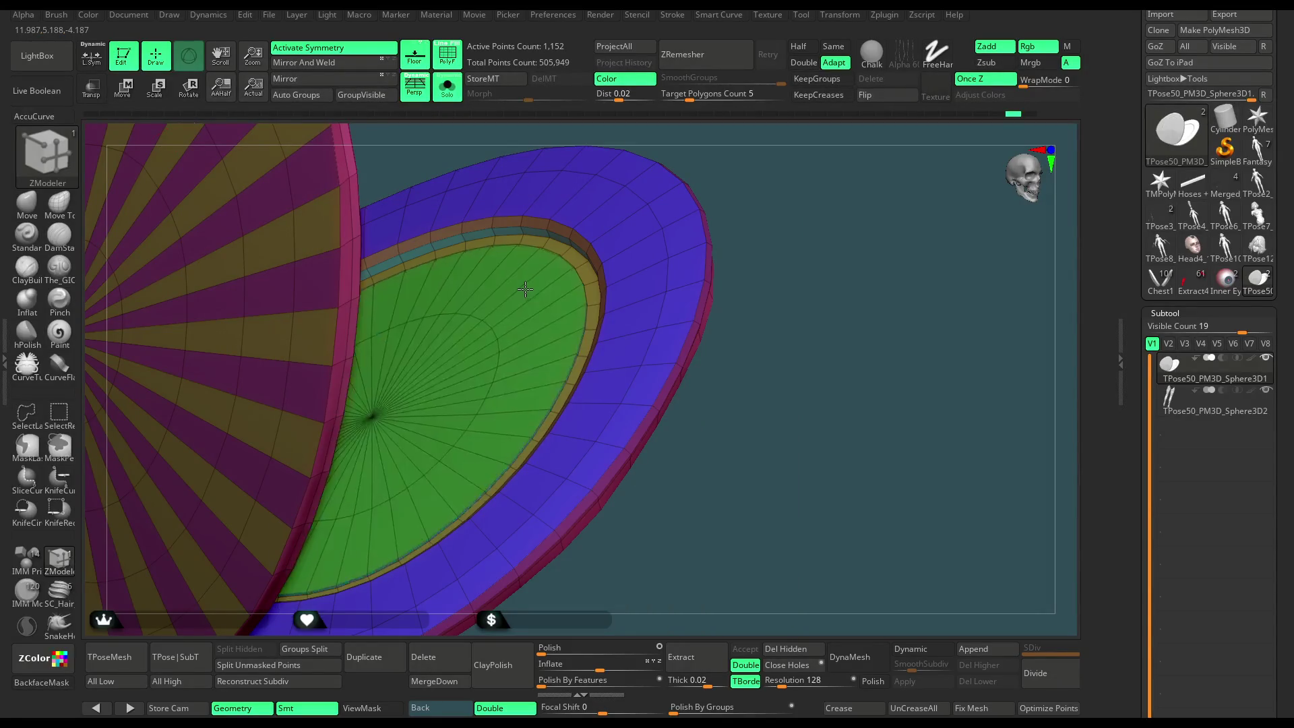
Make the recessed inner face magenta and add a new edge loop along its inner rim.
{"action": "left_click", "coordinate": [517, 264]}
{"action": "mouse_move", "coordinate": [752, 157]}
{"action": "left_mouse_down"}
{"action": "mouse_move", "coordinate": [768, 173]}
{"action": "mouse_move", "coordinate": [748, 195]}
{"action": "left_mouse_up"}
{"action": "left_click", "coordinate": [534, 367]}
{"action": "key", "text": "ctrl+z"}
{"action": "key", "text": "space"}
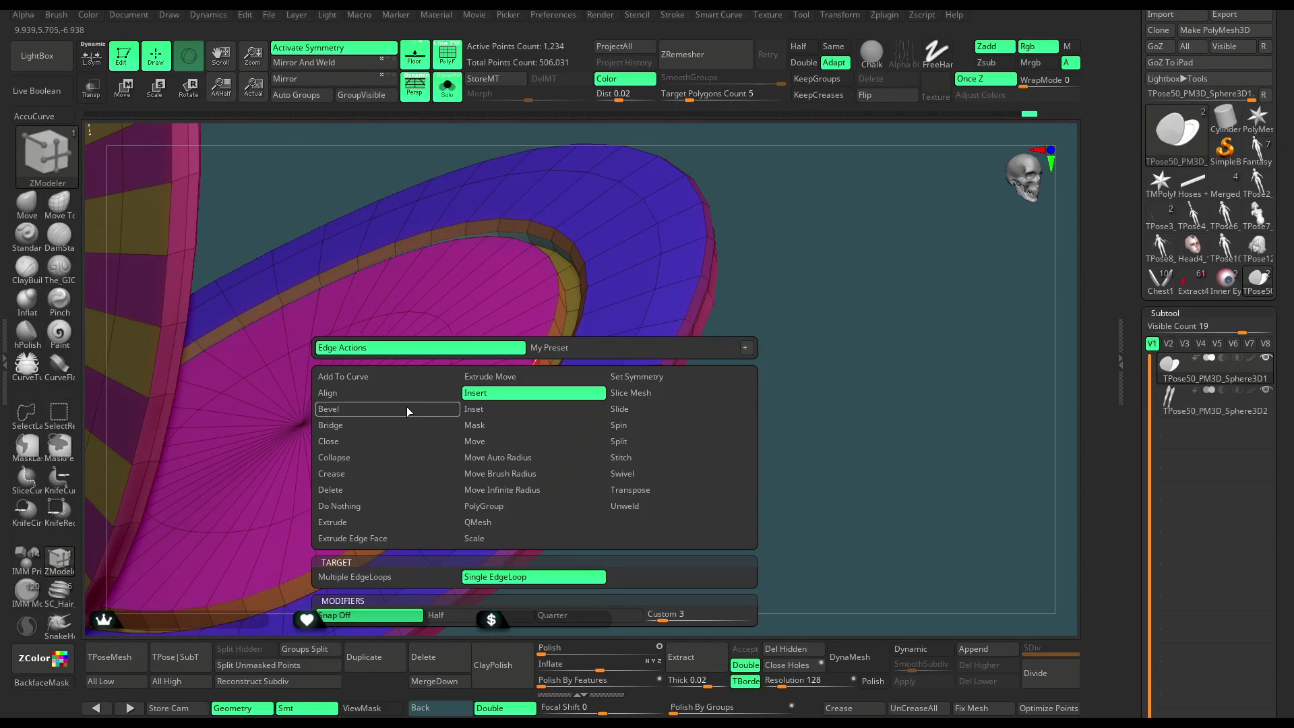
{"action": "left_click", "coordinate": [549, 337]}
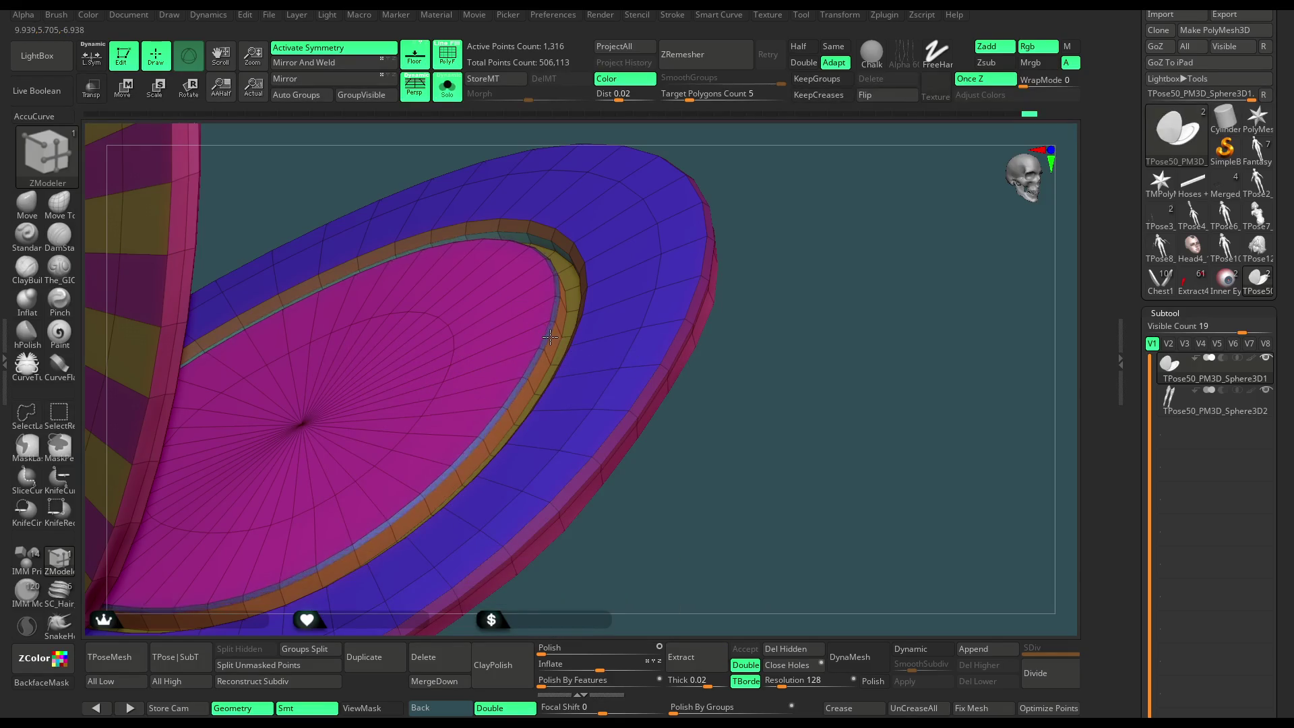
Zoom out to view the discs and insert an edge loop on the outer ring.
{"action": "mouse_move", "coordinate": [770, 277]}
{"action": "left_mouse_down"}
{"action": "mouse_move", "coordinate": [786, 179]}
{"action": "mouse_move", "coordinate": [774, 304]}
{"action": "mouse_move", "coordinate": [807, 383]}
{"action": "left_mouse_up"}
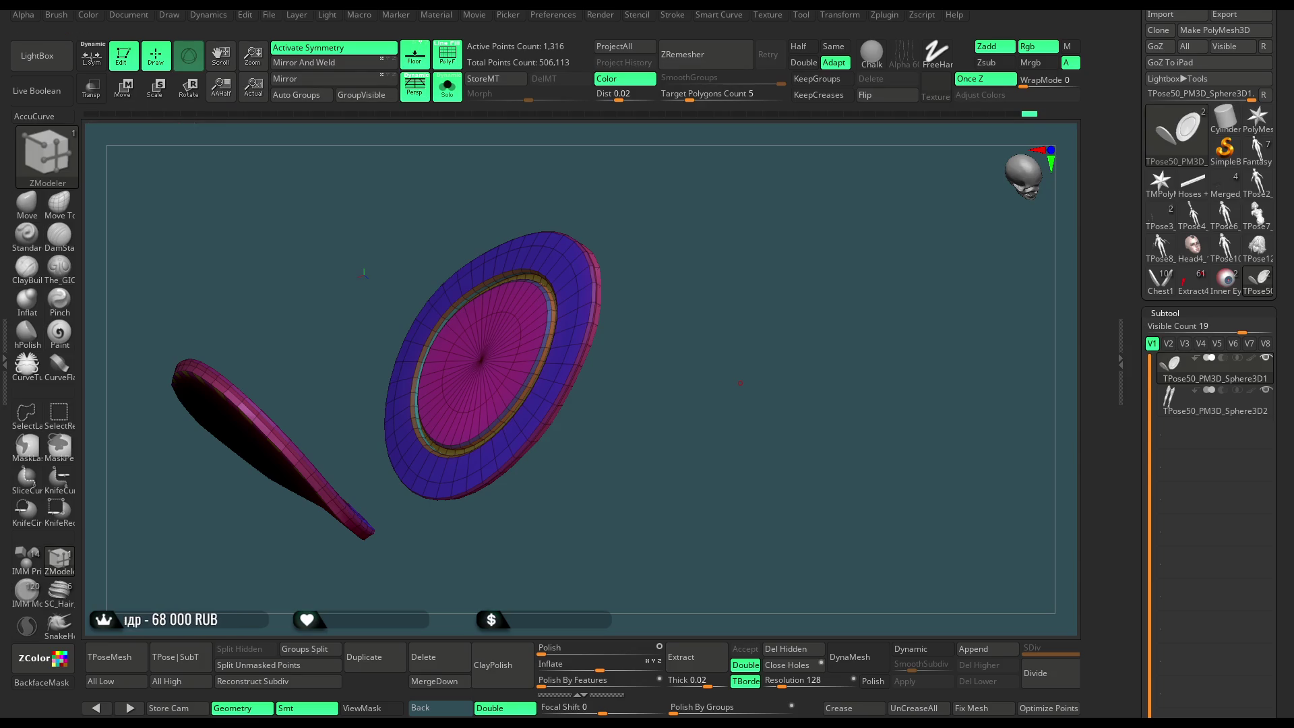
{"action": "mouse_move", "coordinate": [746, 278]}
{"action": "left_mouse_down"}
{"action": "mouse_move", "coordinate": [729, 240]}
{"action": "mouse_move", "coordinate": [722, 391]}
{"action": "left_mouse_up"}
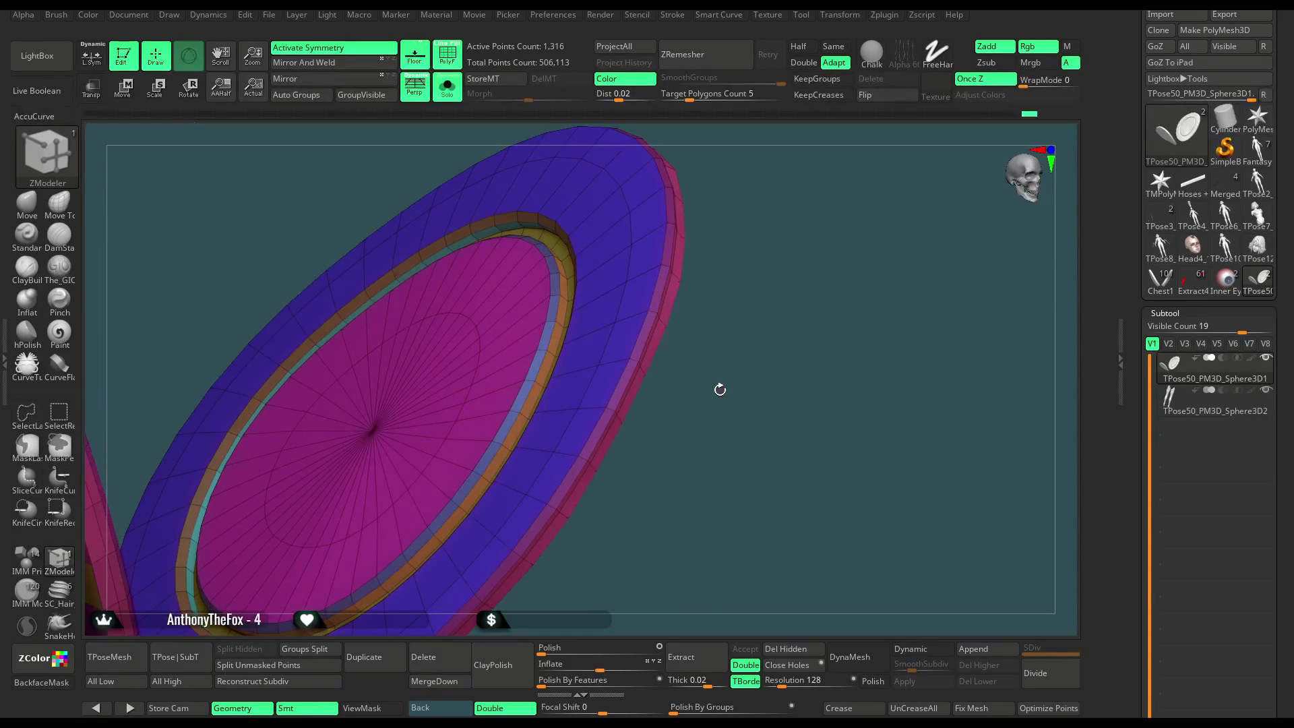
{"action": "mouse_move", "coordinate": [770, 467]}
{"action": "left_mouse_down"}
{"action": "mouse_move", "coordinate": [708, 350]}
{"action": "mouse_move", "coordinate": [659, 196]}
{"action": "left_mouse_up"}
{"action": "key", "text": "space"}
{"action": "left_click", "coordinate": [619, 221]}
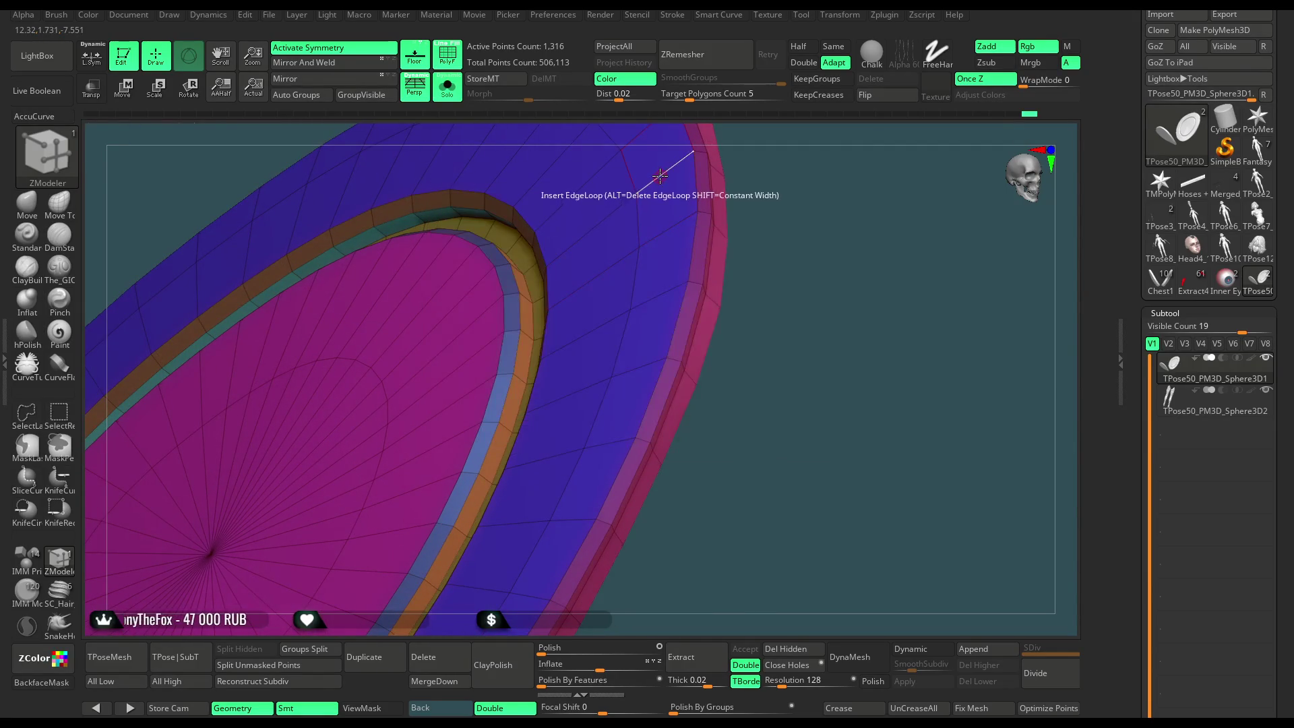
{"action": "left_click", "coordinate": [618, 207]}
Try different ZModeler actions on the rim: scale, slide with complete edge loop, extrude polygroups.
{"action": "left_click_drag", "start_coordinate": [715, 153], "coordinate": [568, 263]}
{"action": "key", "text": "space"}
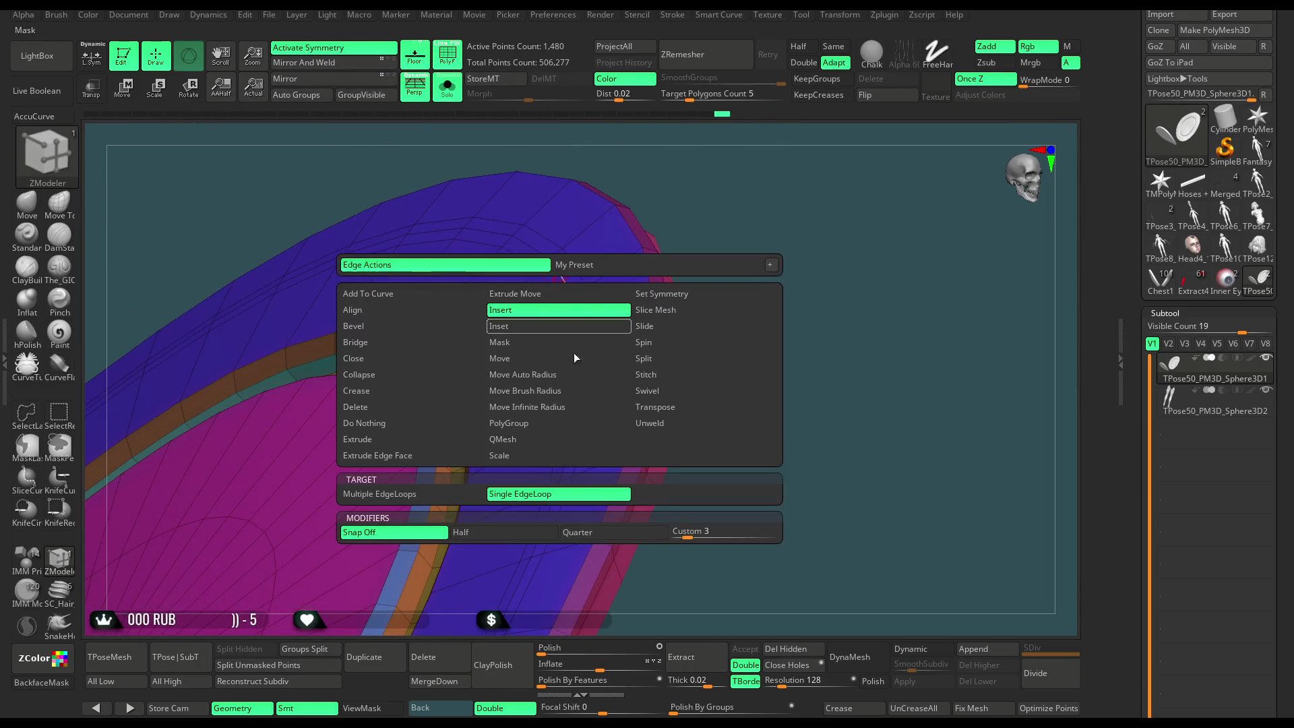
{"action": "left_click", "coordinate": [548, 459]}
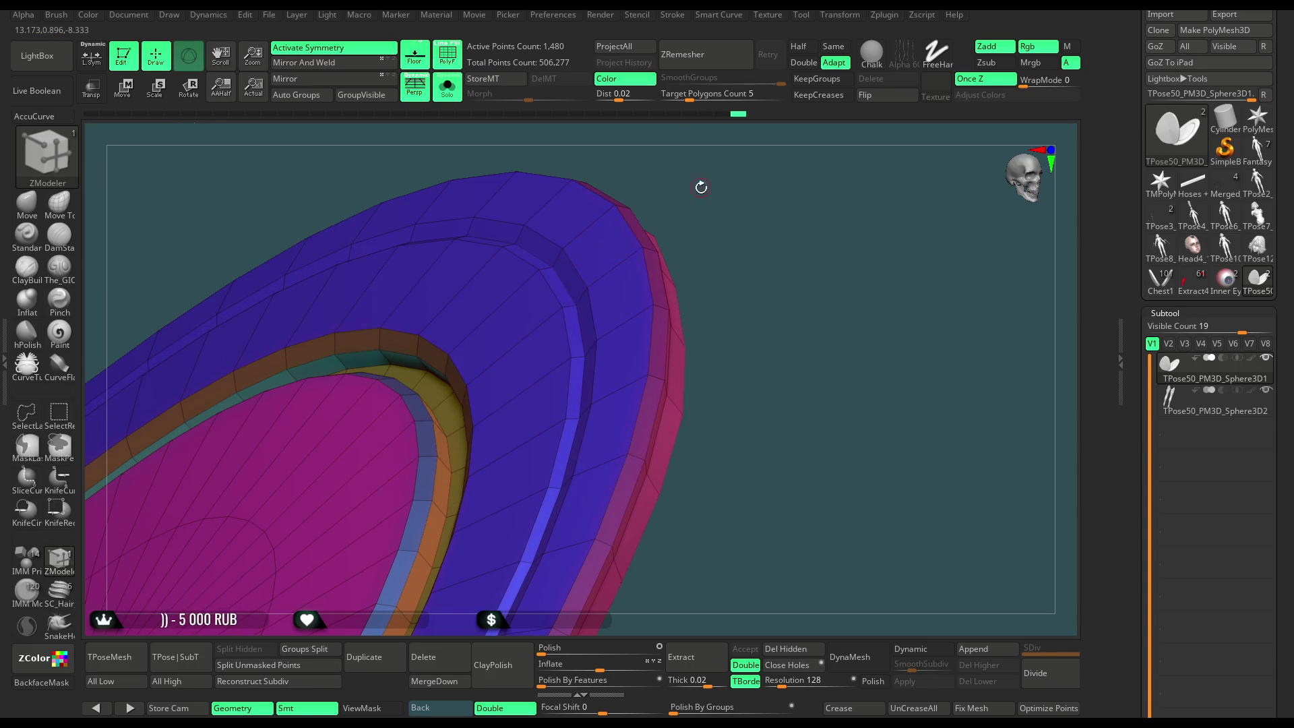
{"action": "left_click_drag", "start_coordinate": [701, 187], "coordinate": [568, 266]}
{"action": "key", "text": "space"}
{"action": "left_click", "coordinate": [687, 316]}
{"action": "left_click", "coordinate": [541, 480]}
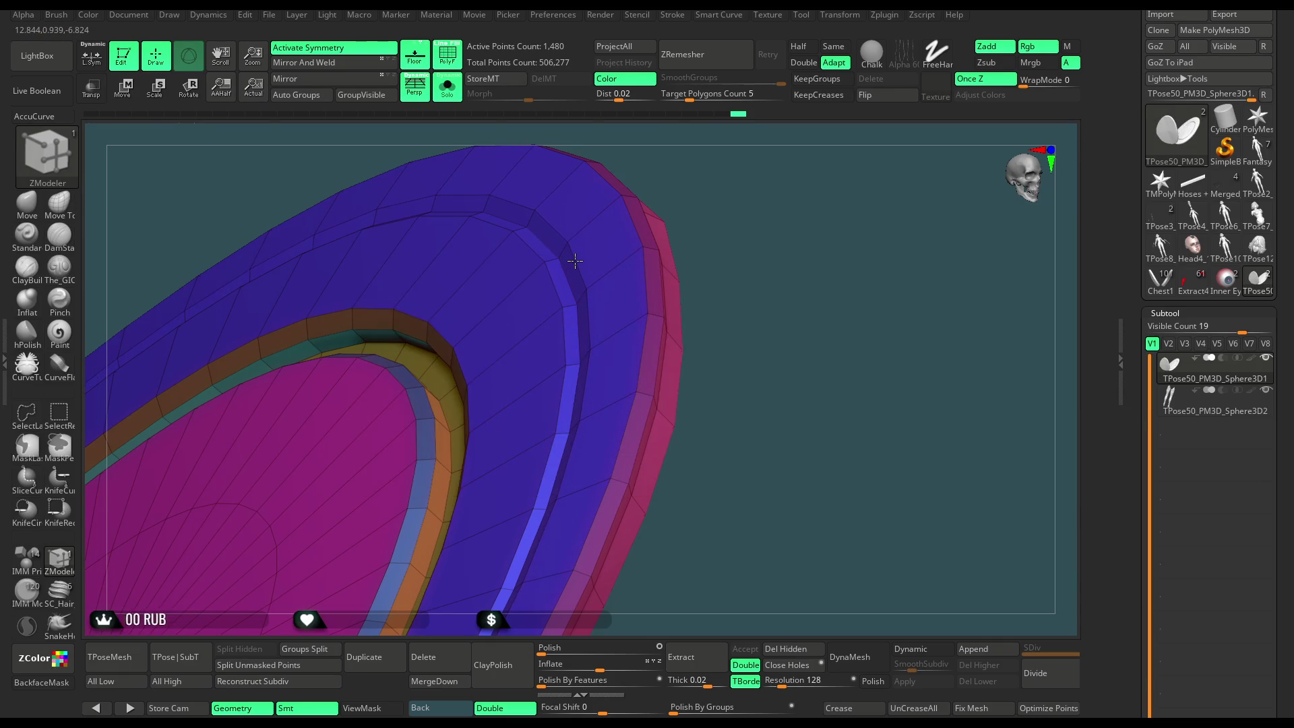
{"action": "key", "text": "space"}
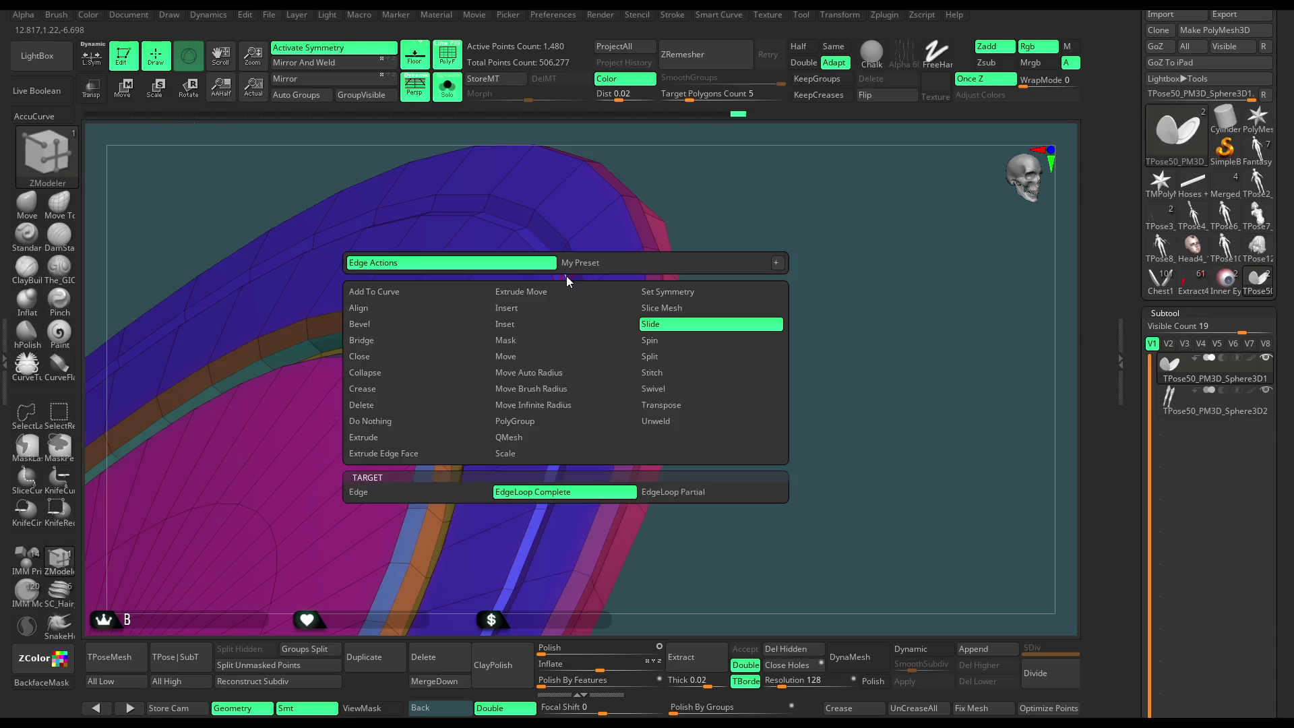
{"action": "left_click", "coordinate": [509, 436]}
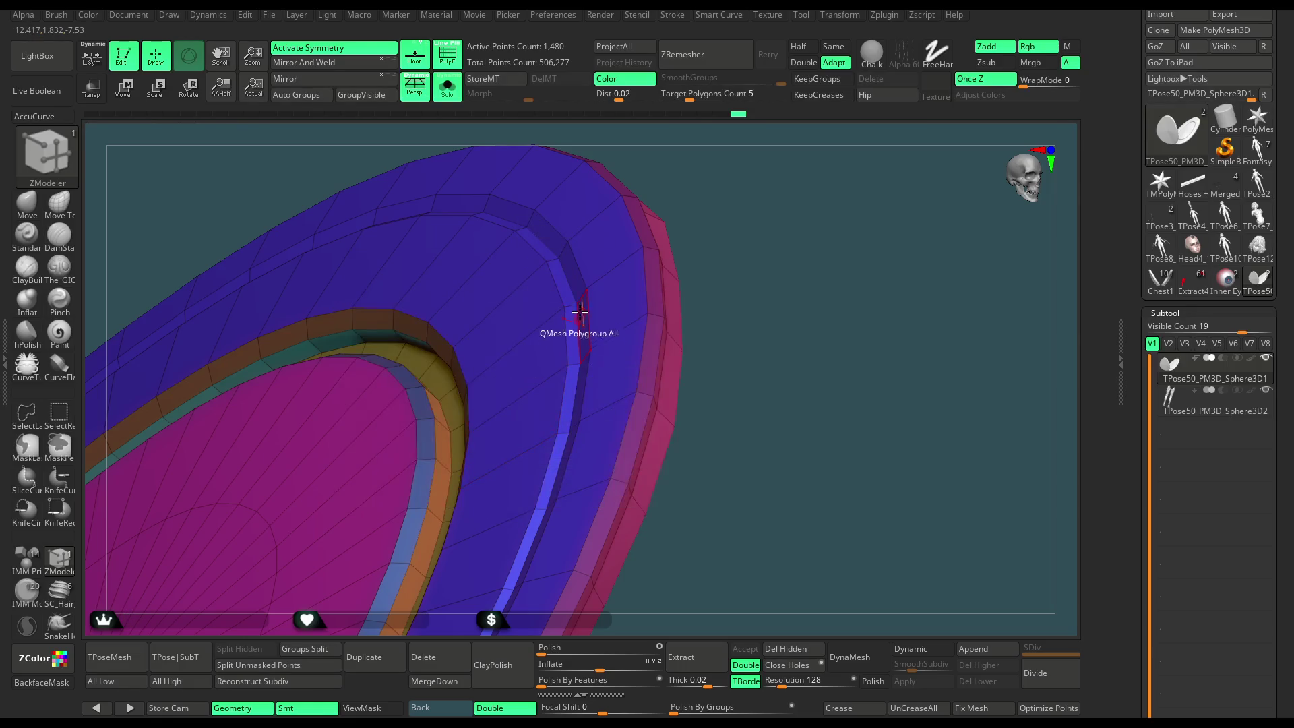
Turn the ring edge-on and insert an edge loop along the rim edge.
{"action": "mouse_move", "coordinate": [719, 218]}
{"action": "left_mouse_down"}
{"action": "mouse_move", "coordinate": [572, 290]}
{"action": "mouse_move", "coordinate": [637, 252]}
{"action": "left_mouse_up"}
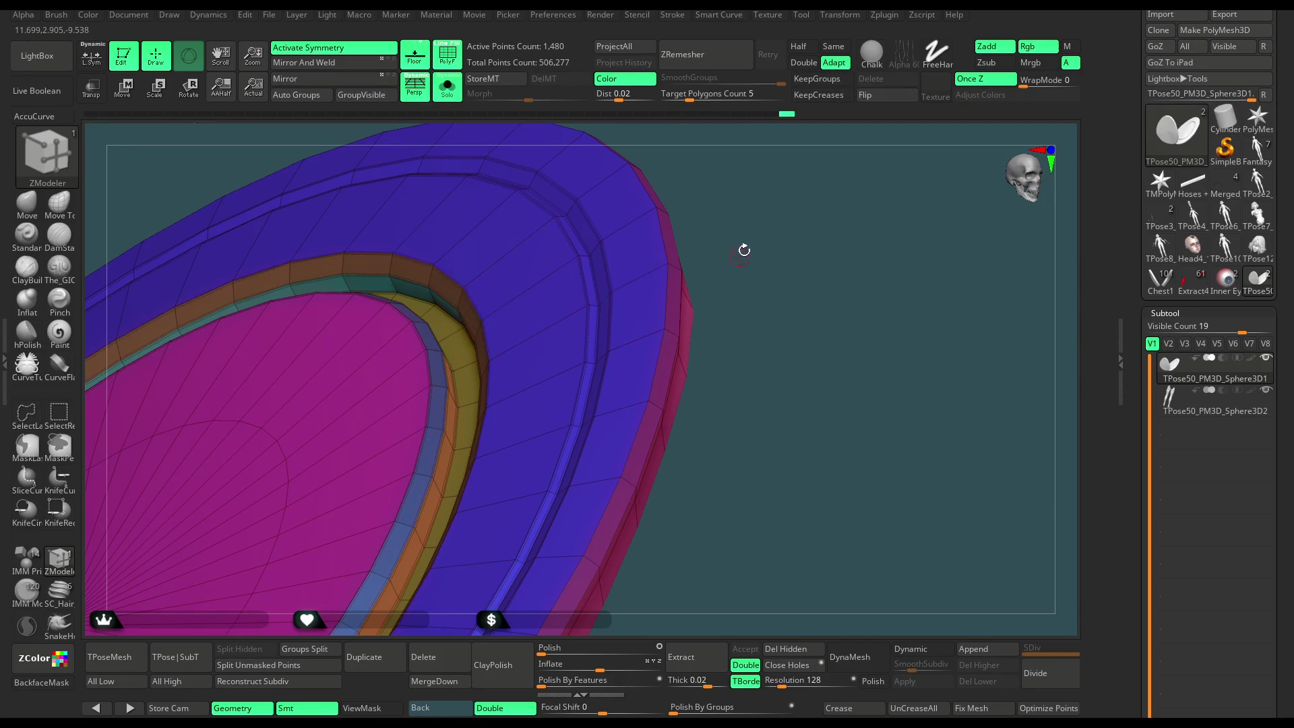
{"action": "left_click_drag", "start_coordinate": [742, 252], "coordinate": [731, 204]}
{"action": "mouse_move", "coordinate": [692, 258]}
{"action": "left_mouse_down"}
{"action": "mouse_move", "coordinate": [696, 243]}
{"action": "mouse_move", "coordinate": [669, 223]}
{"action": "left_mouse_up"}
{"action": "mouse_move", "coordinate": [667, 431]}
{"action": "left_mouse_down"}
{"action": "mouse_move", "coordinate": [628, 400]}
{"action": "mouse_move", "coordinate": [640, 297]}
{"action": "left_mouse_up"}
{"action": "key", "text": "space"}
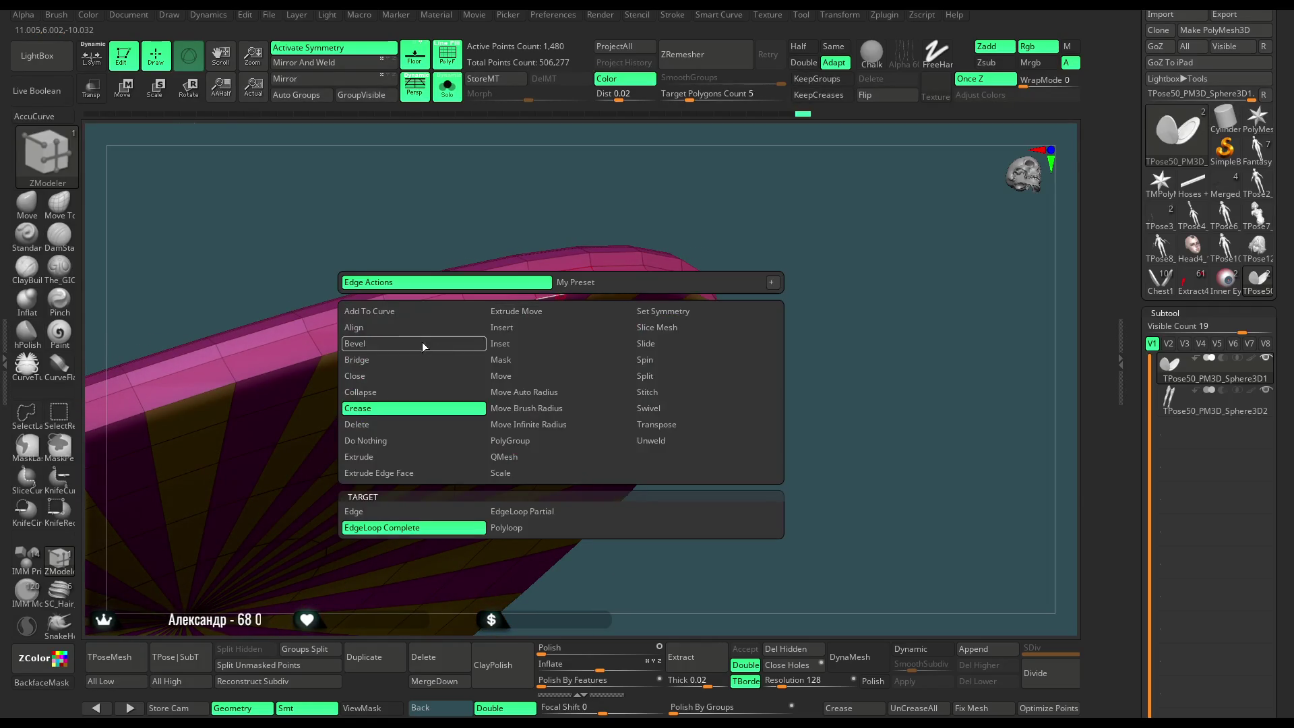
{"action": "left_click", "coordinate": [422, 342]}
{"action": "left_click", "coordinate": [560, 300]}
Set the edge action to swivel and zoom out to see the whole disc.
{"action": "mouse_move", "coordinate": [714, 222]}
{"action": "left_mouse_down"}
{"action": "mouse_move", "coordinate": [725, 200]}
{"action": "mouse_move", "coordinate": [725, 253]}
{"action": "mouse_move", "coordinate": [661, 283]}
{"action": "left_mouse_up"}
{"action": "key", "text": "space"}
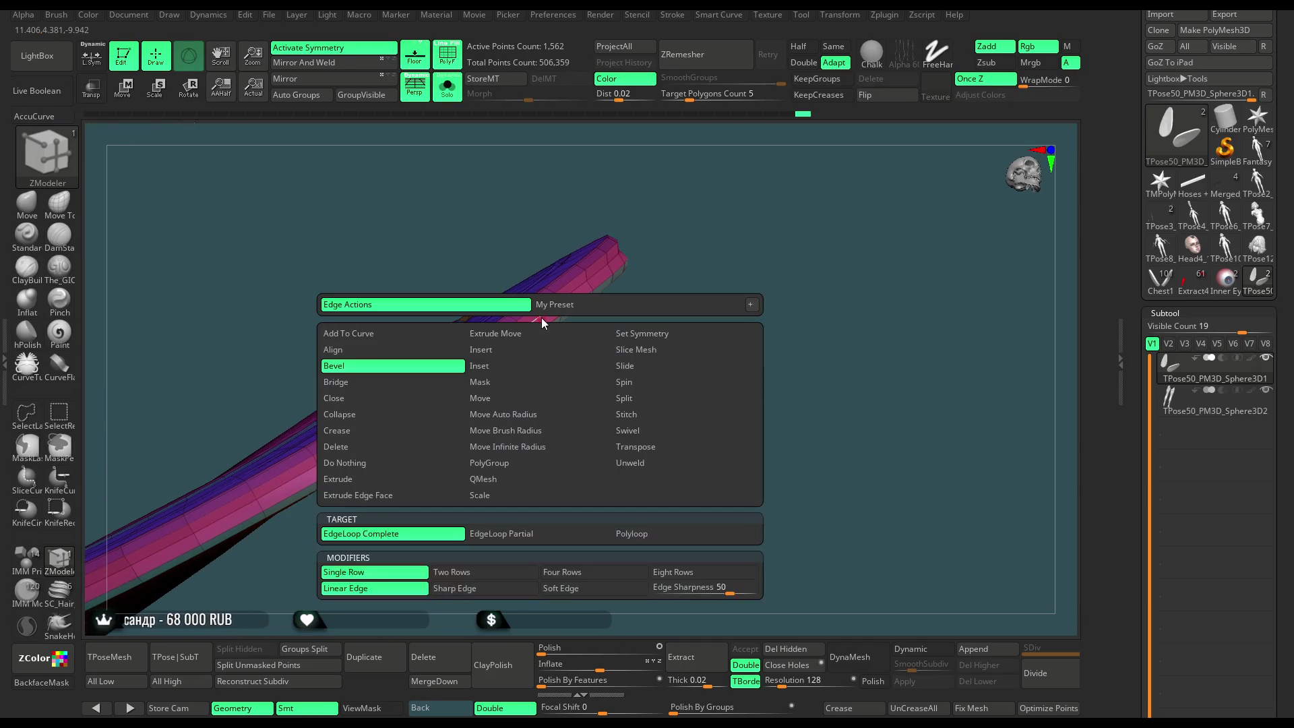
{"action": "mouse_move", "coordinate": [431, 415]}
{"action": "left_mouse_down"}
{"action": "mouse_move", "coordinate": [667, 298]}
{"action": "mouse_move", "coordinate": [670, 313]}
{"action": "mouse_move", "coordinate": [583, 425]}
{"action": "mouse_move", "coordinate": [544, 328]}
{"action": "left_mouse_up"}
{"action": "key", "text": "space"}
{"action": "left_click", "coordinate": [623, 422]}
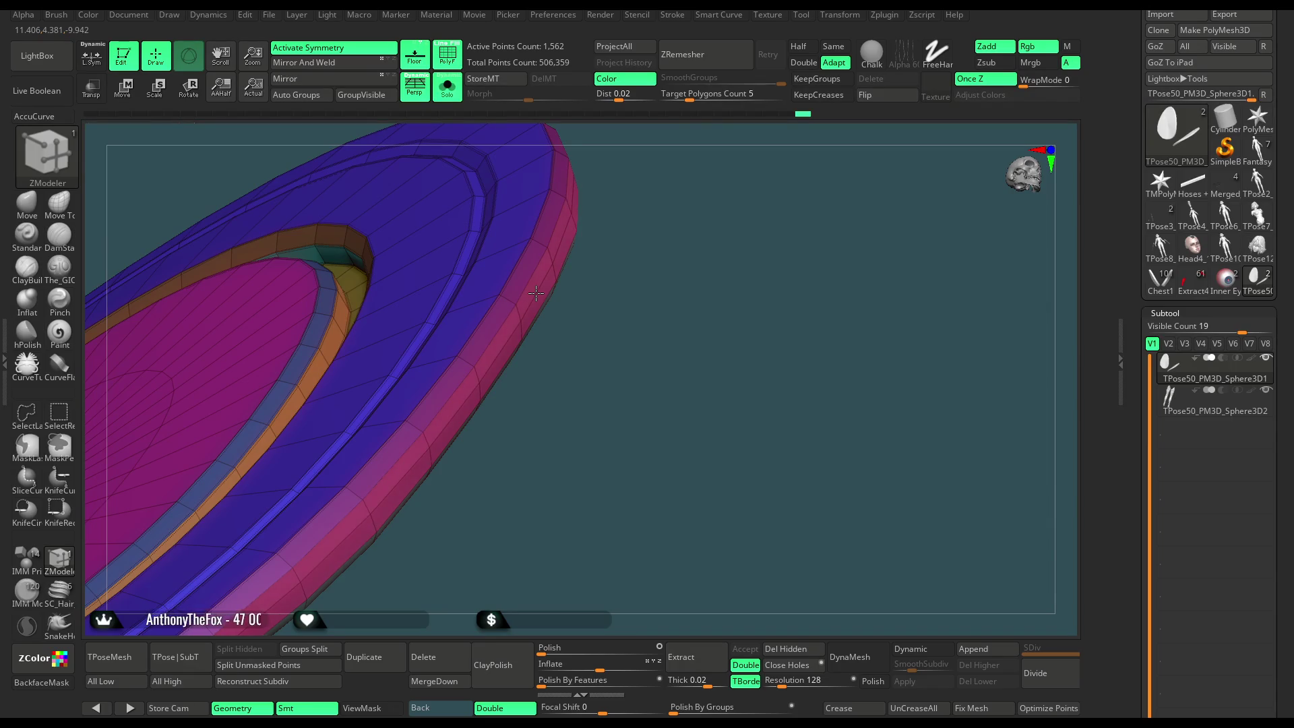
{"action": "mouse_move", "coordinate": [636, 395]}
{"action": "left_mouse_down"}
{"action": "mouse_move", "coordinate": [675, 332]}
{"action": "mouse_move", "coordinate": [664, 361]}
{"action": "mouse_move", "coordinate": [652, 318]}
{"action": "mouse_move", "coordinate": [653, 370]}
{"action": "mouse_move", "coordinate": [653, 222]}
{"action": "mouse_move", "coordinate": [667, 309]}
{"action": "mouse_move", "coordinate": [658, 265]}
{"action": "mouse_move", "coordinate": [483, 184]}
{"action": "left_mouse_up"}
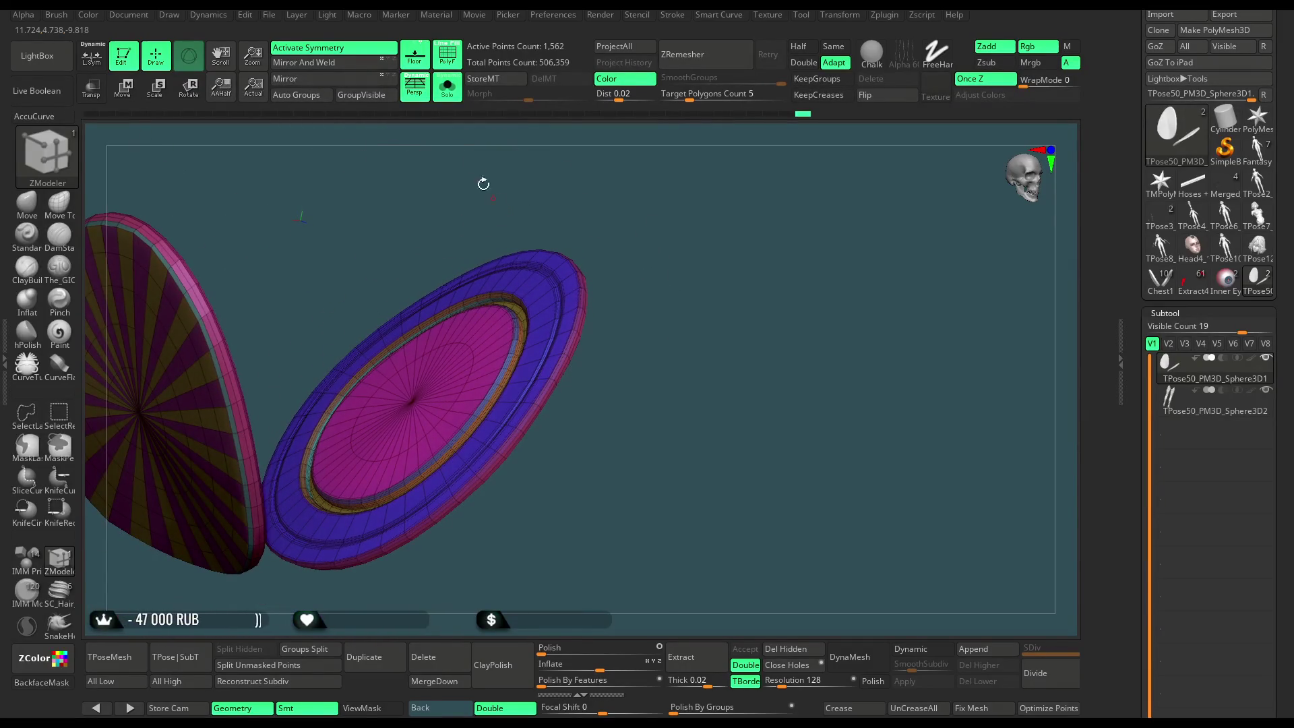
Show the full model again and select the Move brush at about size 324.
{"action": "left_click", "coordinate": [448, 97]}
{"action": "mouse_move", "coordinate": [685, 273]}
{"action": "left_mouse_down"}
{"action": "mouse_move", "coordinate": [665, 222]}
{"action": "mouse_move", "coordinate": [689, 240]}
{"action": "mouse_move", "coordinate": [496, 261]}
{"action": "left_mouse_up"}
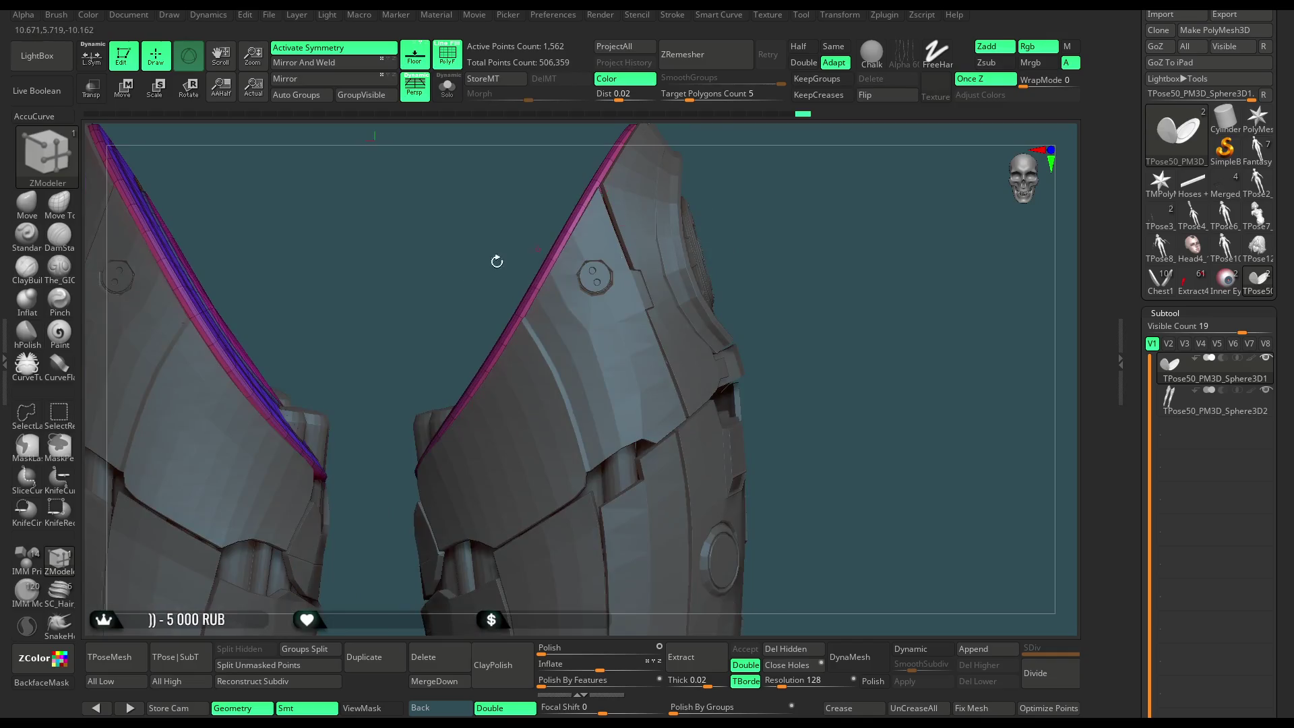
{"action": "left_click", "coordinate": [39, 217]}
{"action": "key", "text": "space"}
{"action": "mouse_move", "coordinate": [587, 291]}
{"action": "left_mouse_down"}
{"action": "mouse_move", "coordinate": [543, 292]}
{"action": "mouse_move", "coordinate": [674, 236]}
{"action": "mouse_move", "coordinate": [788, 153]}
{"action": "mouse_move", "coordinate": [517, 365]}
{"action": "left_mouse_up"}
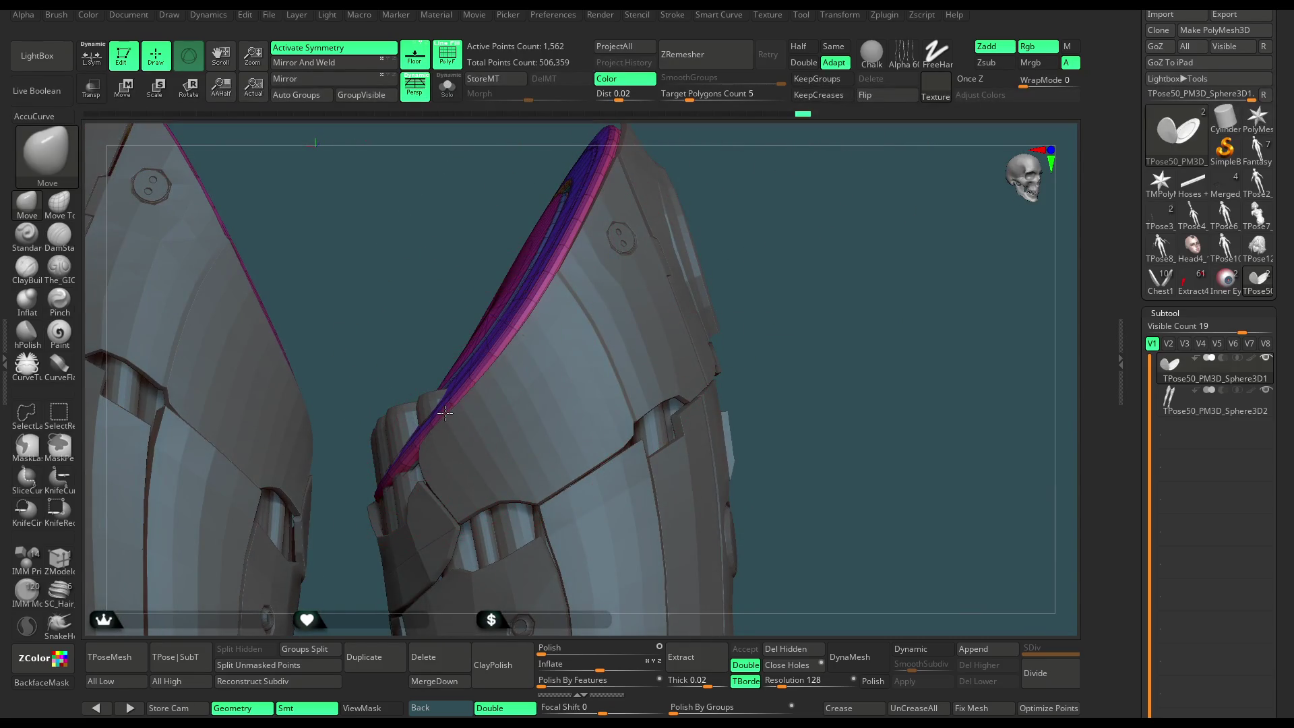
Orbit around the leg-armour piece to inspect it from several angles.
{"action": "mouse_move", "coordinate": [427, 385]}
{"action": "left_mouse_down"}
{"action": "mouse_move", "coordinate": [453, 384]}
{"action": "mouse_move", "coordinate": [456, 353]}
{"action": "mouse_move", "coordinate": [445, 406]}
{"action": "left_mouse_up"}
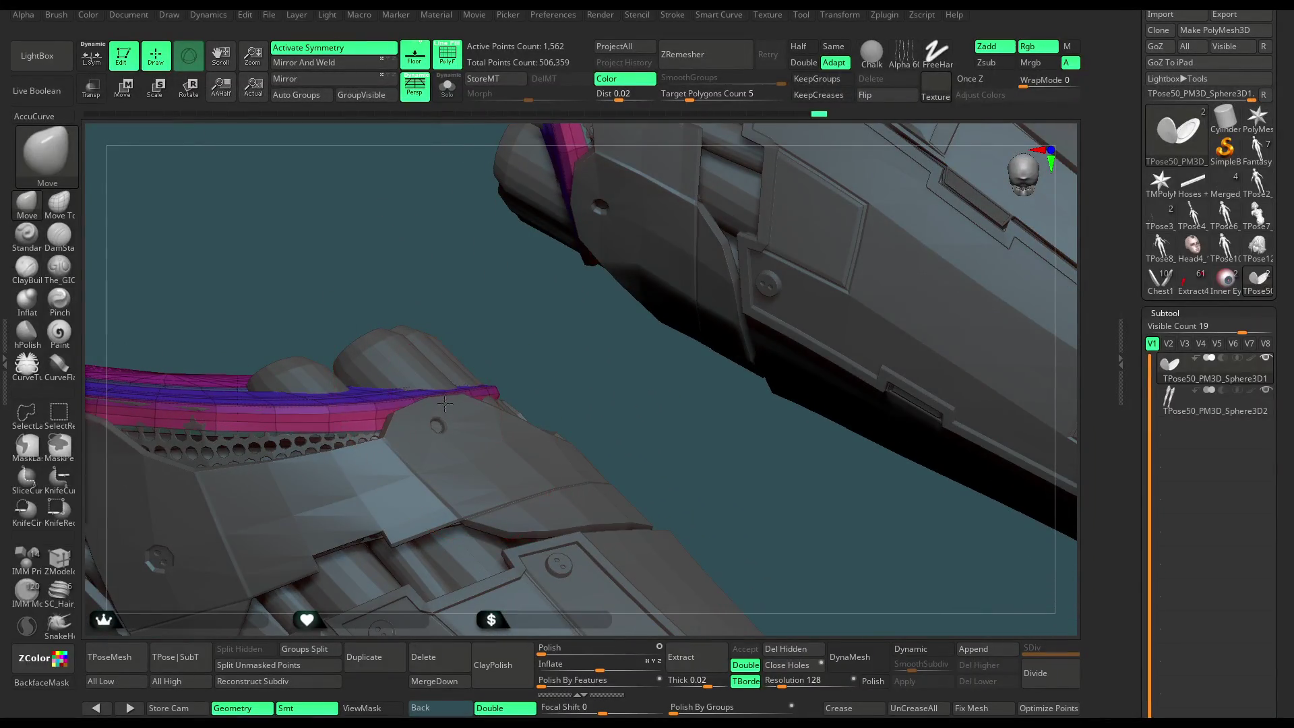
{"action": "mouse_move", "coordinate": [420, 279]}
{"action": "left_mouse_down"}
{"action": "mouse_move", "coordinate": [381, 396]}
{"action": "mouse_move", "coordinate": [364, 414]}
{"action": "mouse_move", "coordinate": [339, 413]}
{"action": "left_mouse_up"}
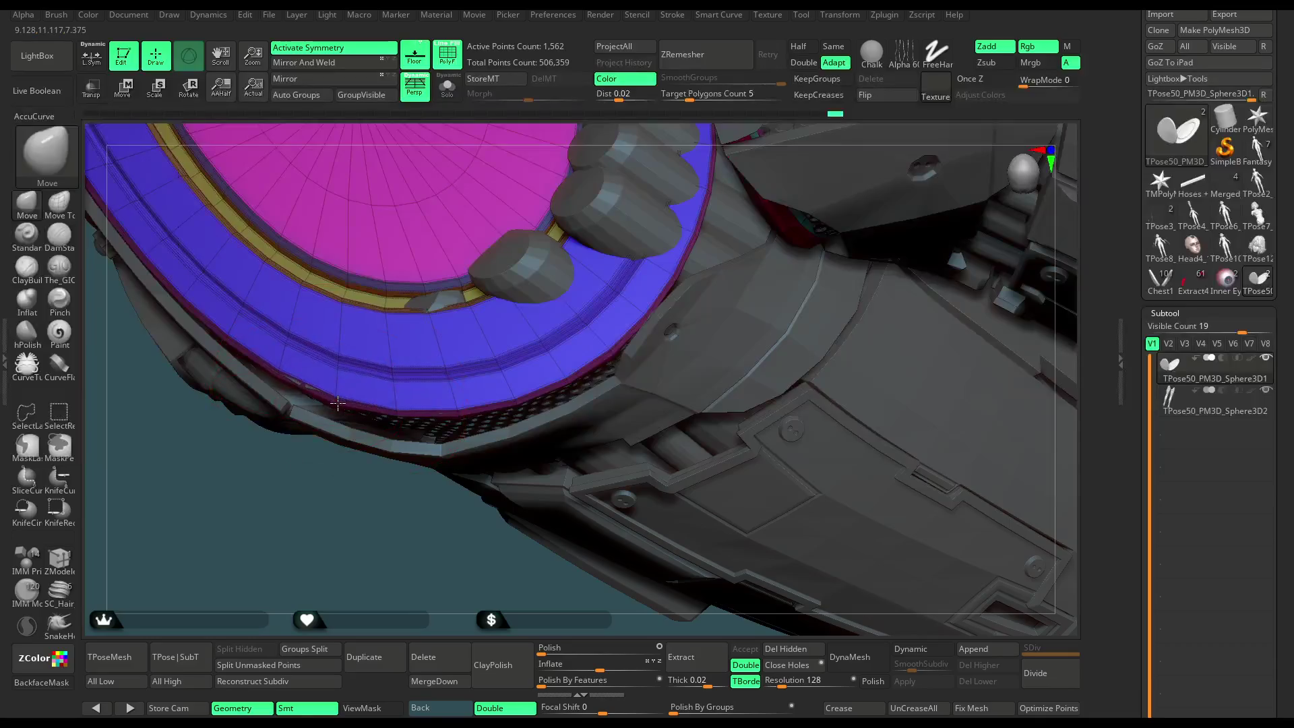
{"action": "left_click_drag", "start_coordinate": [319, 507], "coordinate": [378, 411]}
{"action": "key", "text": "space"}
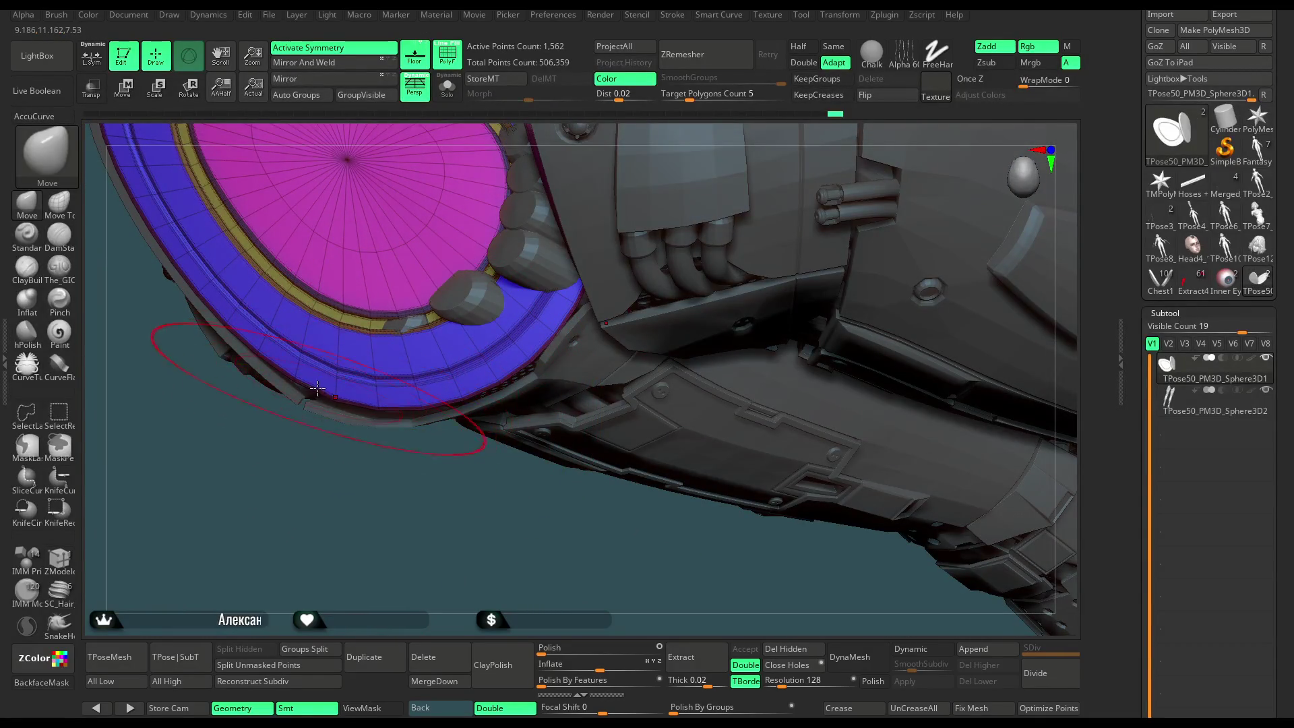
{"action": "left_click_drag", "start_coordinate": [413, 487], "coordinate": [472, 392]}
{"action": "left_click_drag", "start_coordinate": [383, 503], "coordinate": [351, 452]}
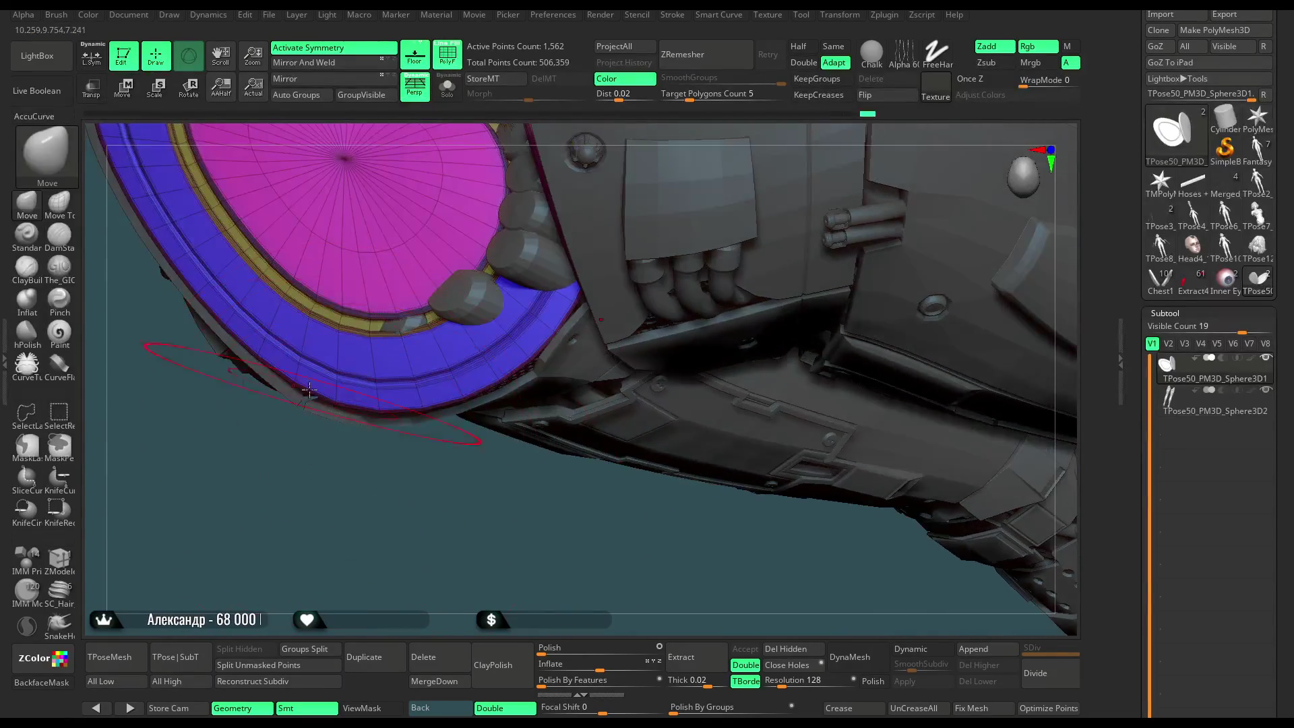
{"action": "left_click_drag", "start_coordinate": [397, 497], "coordinate": [518, 326]}
{"action": "mouse_move", "coordinate": [620, 370]}
{"action": "left_mouse_down"}
{"action": "mouse_move", "coordinate": [531, 295]}
{"action": "mouse_move", "coordinate": [751, 195]}
{"action": "mouse_move", "coordinate": [697, 254]}
{"action": "mouse_move", "coordinate": [707, 260]}
{"action": "mouse_move", "coordinate": [780, 188]}
{"action": "mouse_move", "coordinate": [578, 419]}
{"action": "left_mouse_up"}
Inspect the inner rim and cylinders, then turn PolyF off with both pieces side by side.
{"action": "right_click", "coordinate": [579, 419]}
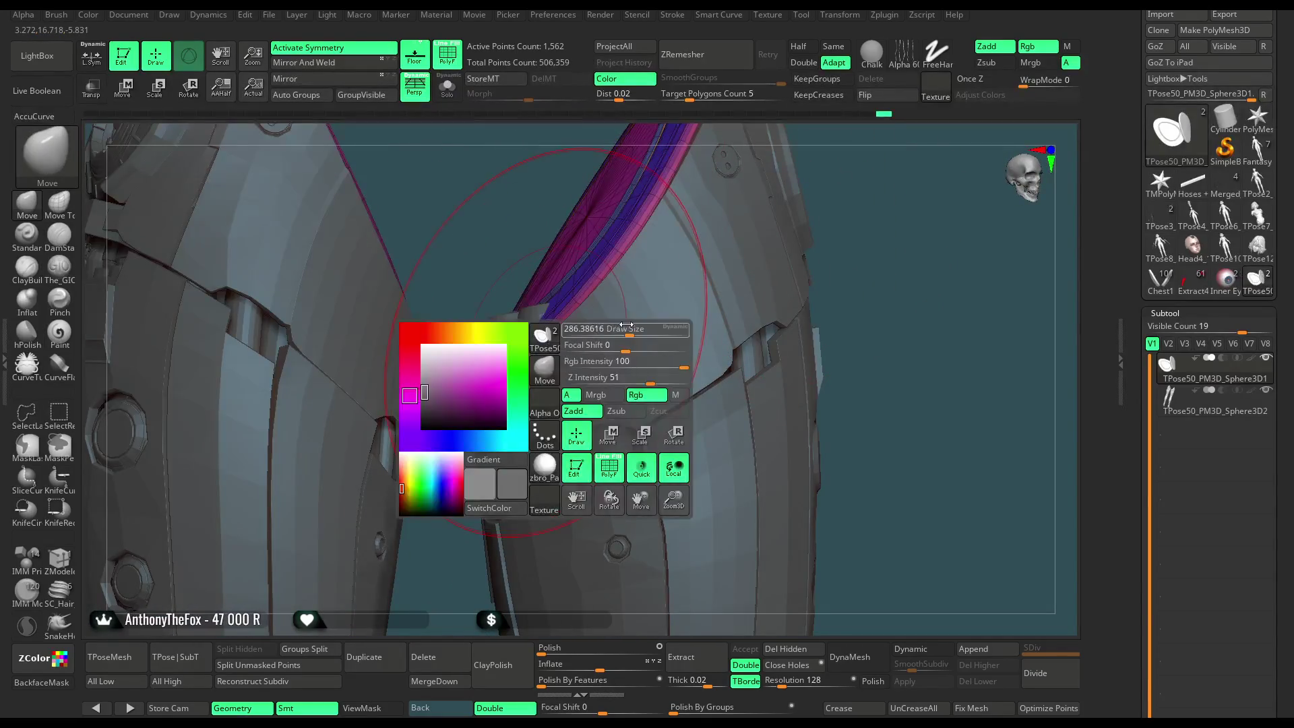
{"action": "left_click_drag", "start_coordinate": [876, 157], "coordinate": [694, 263]}
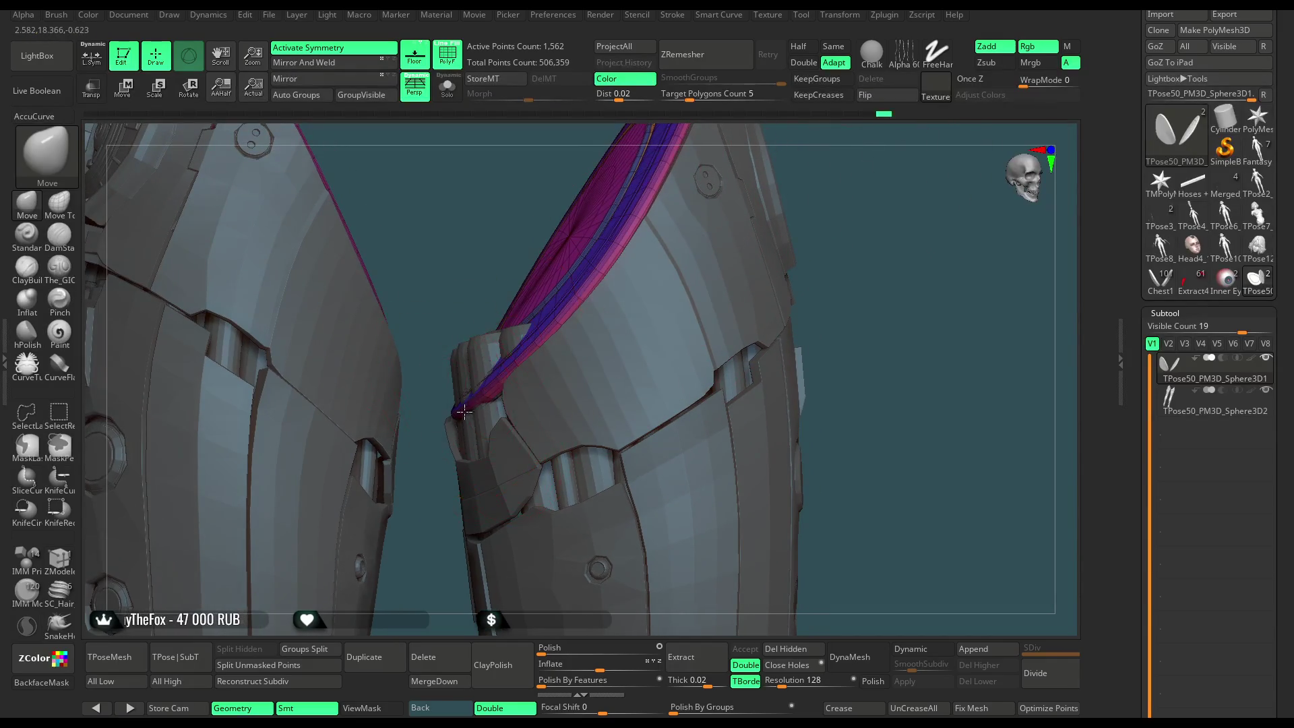
{"action": "mouse_move", "coordinate": [528, 359]}
{"action": "right_mouse_down"}
{"action": "mouse_move", "coordinate": [593, 323]}
{"action": "mouse_move", "coordinate": [701, 338]}
{"action": "mouse_move", "coordinate": [675, 285]}
{"action": "mouse_move", "coordinate": [607, 307]}
{"action": "right_mouse_up"}
{"action": "key", "text": "space"}
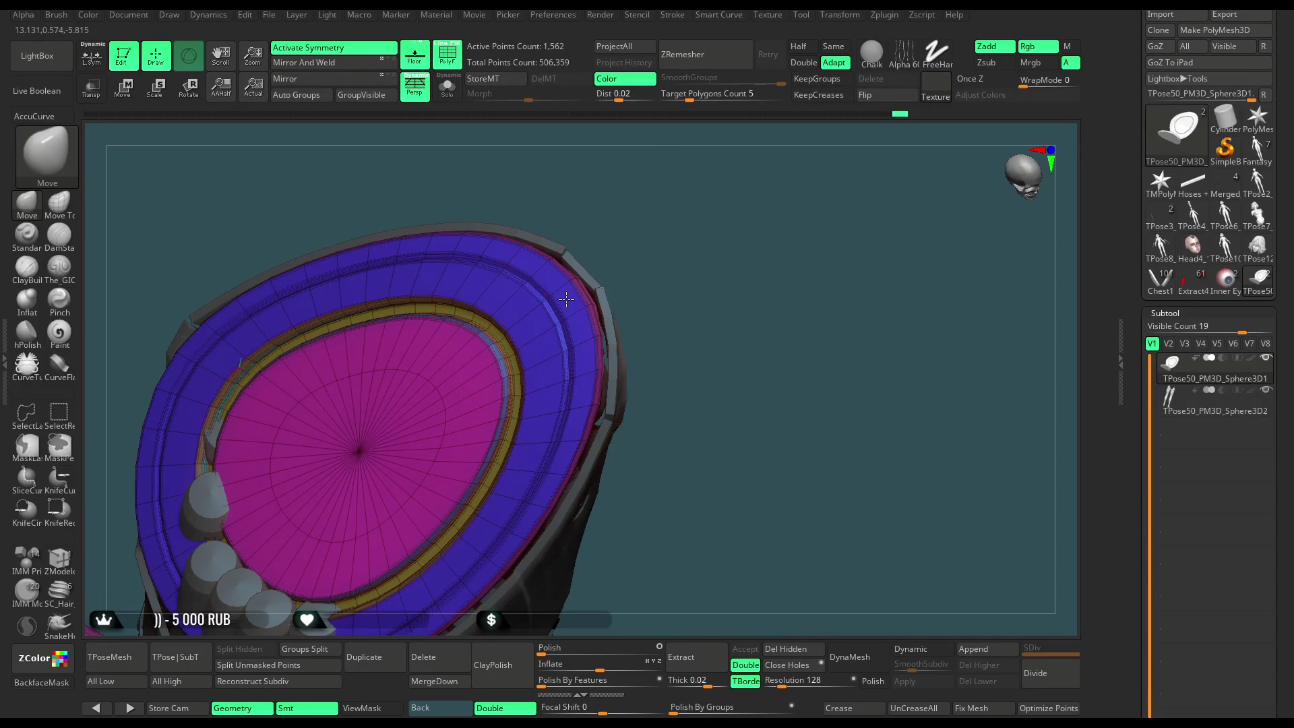
{"action": "right_click_drag", "start_coordinate": [643, 264], "coordinate": [589, 399]}
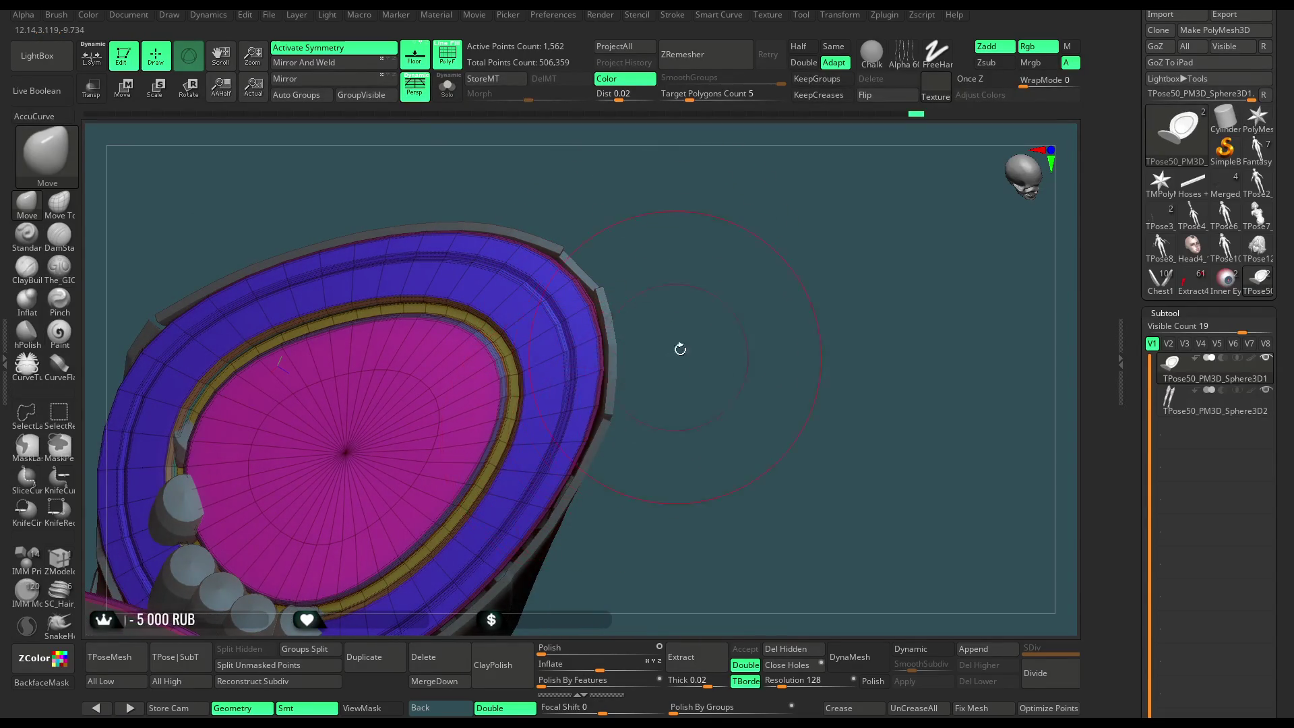
{"action": "right_click_drag", "start_coordinate": [680, 348], "coordinate": [613, 366]}
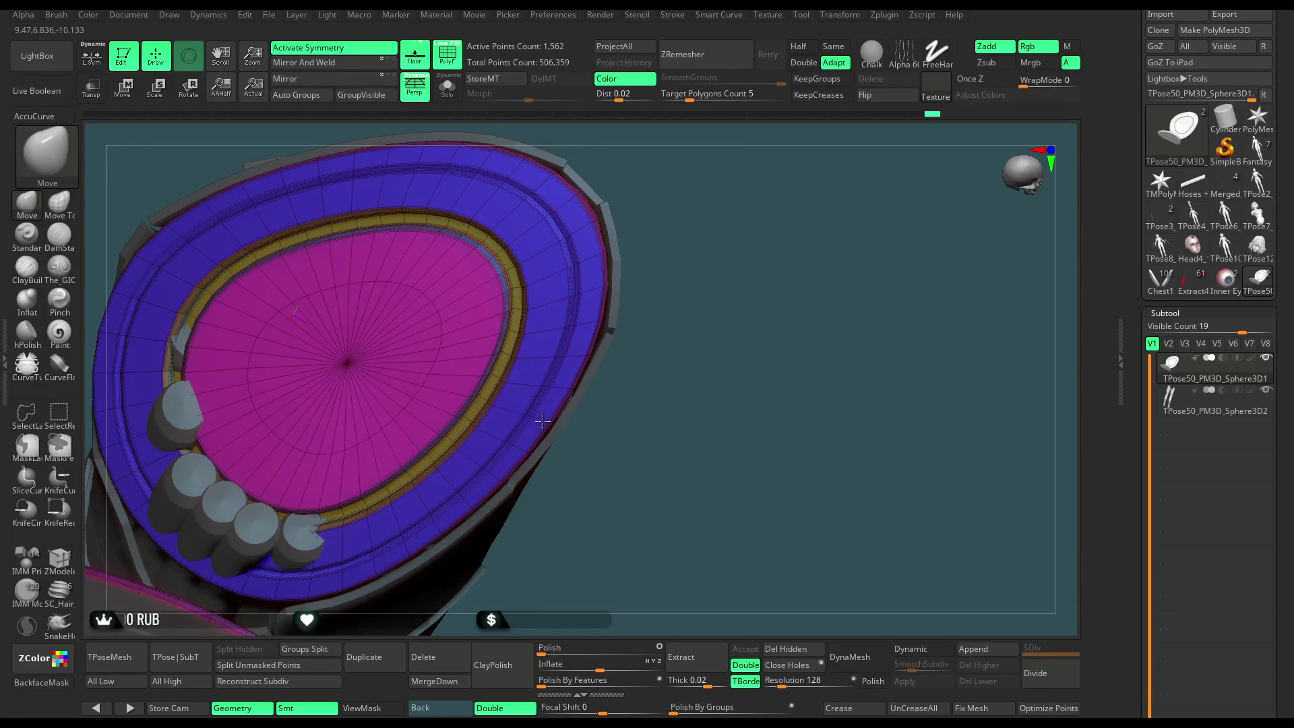
{"action": "mouse_move", "coordinate": [686, 306]}
{"action": "right_mouse_down"}
{"action": "mouse_move", "coordinate": [719, 240]}
{"action": "mouse_move", "coordinate": [521, 430]}
{"action": "right_mouse_up"}
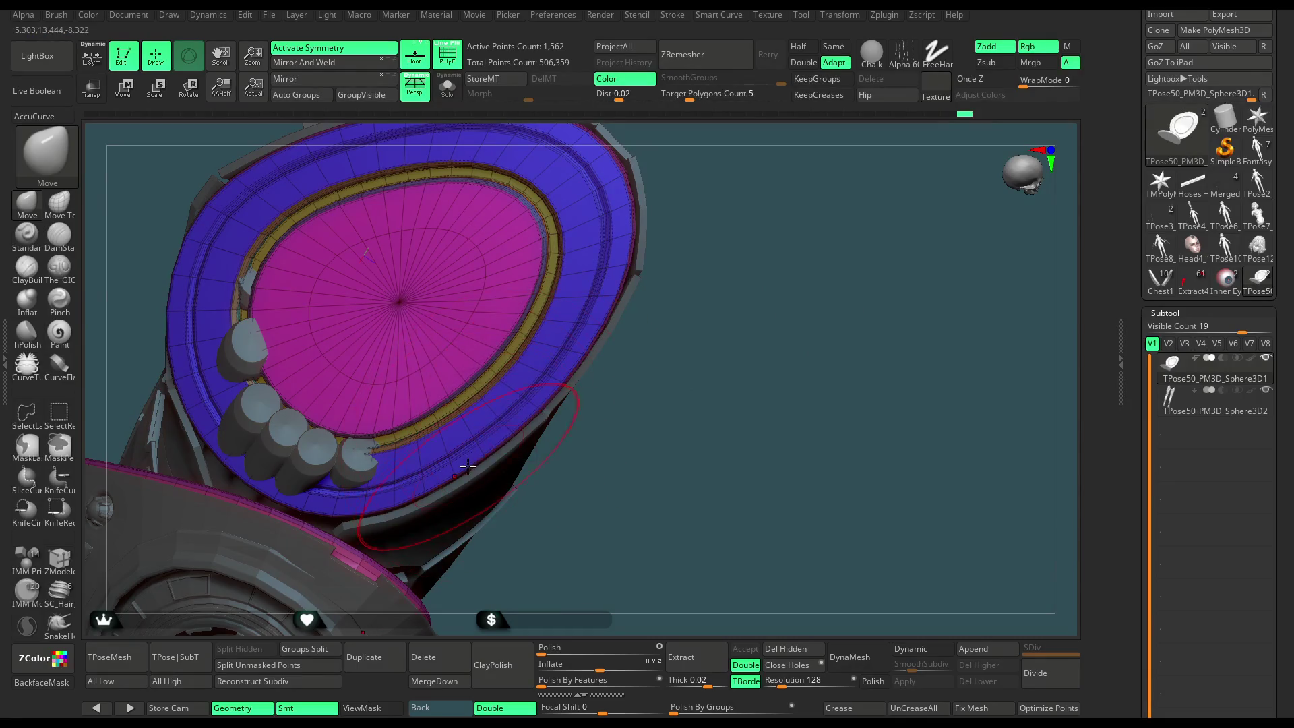
{"action": "mouse_move", "coordinate": [655, 384]}
{"action": "right_mouse_down"}
{"action": "mouse_move", "coordinate": [627, 255]}
{"action": "mouse_move", "coordinate": [641, 262]}
{"action": "mouse_move", "coordinate": [634, 291]}
{"action": "mouse_move", "coordinate": [650, 241]}
{"action": "mouse_move", "coordinate": [630, 222]}
{"action": "mouse_move", "coordinate": [619, 237]}
{"action": "mouse_move", "coordinate": [639, 220]}
{"action": "mouse_move", "coordinate": [638, 196]}
{"action": "mouse_move", "coordinate": [641, 220]}
{"action": "mouse_move", "coordinate": [627, 216]}
{"action": "mouse_move", "coordinate": [641, 201]}
{"action": "mouse_move", "coordinate": [523, 355]}
{"action": "mouse_move", "coordinate": [623, 295]}
{"action": "mouse_move", "coordinate": [837, 213]}
{"action": "mouse_move", "coordinate": [822, 204]}
{"action": "right_mouse_up"}
{"action": "left_click", "coordinate": [461, 64]}
{"action": "left_click_drag", "start_coordinate": [779, 199], "coordinate": [702, 223]}
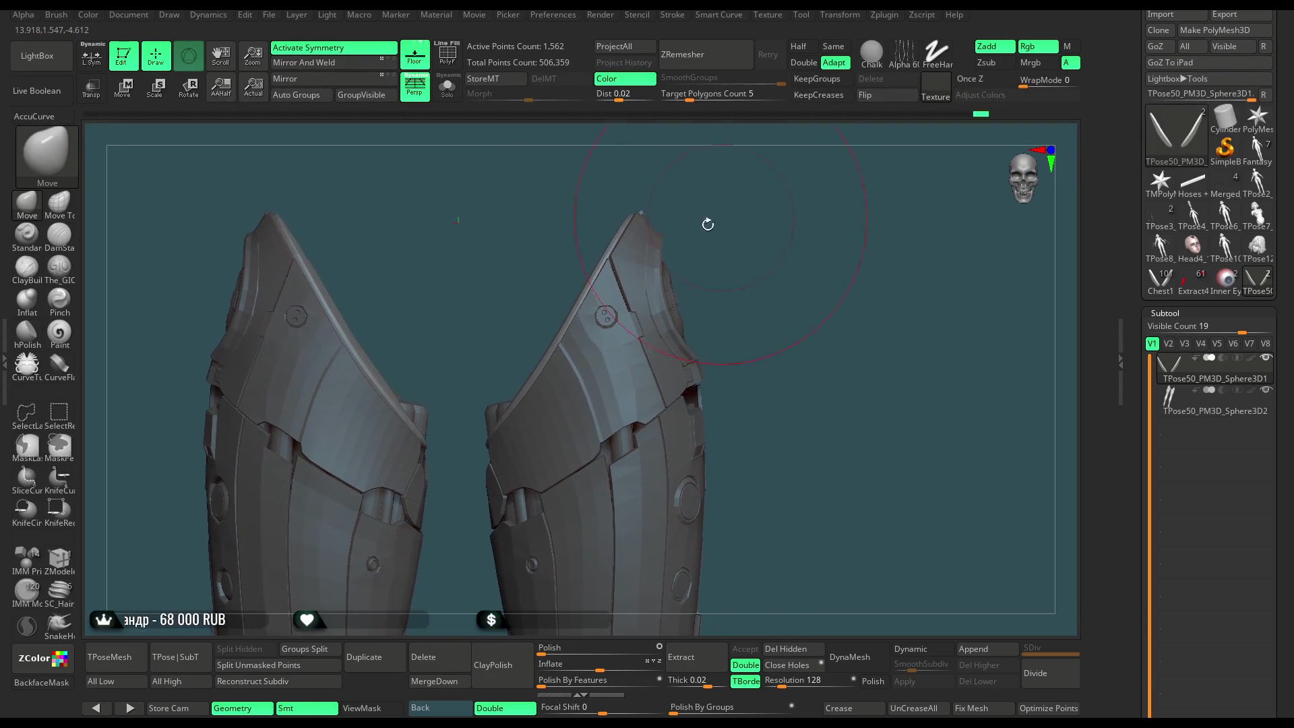
Make TPose50_PM3D_Sphere3D2 the active subtool, zoom in on the armour, and lower brush size.
{"action": "left_click", "coordinate": [606, 344], "text": "alt"}
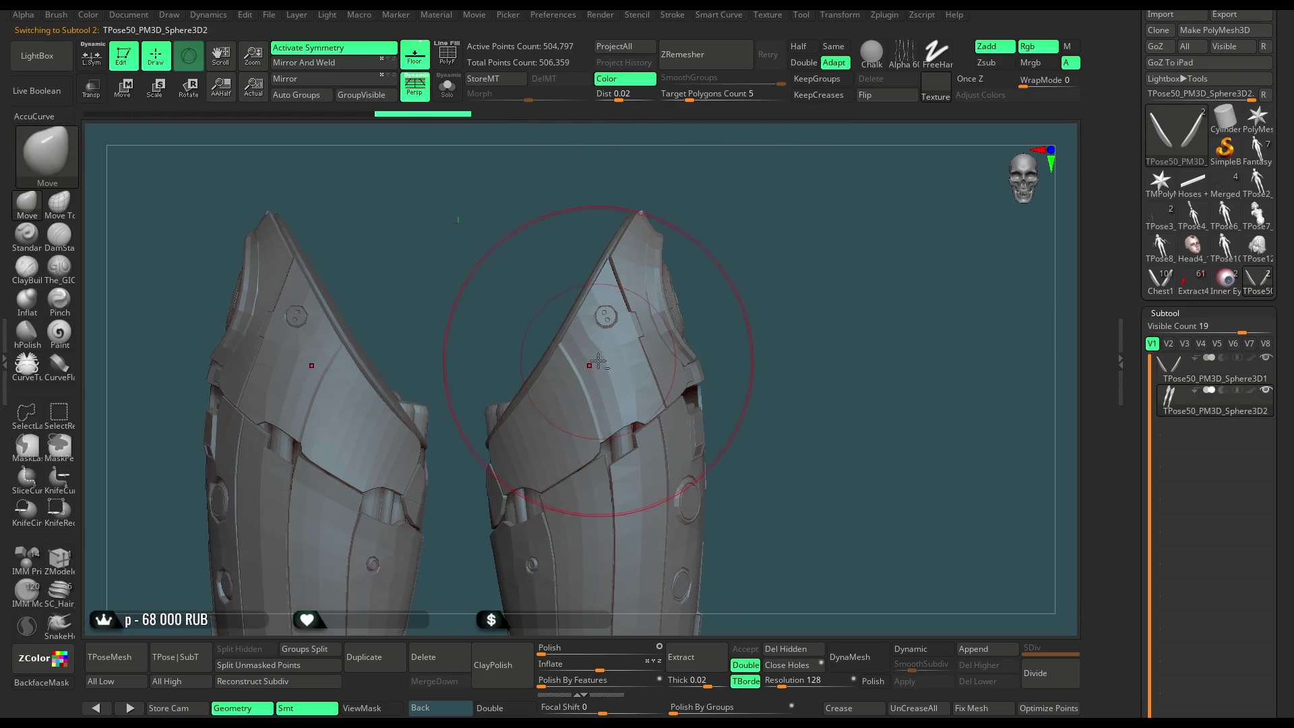
{"action": "left_click", "coordinate": [329, 63]}
{"action": "key", "text": "ctrl"}
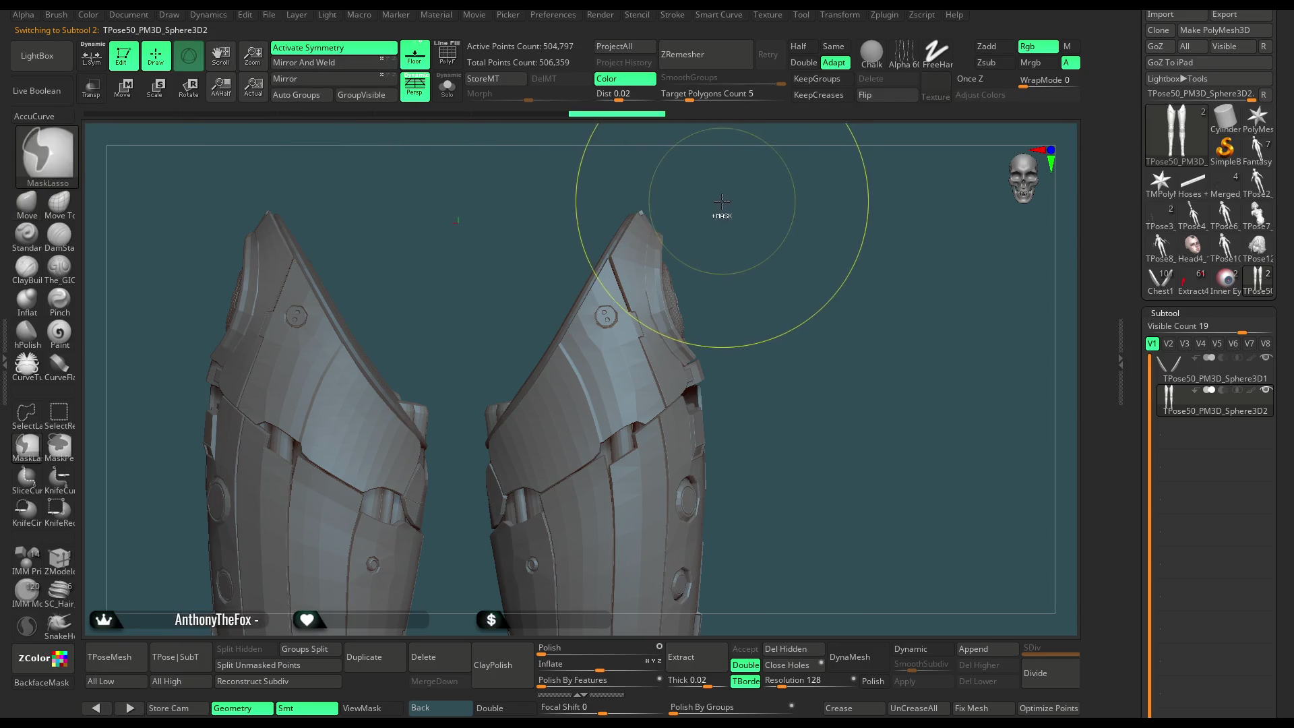
{"action": "mouse_move", "coordinate": [732, 206]}
{"action": "right_mouse_down", "text": "ctrl"}
{"action": "mouse_move", "coordinate": [748, 257]}
{"action": "mouse_move", "coordinate": [719, 216]}
{"action": "right_mouse_up", "text": "ctrl"}
{"action": "key", "text": "space"}
{"action": "left_click_drag", "start_coordinate": [804, 214], "coordinate": [566, 338]}
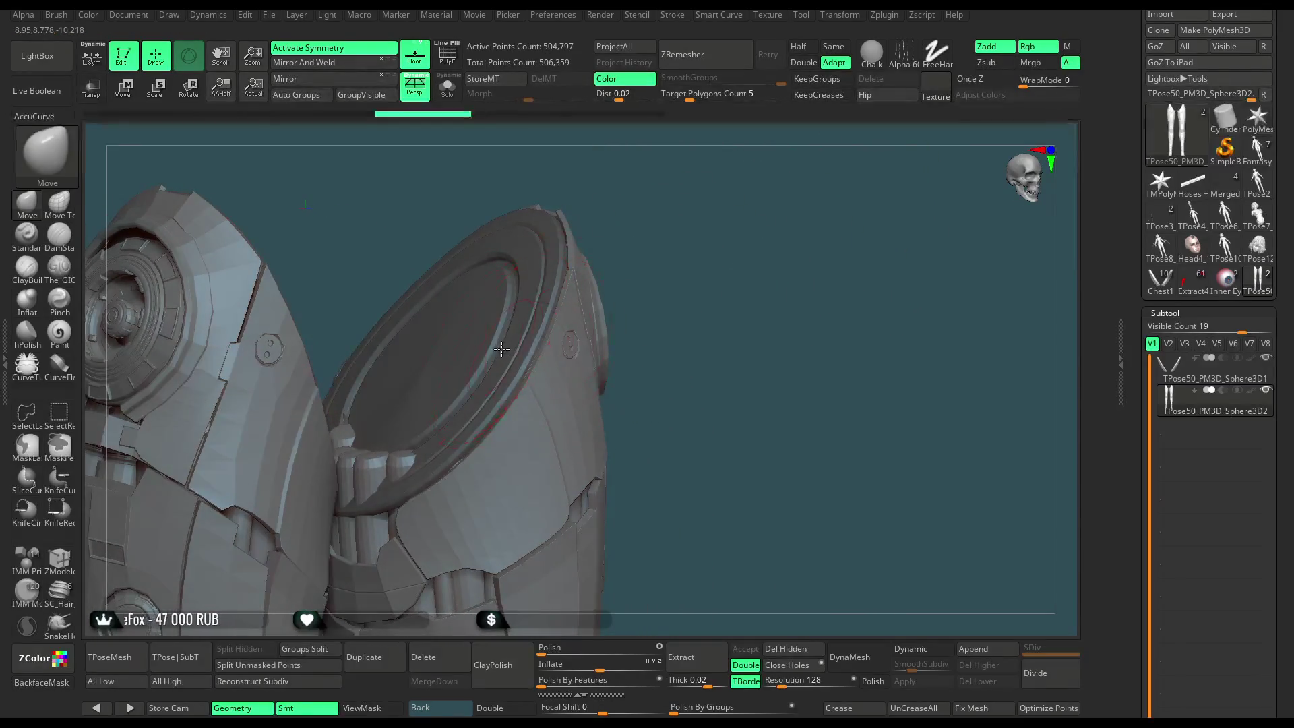
Return to the first armour subtool and save the project with Ctrl+S.
{"action": "left_click", "coordinate": [566, 337], "text": "alt"}
{"action": "left_click_drag", "start_coordinate": [664, 254], "coordinate": [648, 251]}
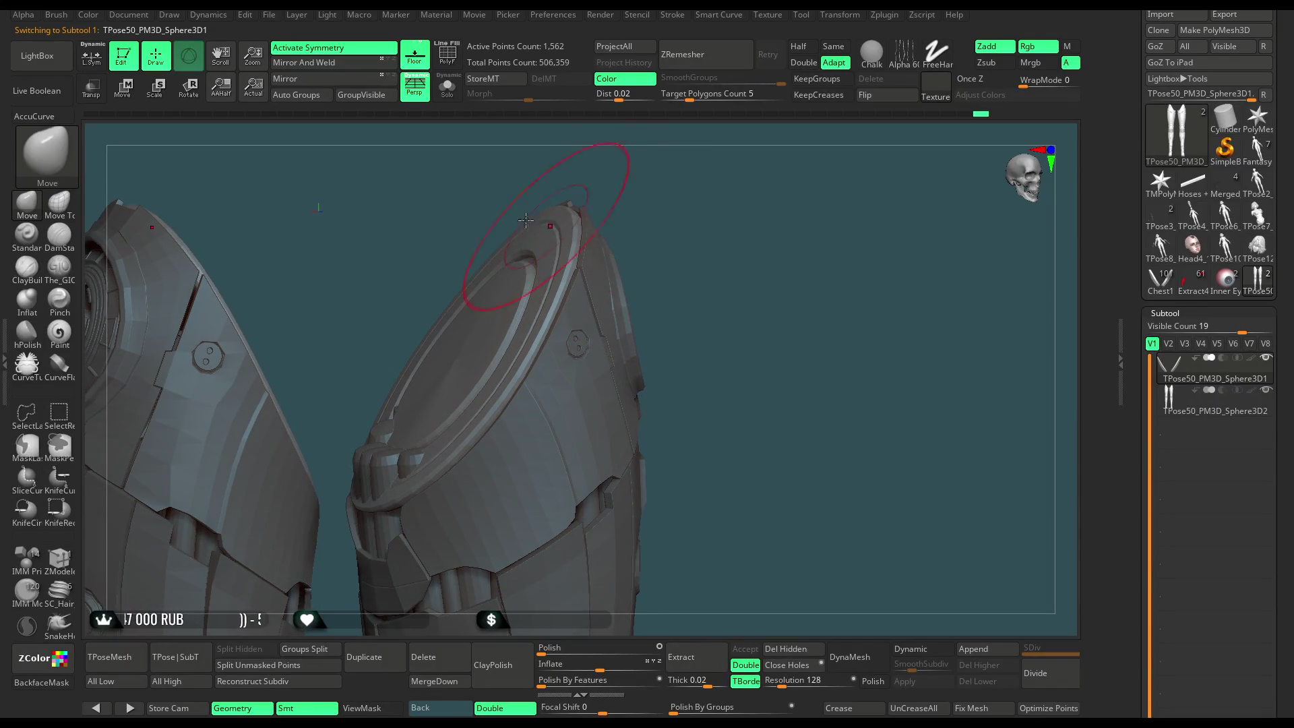
{"action": "left_click", "coordinate": [269, 16]}
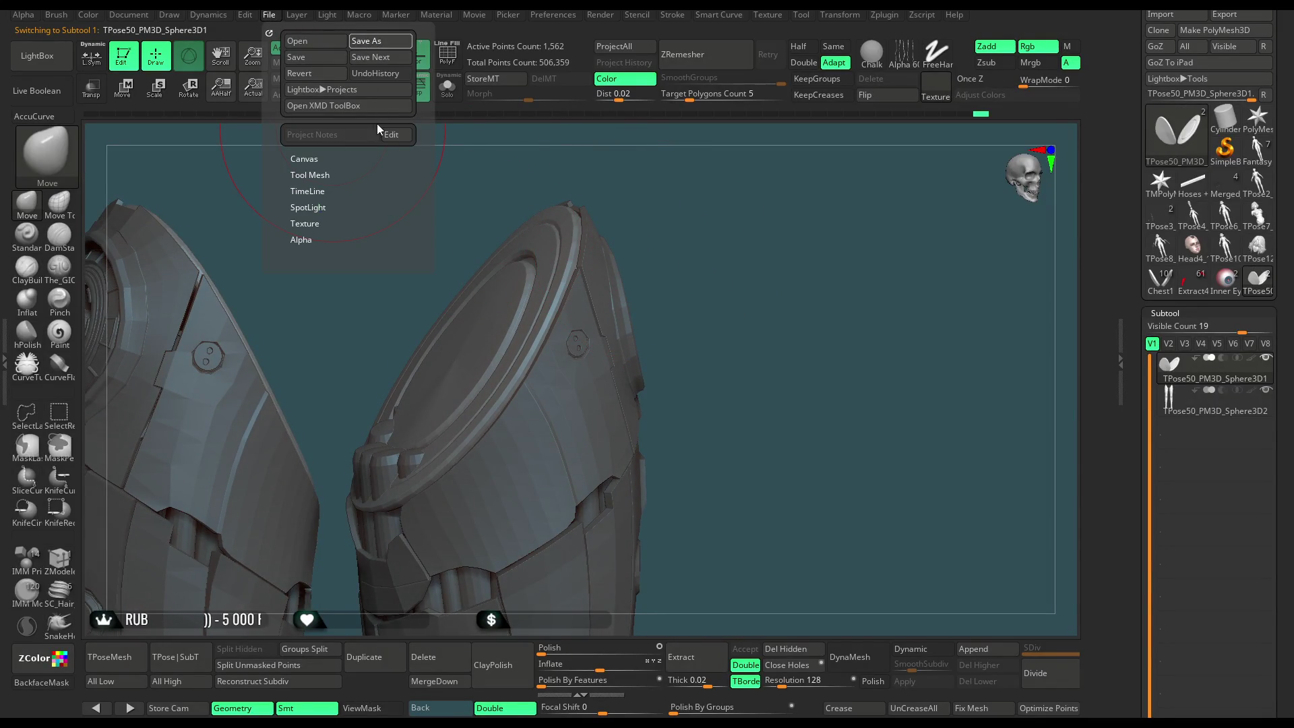
{"action": "key", "text": "ctrl+s"}
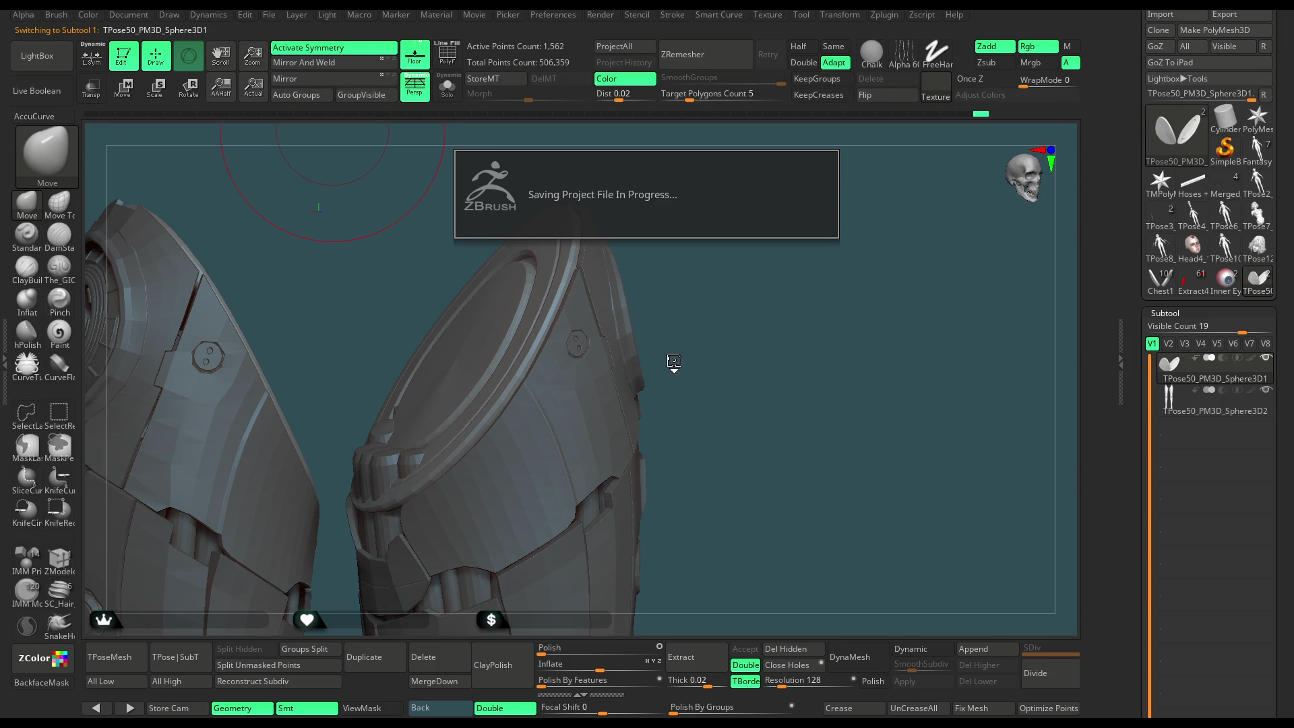
Load the full Chest1 character and select the PM3D_Plane3D2 subtool.
{"action": "left_click", "coordinate": [1159, 281]}
{"action": "mouse_move", "coordinate": [710, 456]}
{"action": "left_mouse_down"}
{"action": "mouse_move", "coordinate": [762, 491]}
{"action": "mouse_move", "coordinate": [678, 457]}
{"action": "mouse_move", "coordinate": [738, 382]}
{"action": "left_mouse_up"}
{"action": "left_click", "coordinate": [678, 457], "text": "alt"}
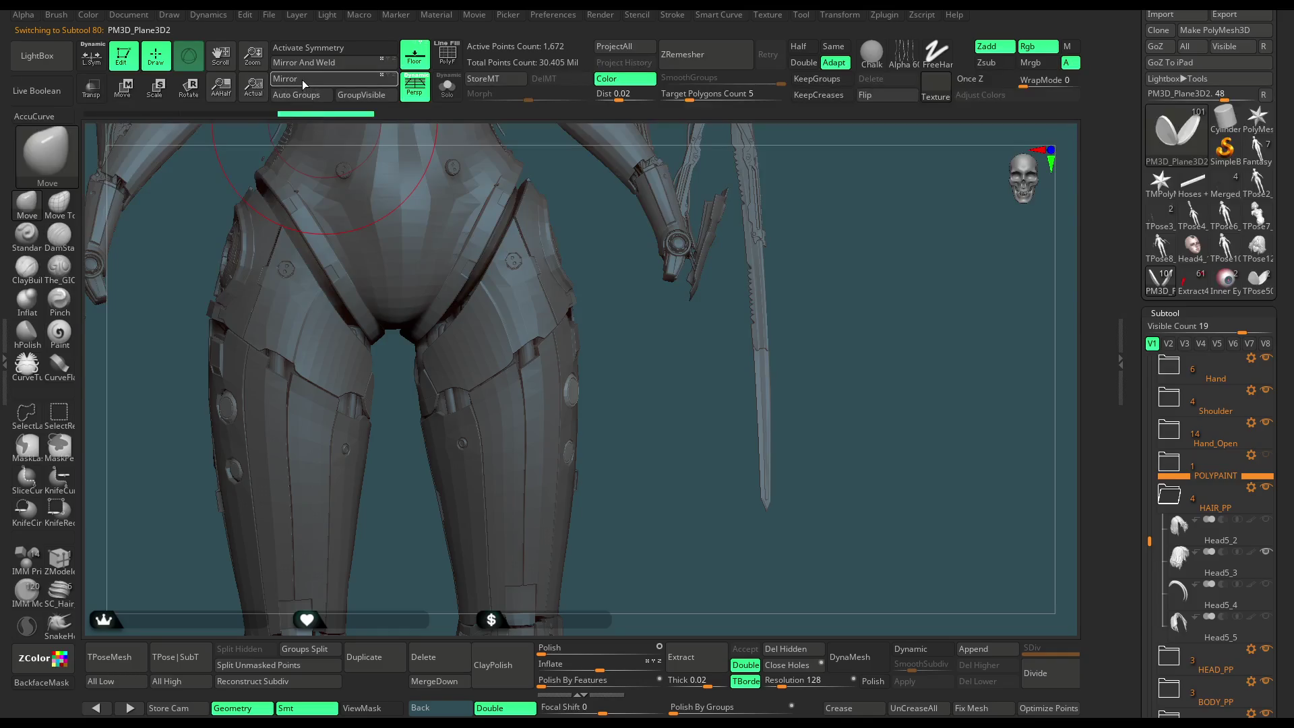
Return to TPose50_PM3D_Sphere3D1 and zoom onto the disc with PolyF on.
{"action": "left_click", "coordinate": [445, 90]}
{"action": "left_click", "coordinate": [445, 90]}
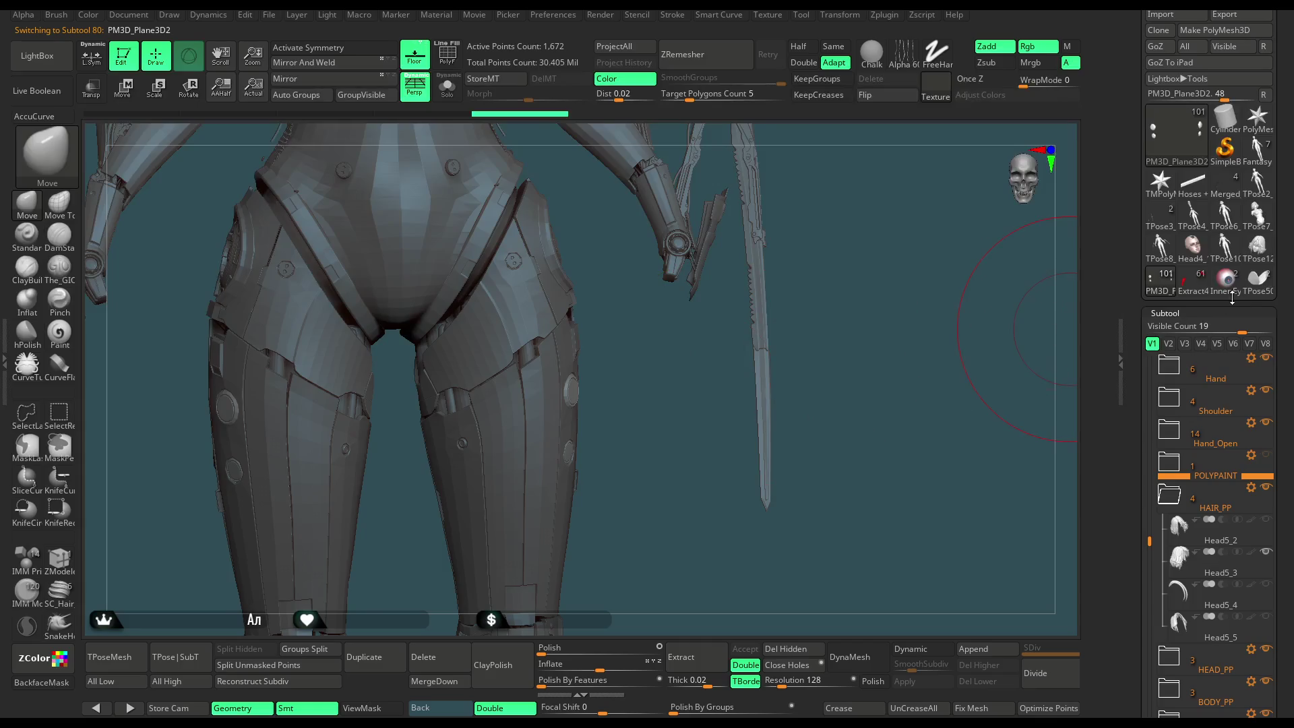
{"action": "left_click", "coordinate": [1257, 278]}
{"action": "mouse_move", "coordinate": [649, 289]}
{"action": "left_mouse_down"}
{"action": "mouse_move", "coordinate": [774, 280]}
{"action": "mouse_move", "coordinate": [759, 242]}
{"action": "mouse_move", "coordinate": [710, 360]}
{"action": "mouse_move", "coordinate": [701, 351]}
{"action": "left_mouse_up"}
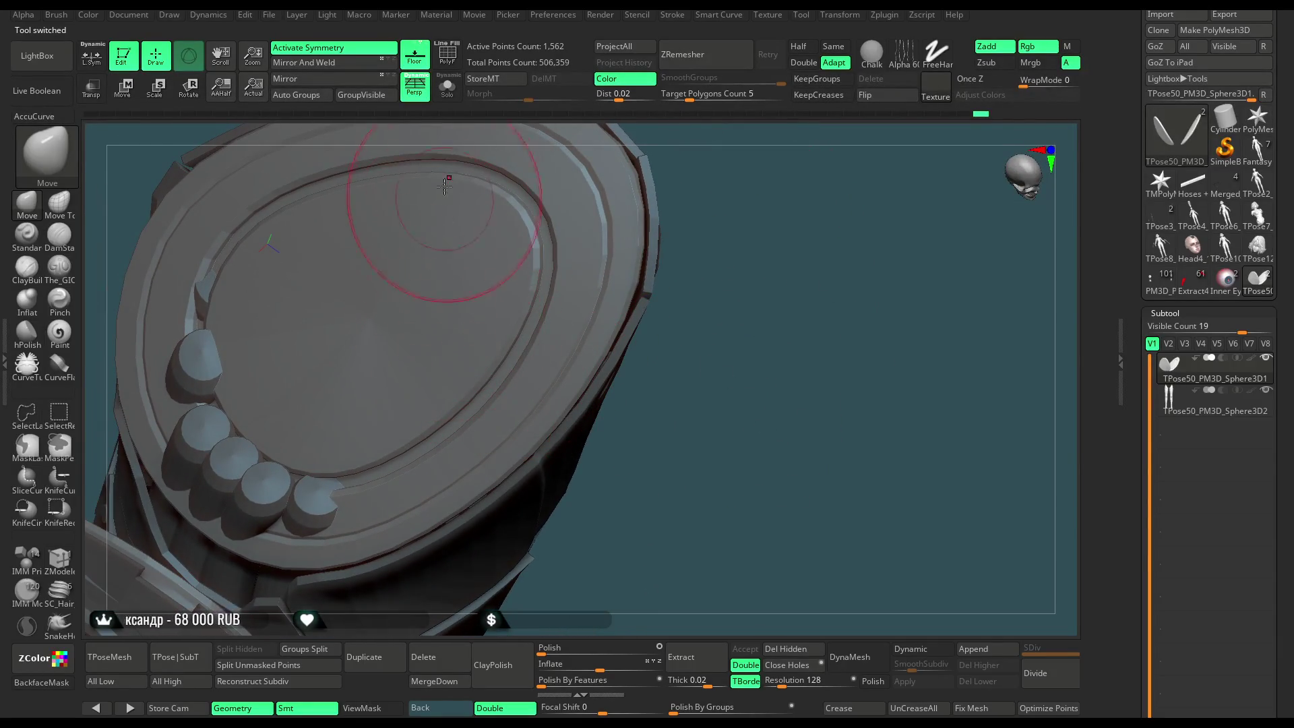
{"action": "left_click", "coordinate": [447, 54]}
{"action": "mouse_move", "coordinate": [762, 219]}
{"action": "left_mouse_down"}
{"action": "mouse_move", "coordinate": [842, 215]}
{"action": "mouse_move", "coordinate": [775, 377]}
{"action": "left_mouse_up"}
Extrude two extra rings on the magenta disc using ZModeler QMesh Polygroup All.
{"action": "key", "text": "space"}
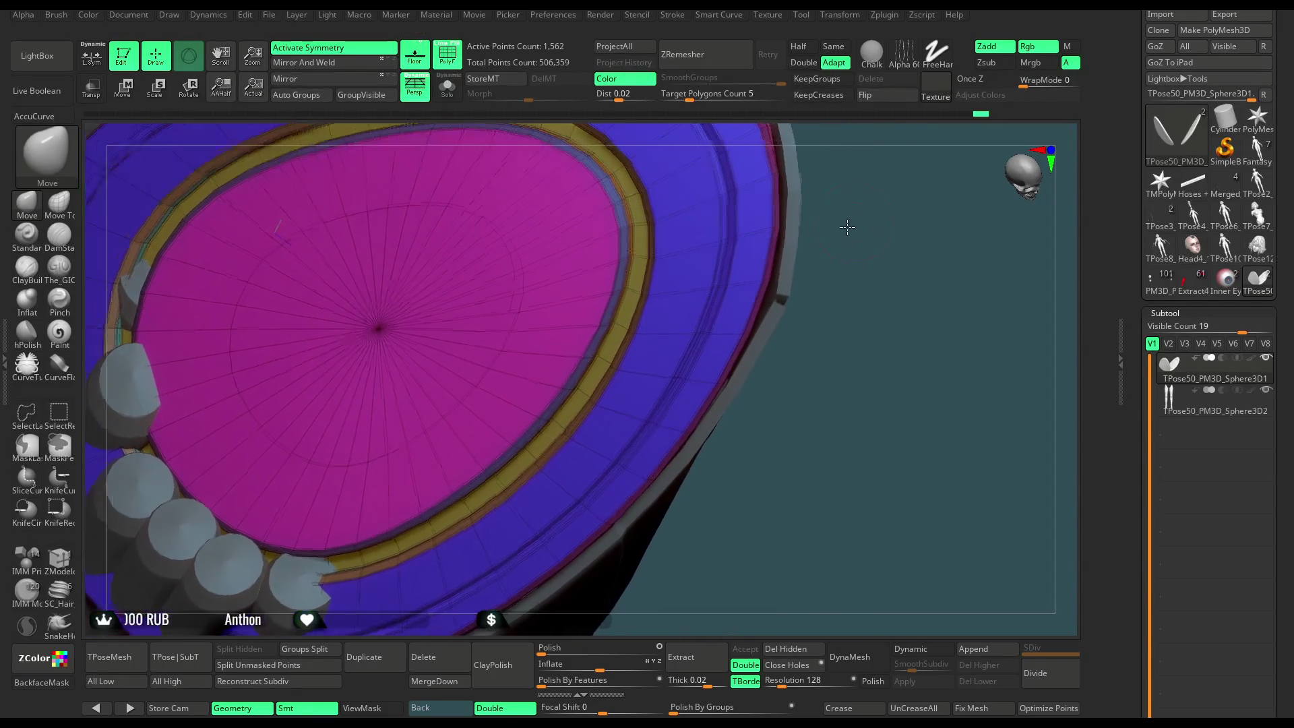
{"action": "left_click", "coordinate": [59, 558]}
{"action": "key", "text": "space"}
{"action": "left_click", "coordinate": [440, 347]}
{"action": "left_click", "coordinate": [476, 318]}
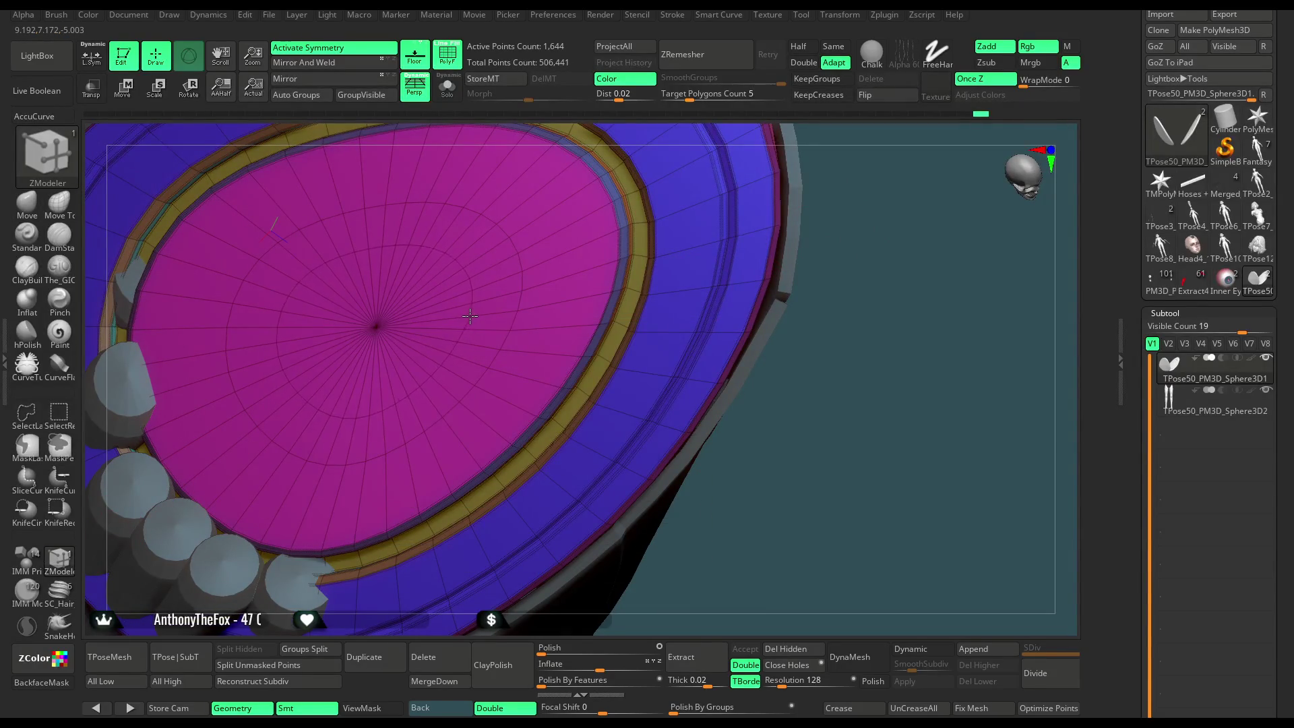
{"action": "left_click", "coordinate": [573, 229]}
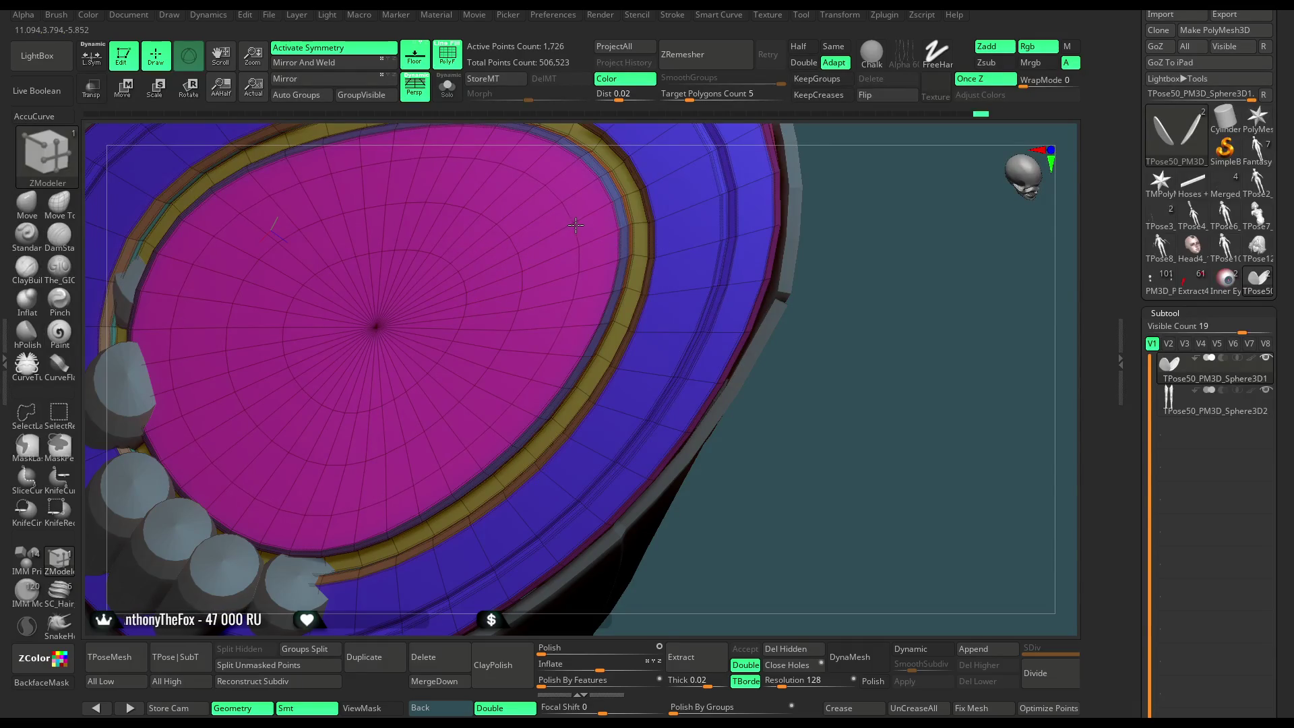
{"action": "mouse_move", "coordinate": [714, 227]}
{"action": "left_mouse_down"}
{"action": "mouse_move", "coordinate": [837, 229]}
{"action": "mouse_move", "coordinate": [798, 257]}
{"action": "mouse_move", "coordinate": [782, 234]}
{"action": "mouse_move", "coordinate": [781, 261]}
{"action": "mouse_move", "coordinate": [839, 251]}
{"action": "mouse_move", "coordinate": [860, 211]}
{"action": "mouse_move", "coordinate": [837, 243]}
{"action": "mouse_move", "coordinate": [835, 230]}
{"action": "mouse_move", "coordinate": [833, 286]}
{"action": "mouse_move", "coordinate": [809, 296]}
{"action": "left_mouse_up"}
{"action": "left_click", "coordinate": [69, 217]}
Shrink the Move Topological brush and inspect both armour pieces, ending upright side by side.
{"action": "key", "text": "space"}
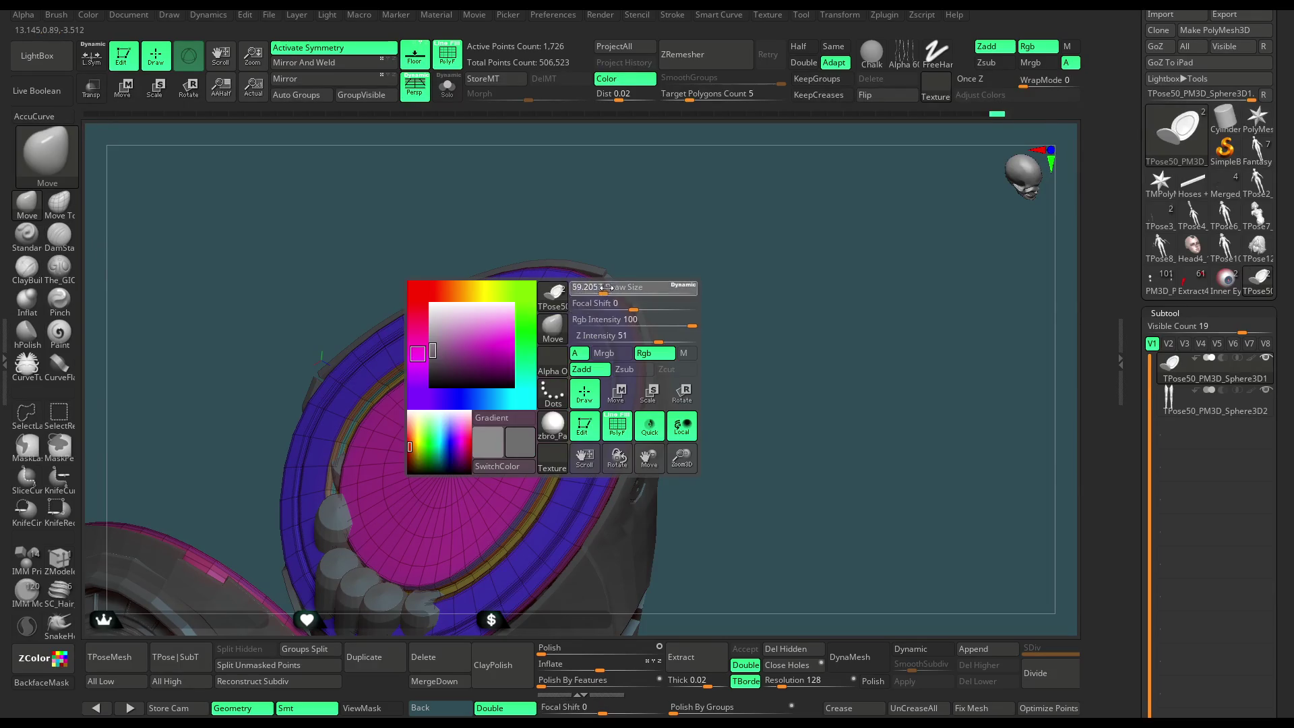
{"action": "mouse_move", "coordinate": [687, 295]}
{"action": "left_mouse_down"}
{"action": "mouse_move", "coordinate": [622, 293]}
{"action": "mouse_move", "coordinate": [667, 336]}
{"action": "left_mouse_up"}
{"action": "mouse_move", "coordinate": [635, 416]}
{"action": "left_mouse_down"}
{"action": "mouse_move", "coordinate": [701, 283]}
{"action": "mouse_move", "coordinate": [674, 229]}
{"action": "mouse_move", "coordinate": [728, 269]}
{"action": "mouse_move", "coordinate": [739, 233]}
{"action": "mouse_move", "coordinate": [606, 252]}
{"action": "mouse_move", "coordinate": [728, 213]}
{"action": "mouse_move", "coordinate": [674, 358]}
{"action": "mouse_move", "coordinate": [641, 209]}
{"action": "mouse_move", "coordinate": [636, 326]}
{"action": "mouse_move", "coordinate": [638, 292]}
{"action": "mouse_move", "coordinate": [607, 323]}
{"action": "left_mouse_up"}
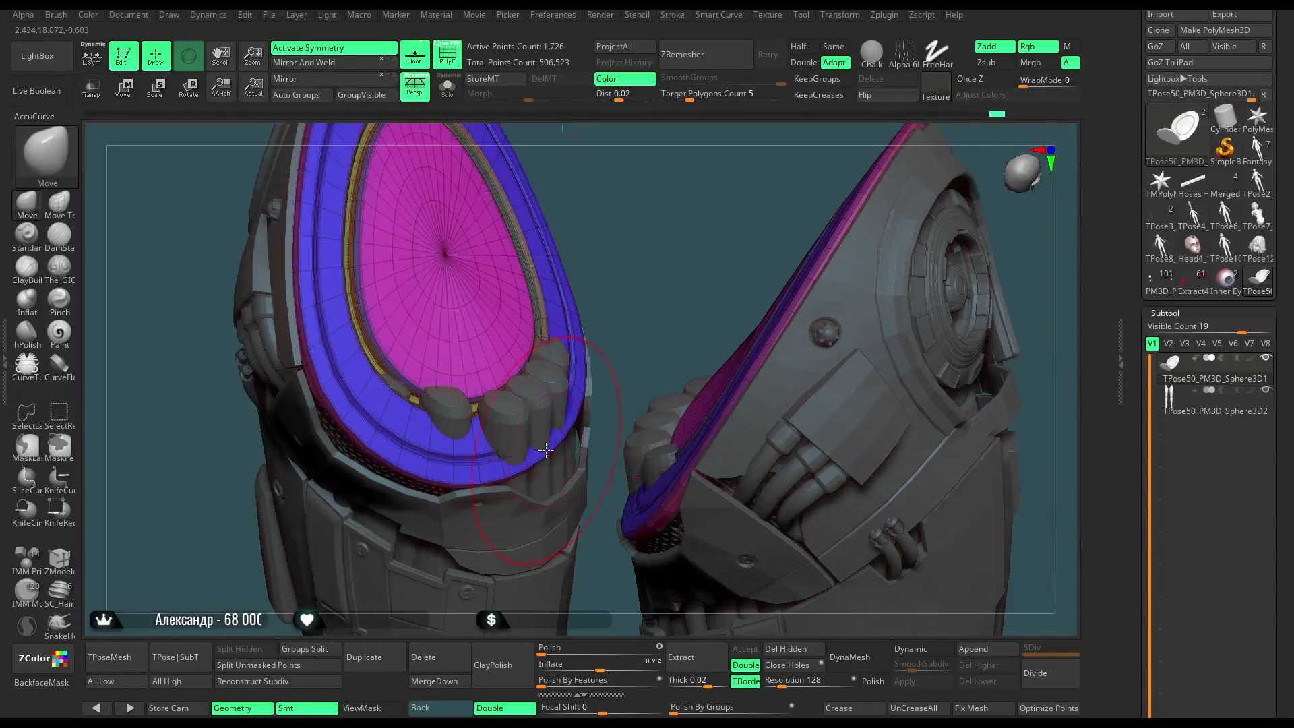
{"action": "left_click_drag", "start_coordinate": [546, 450], "coordinate": [559, 434]}
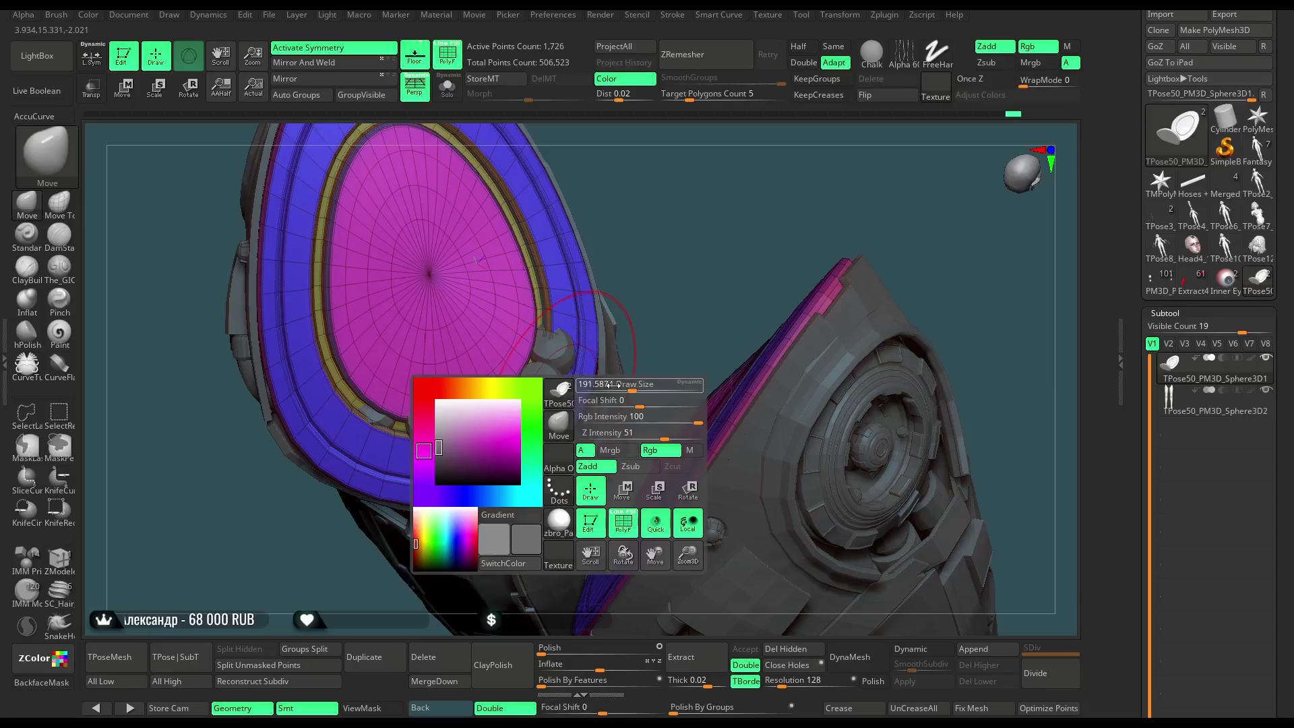
{"action": "left_click_drag", "start_coordinate": [627, 388], "coordinate": [560, 425]}
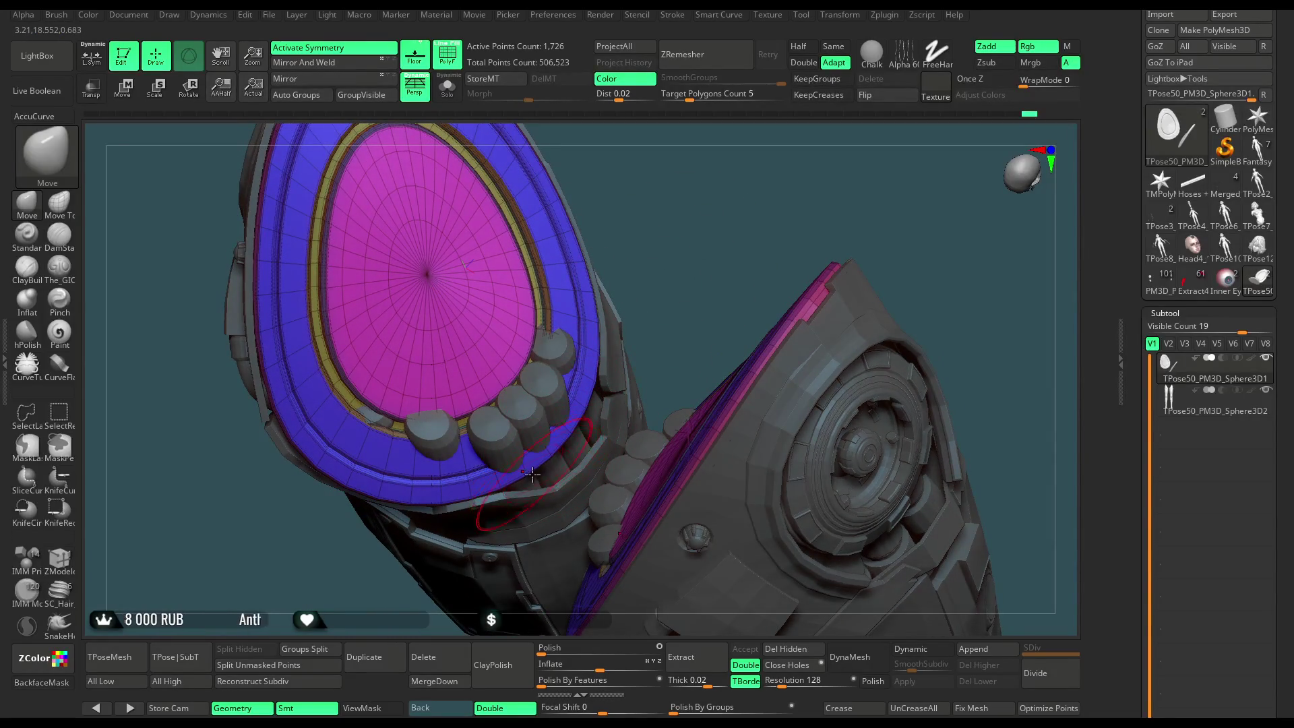
{"action": "mouse_move", "coordinate": [673, 314]}
{"action": "left_mouse_down"}
{"action": "mouse_move", "coordinate": [662, 226]}
{"action": "mouse_move", "coordinate": [634, 204]}
{"action": "left_mouse_up"}
Turn PolyF off, zoom out on both pieces, and open the File menu.
{"action": "left_click", "coordinate": [446, 54]}
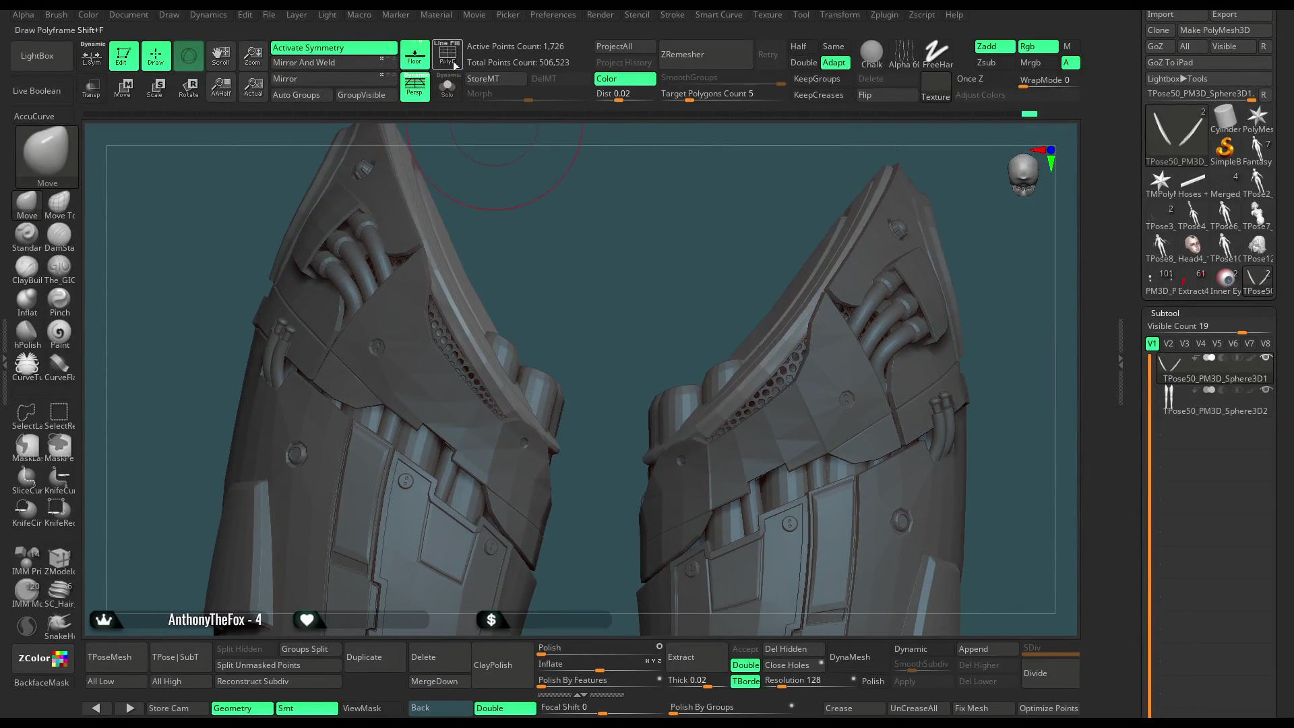
{"action": "mouse_move", "coordinate": [597, 283]}
{"action": "left_mouse_down"}
{"action": "mouse_move", "coordinate": [609, 236]}
{"action": "mouse_move", "coordinate": [588, 279]}
{"action": "mouse_move", "coordinate": [587, 256]}
{"action": "mouse_move", "coordinate": [592, 367]}
{"action": "mouse_move", "coordinate": [580, 337]}
{"action": "mouse_move", "coordinate": [592, 281]}
{"action": "mouse_move", "coordinate": [721, 260]}
{"action": "mouse_move", "coordinate": [643, 297]}
{"action": "left_mouse_up"}
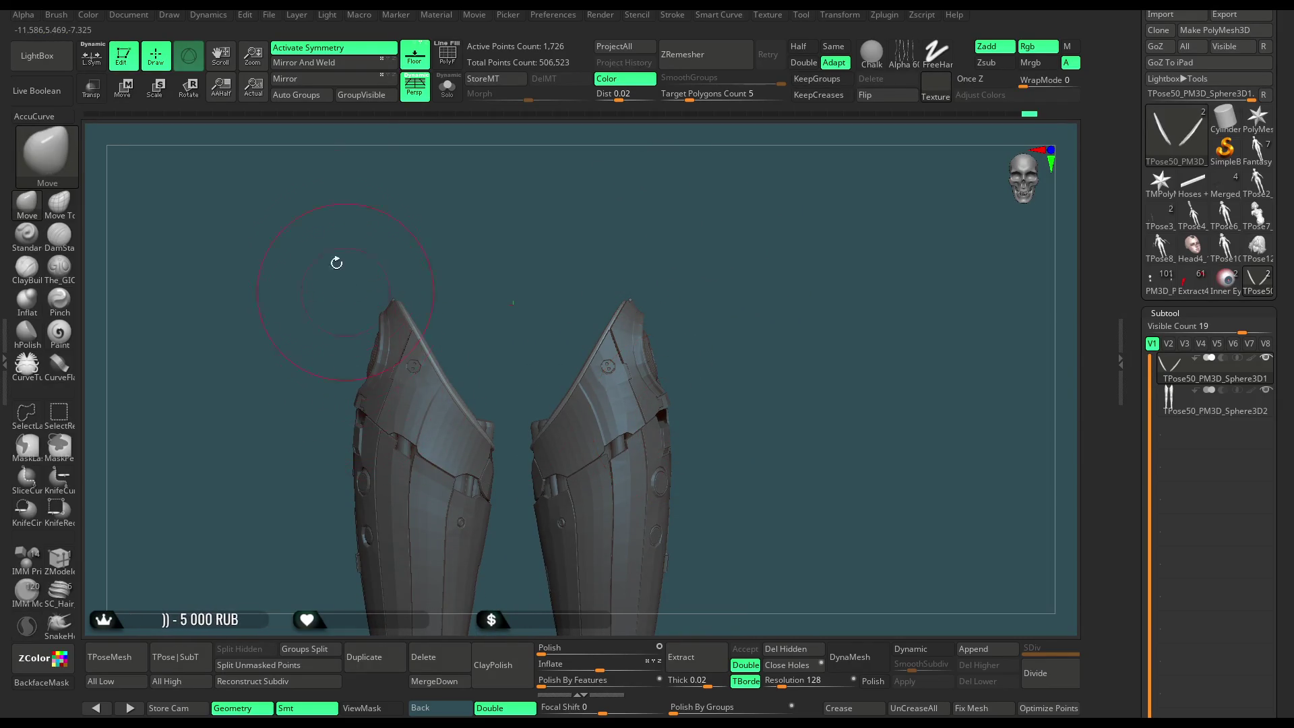
{"action": "left_click", "coordinate": [269, 14]}
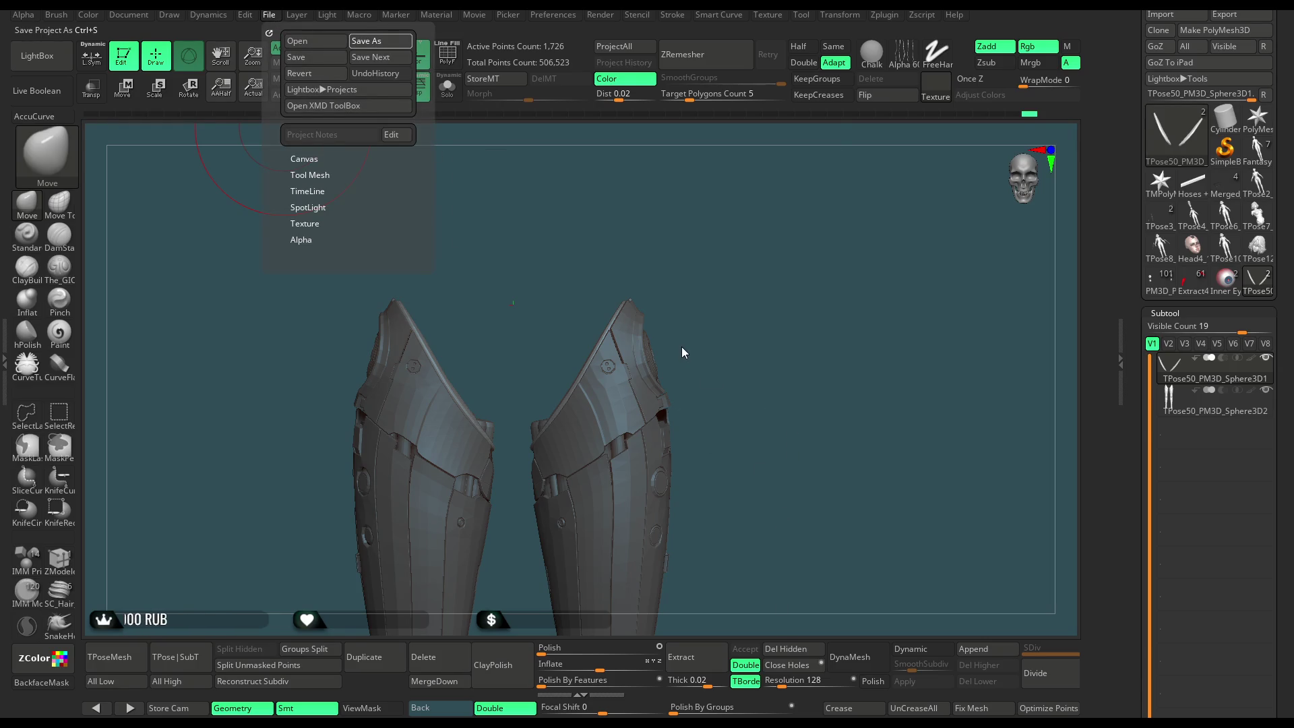
Save the project with Ctrl+S and wait for the save to complete.
{"action": "key", "text": "ctrl+s"}
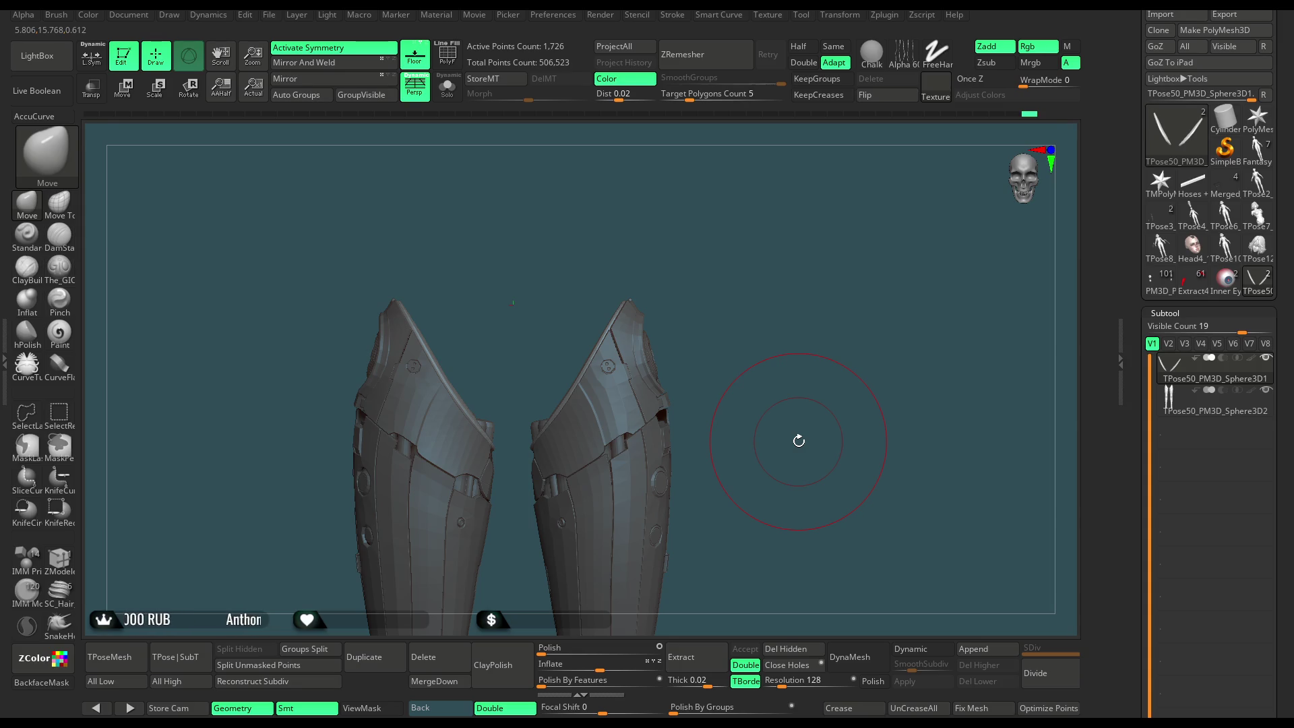
Turn PolyF on and apply Polish By Groups to the armour pieces.
{"action": "mouse_move", "coordinate": [708, 254]}
{"action": "left_mouse_down"}
{"action": "mouse_move", "coordinate": [794, 242]}
{"action": "mouse_move", "coordinate": [779, 231]}
{"action": "mouse_move", "coordinate": [799, 289]}
{"action": "mouse_move", "coordinate": [745, 274]}
{"action": "left_mouse_up"}
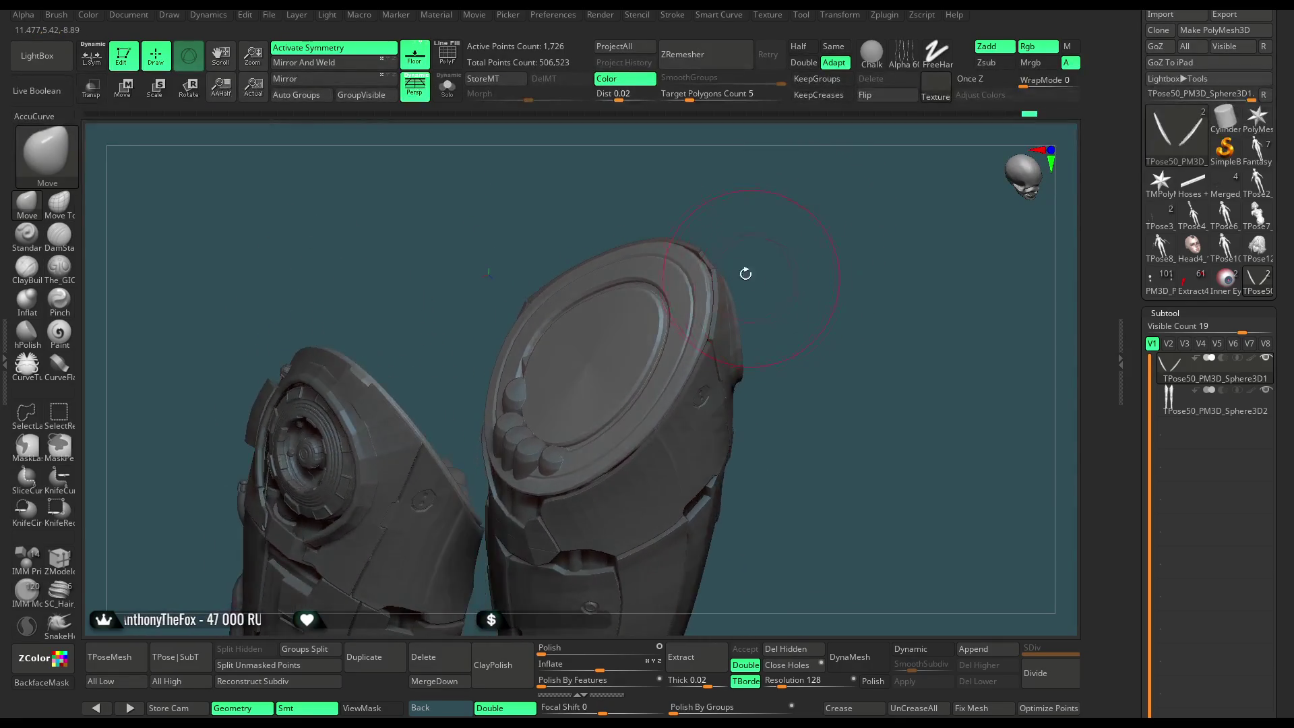
{"action": "left_click", "coordinate": [447, 54]}
{"action": "left_click_drag", "start_coordinate": [799, 221], "coordinate": [827, 301]}
{"action": "left_click", "coordinate": [694, 709]}
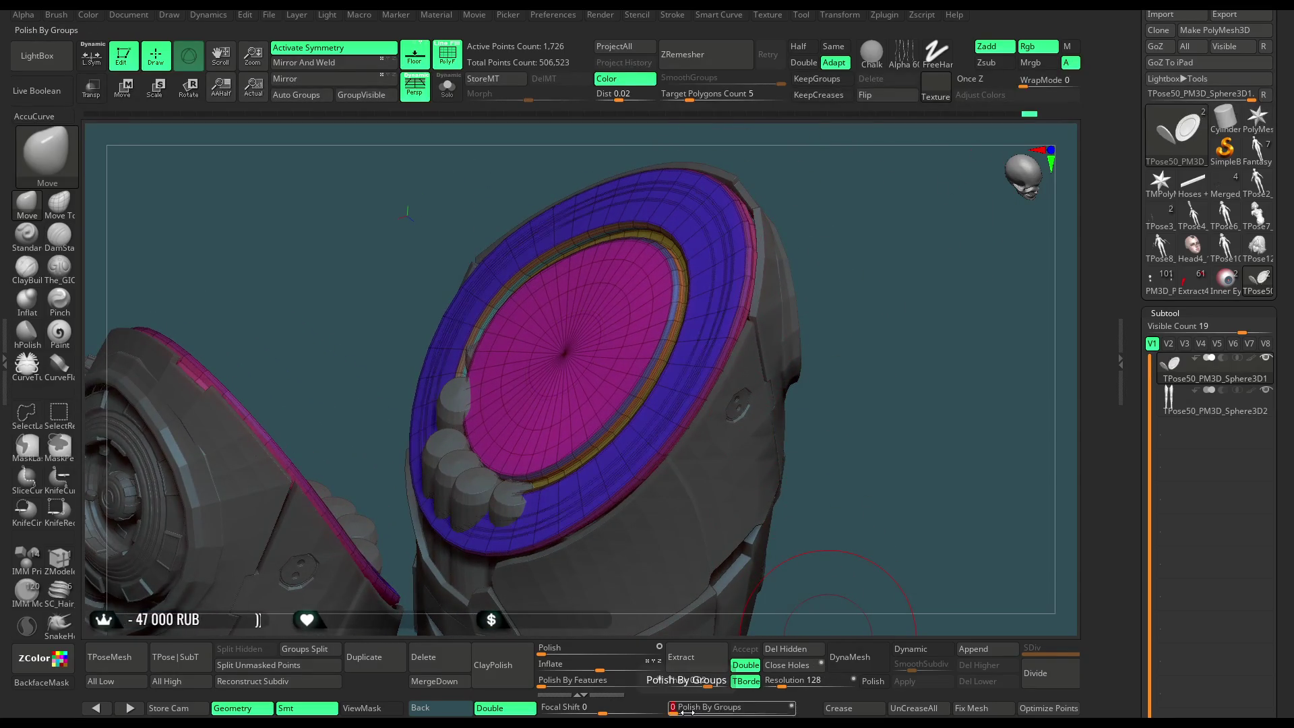
{"action": "mouse_move", "coordinate": [870, 458]}
{"action": "left_mouse_down"}
{"action": "mouse_move", "coordinate": [905, 399]}
{"action": "mouse_move", "coordinate": [869, 289]}
{"action": "mouse_move", "coordinate": [882, 270]}
{"action": "left_mouse_up"}
Scroll the Tool palette and expand the Deformation section.
{"action": "key", "text": "space"}
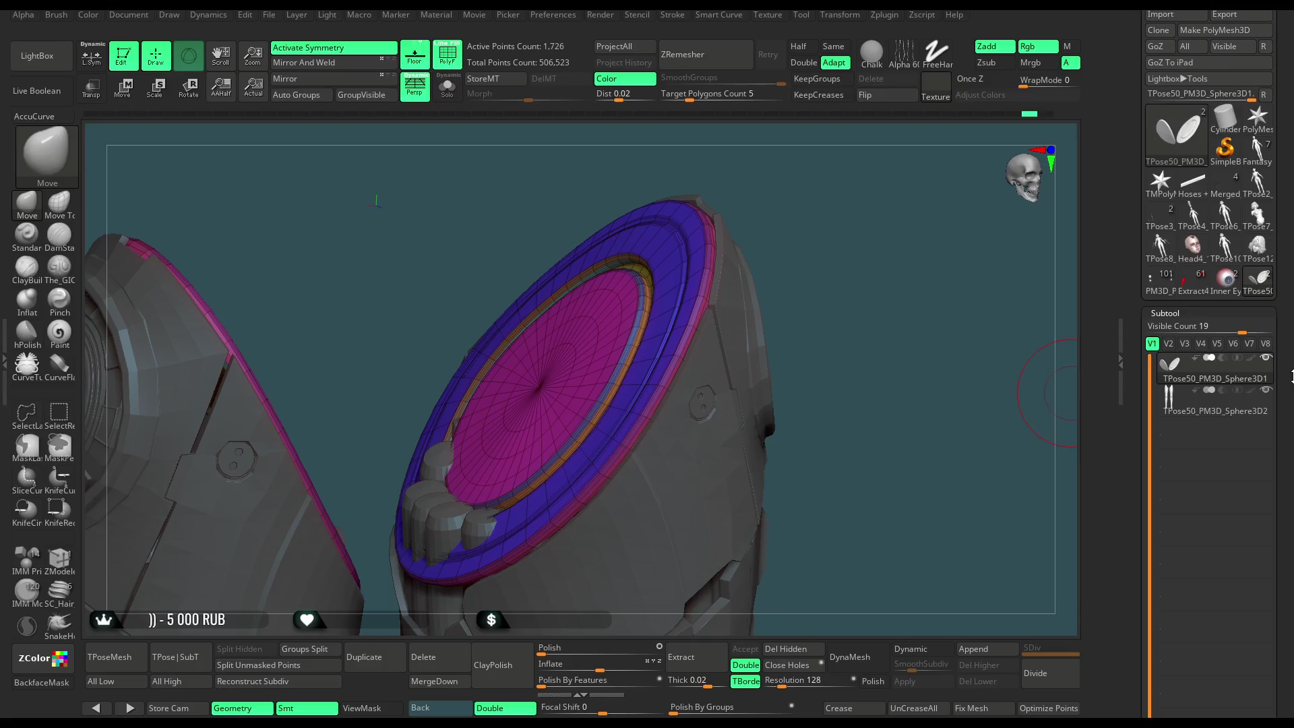
{"action": "scroll", "coordinate": [1200, 398], "scroll_direction": "down", "scroll_amount": 10}
{"action": "left_click", "coordinate": [1188, 443]}
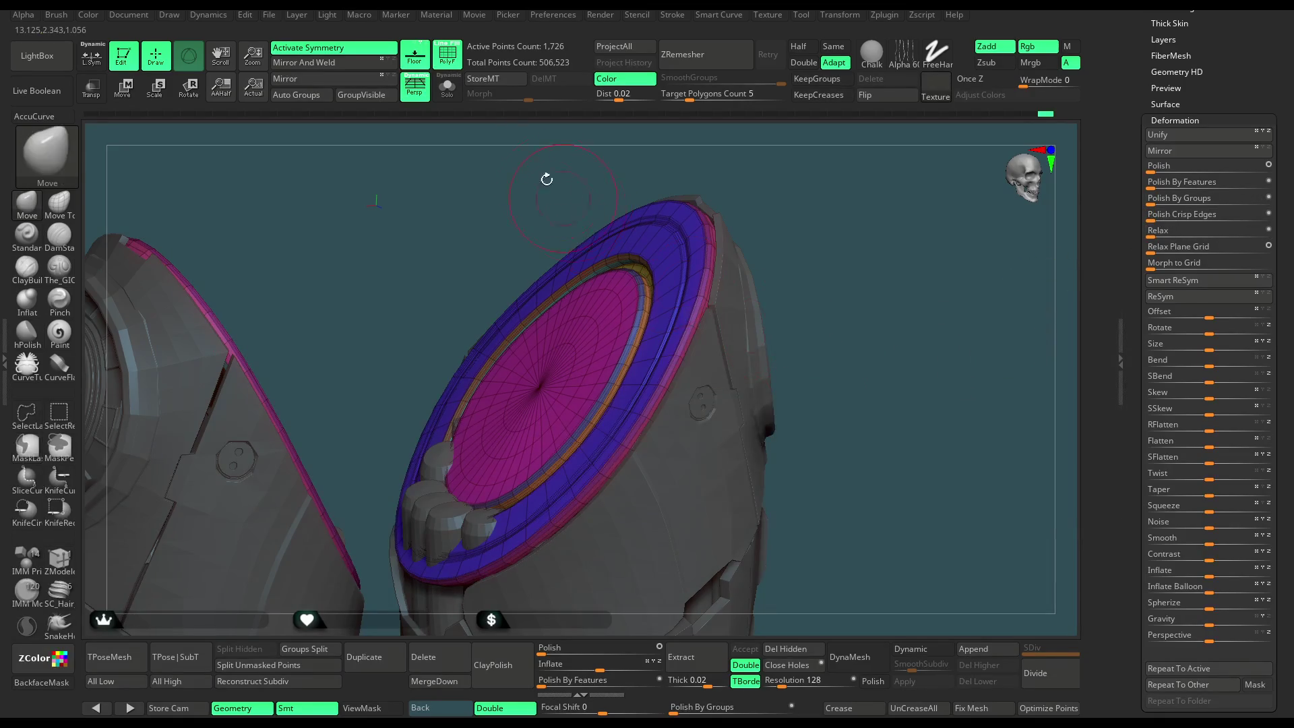
Solo the two disc rims and hide their polygroup colours and wireframe to inspect them in grey.
{"action": "left_click", "coordinate": [452, 66]}
{"action": "left_click", "coordinate": [447, 54]}
{"action": "left_click", "coordinate": [447, 87]}
{"action": "mouse_move", "coordinate": [842, 269]}
{"action": "left_mouse_down"}
{"action": "mouse_move", "coordinate": [674, 337]}
{"action": "mouse_move", "coordinate": [632, 428]}
{"action": "left_mouse_up"}
{"action": "left_click", "coordinate": [447, 53]}
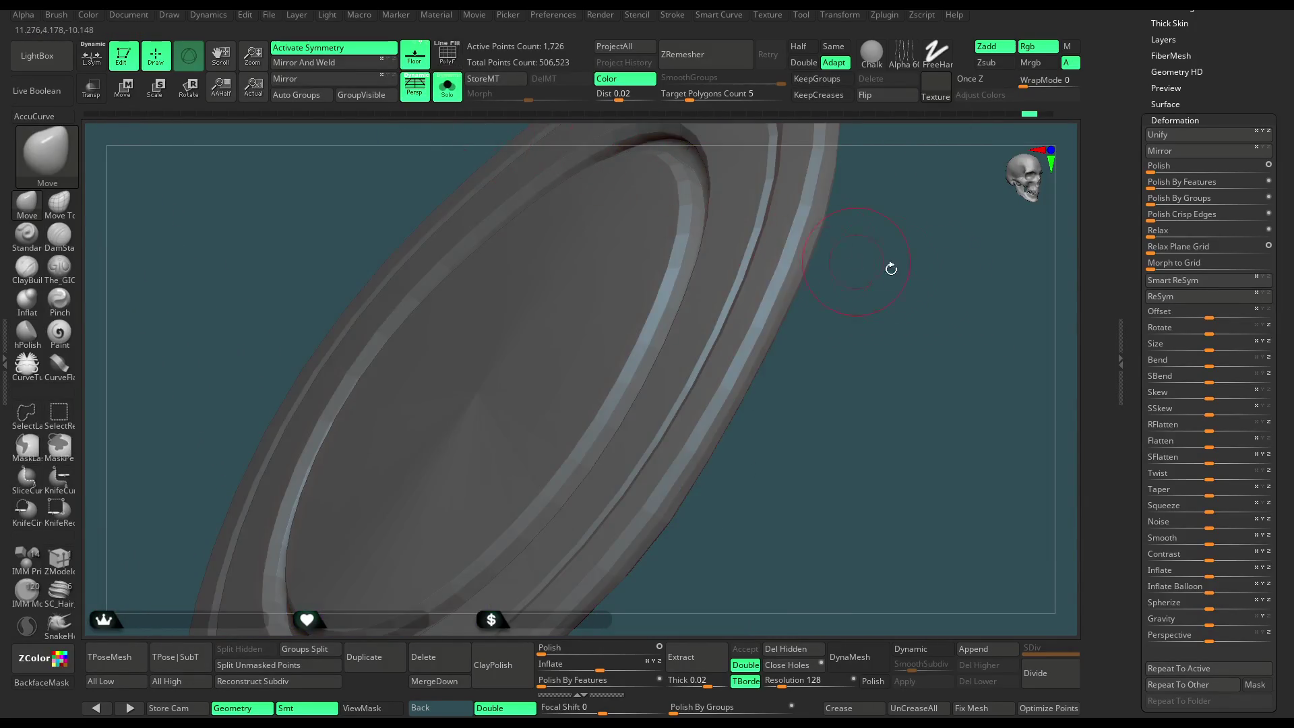
{"action": "mouse_move", "coordinate": [1078, 404]}
{"action": "left_mouse_down"}
{"action": "mouse_move", "coordinate": [1043, 313]}
{"action": "mouse_move", "coordinate": [924, 400]}
{"action": "mouse_move", "coordinate": [1022, 328]}
{"action": "left_mouse_up"}
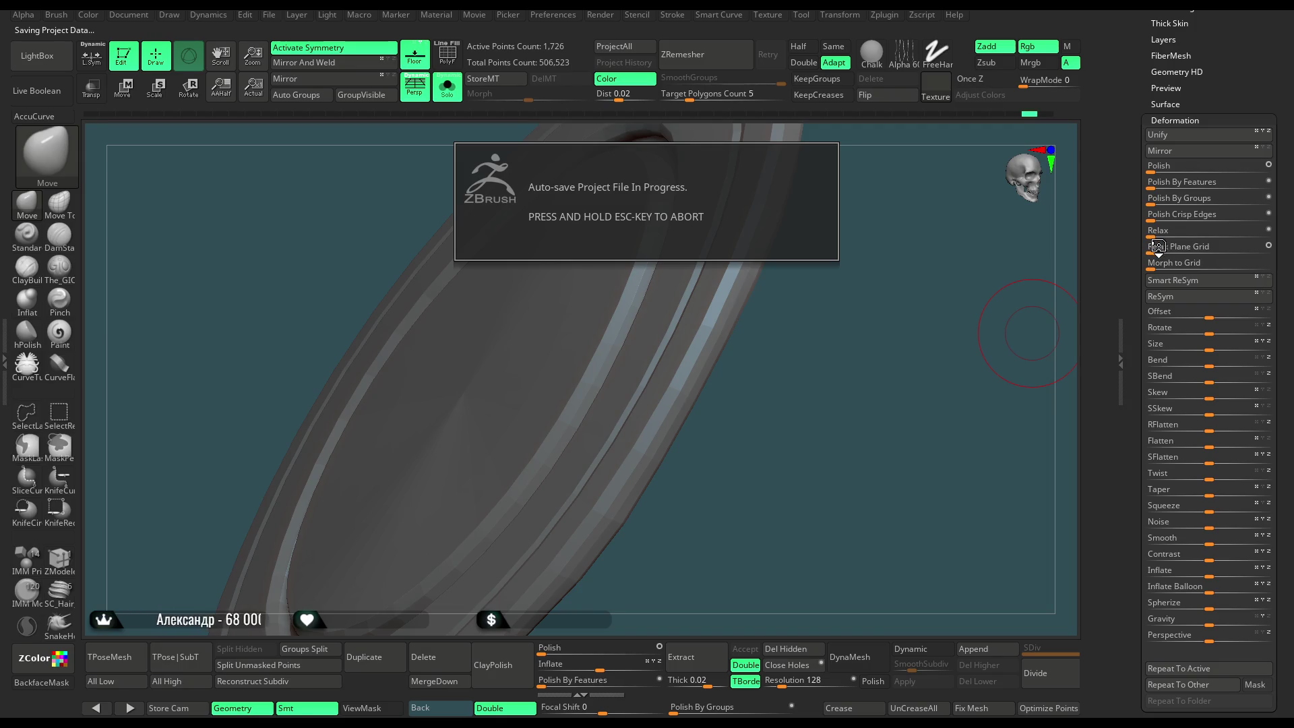
Apply Deformation > Relax Plane Grid to the disc rims and briefly preview them with Dynamic subdivision.
{"action": "left_click", "coordinate": [1159, 247]}
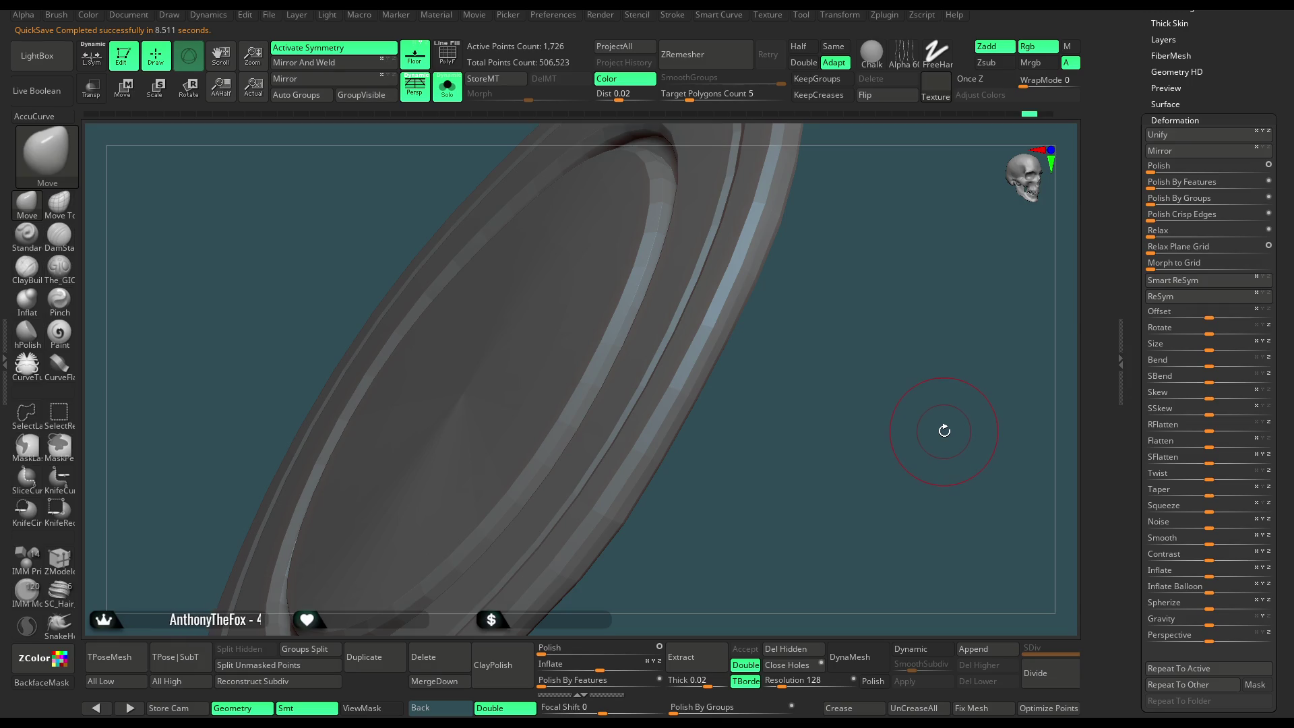
{"action": "left_click_drag", "start_coordinate": [943, 432], "coordinate": [937, 443]}
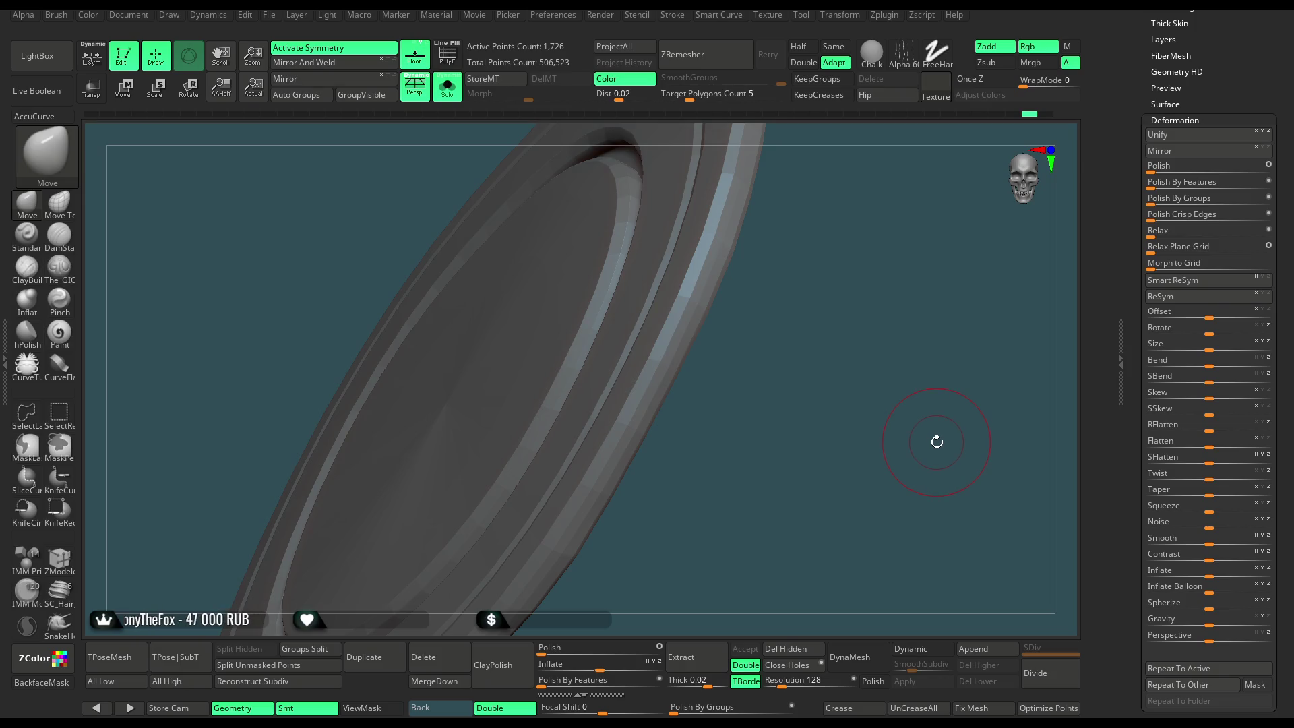
{"action": "left_click_drag", "start_coordinate": [777, 357], "coordinate": [785, 370]}
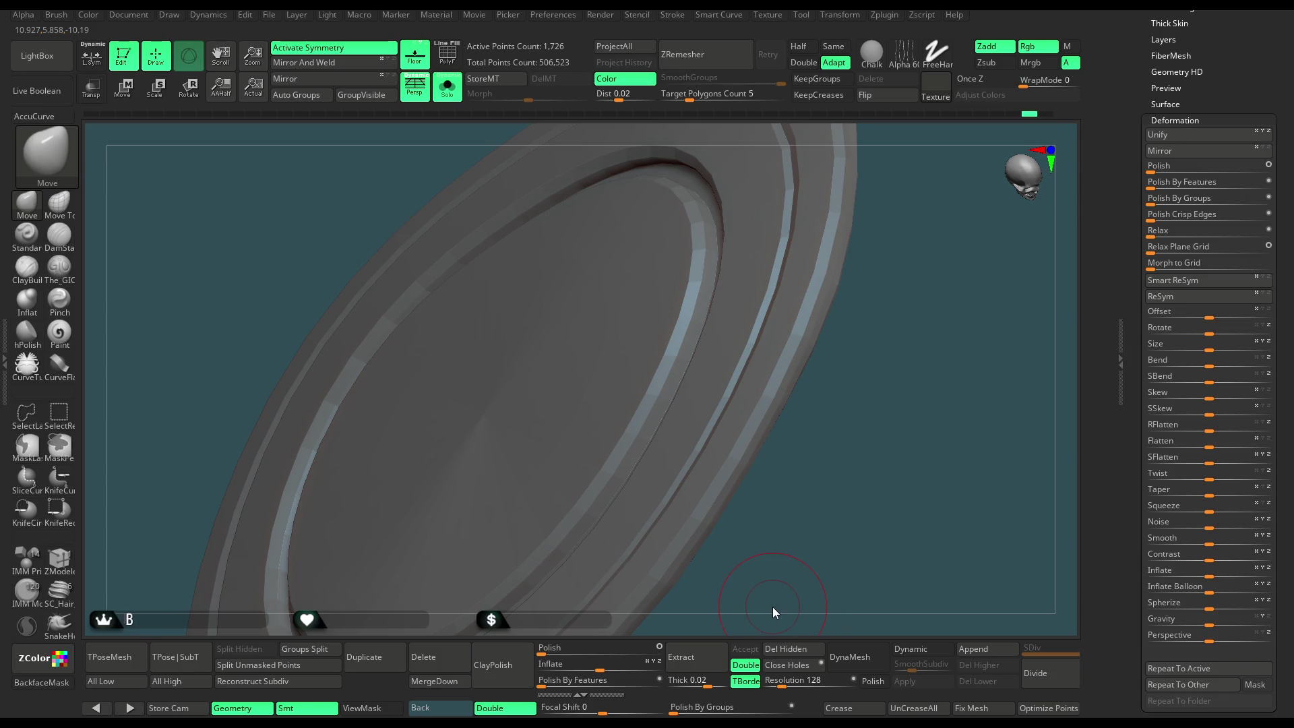
{"action": "left_click", "coordinate": [907, 647]}
{"action": "mouse_move", "coordinate": [835, 429]}
{"action": "left_mouse_down"}
{"action": "mouse_move", "coordinate": [756, 430]}
{"action": "mouse_move", "coordinate": [826, 320]}
{"action": "mouse_move", "coordinate": [795, 283]}
{"action": "mouse_move", "coordinate": [751, 269]}
{"action": "mouse_move", "coordinate": [788, 288]}
{"action": "mouse_move", "coordinate": [796, 364]}
{"action": "left_mouse_up"}
{"action": "left_click", "coordinate": [918, 648]}
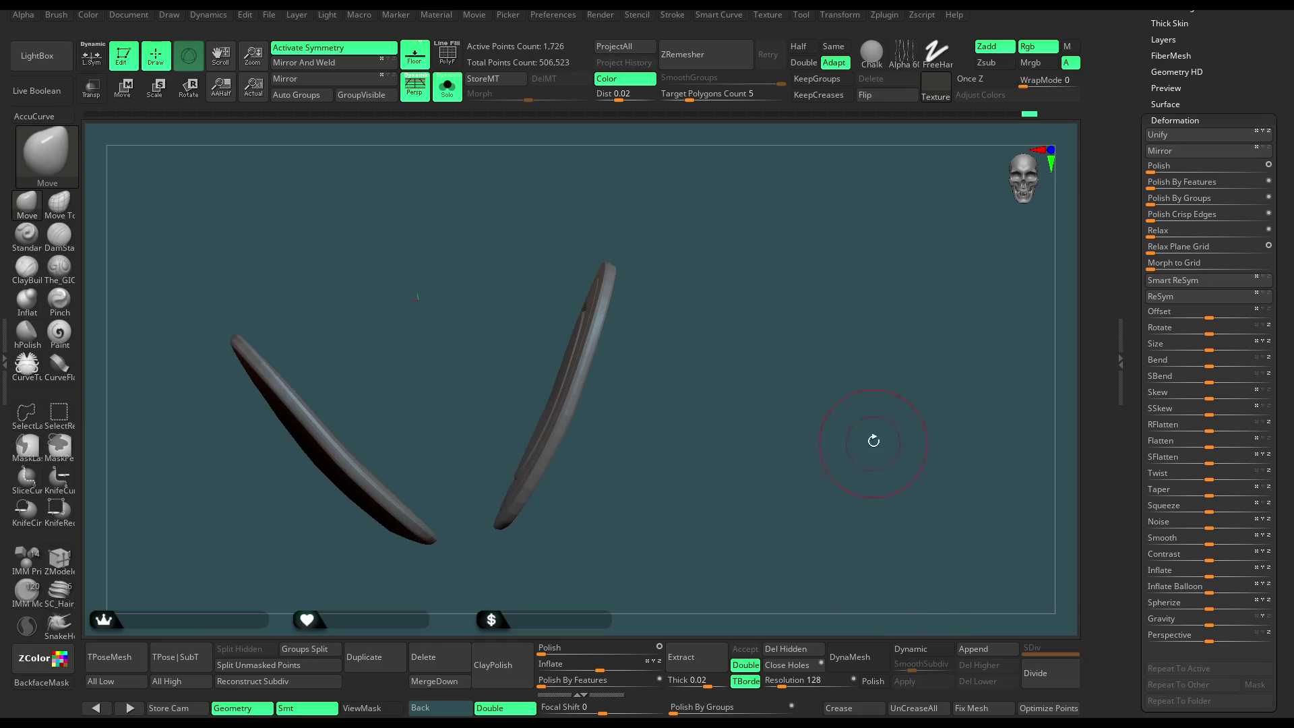
Insert the disc pieces into the full character's LEGS_BOLTS_PP folder.
{"action": "left_click", "coordinate": [454, 98]}
{"action": "mouse_move", "coordinate": [748, 269]}
{"action": "left_mouse_down"}
{"action": "mouse_move", "coordinate": [715, 244]}
{"action": "mouse_move", "coordinate": [737, 270]}
{"action": "mouse_move", "coordinate": [808, 179]}
{"action": "mouse_move", "coordinate": [823, 179]}
{"action": "mouse_move", "coordinate": [779, 196]}
{"action": "left_mouse_up"}
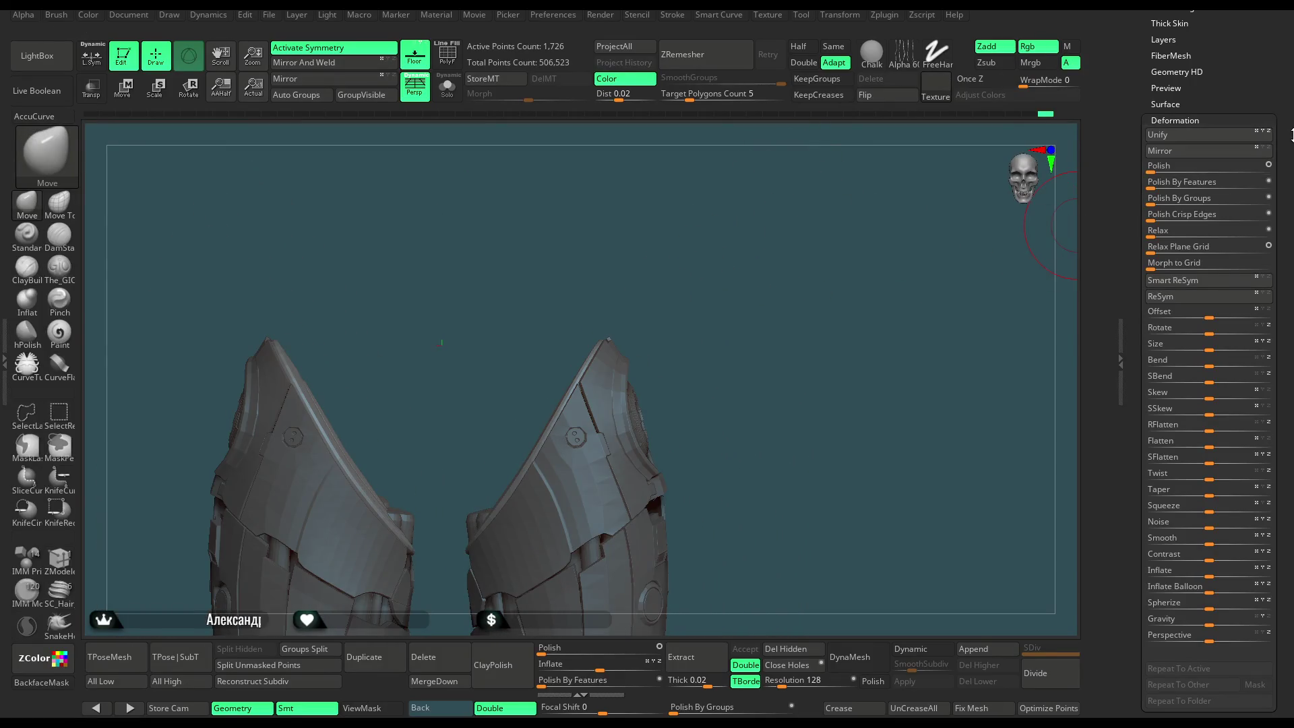
{"action": "scroll", "coordinate": [1192, 229], "scroll_direction": "up", "scroll_amount": 5}
{"action": "left_click", "coordinate": [1179, 212]}
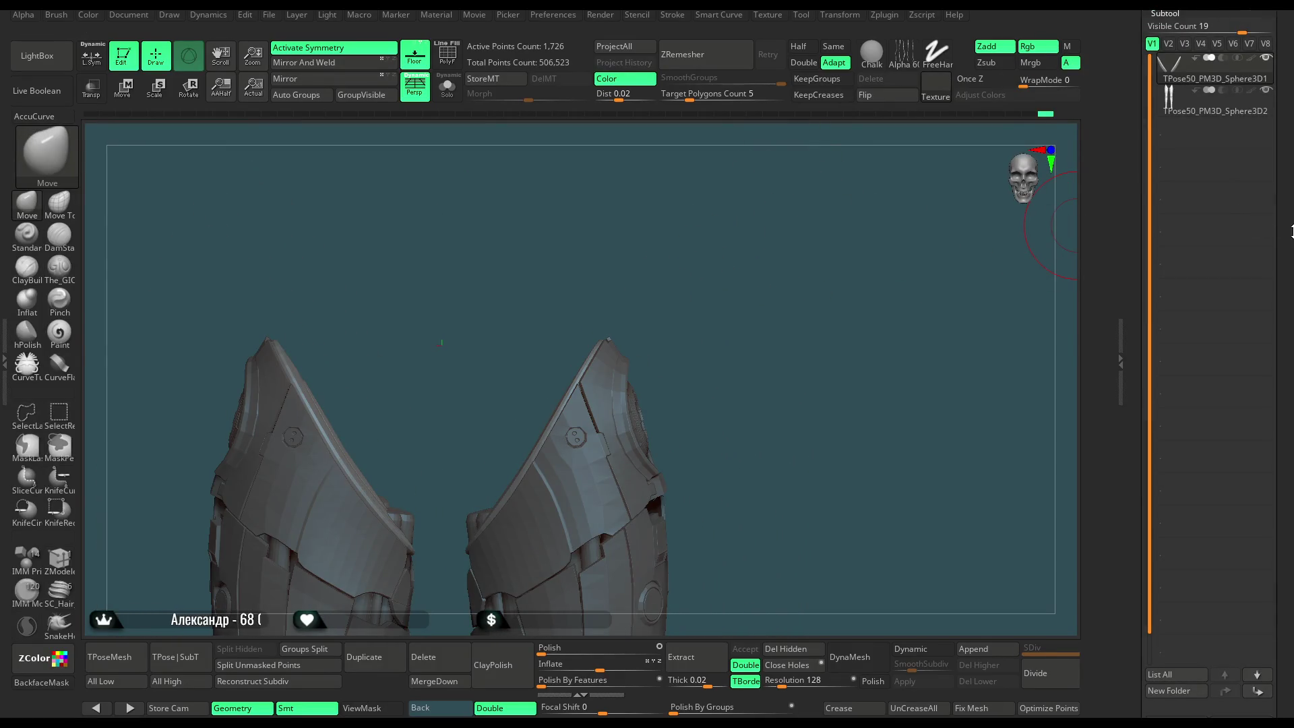
{"action": "scroll", "coordinate": [1192, 337], "scroll_direction": "down", "scroll_amount": 3}
{"action": "scroll", "coordinate": [1192, 337], "scroll_direction": "up", "scroll_amount": 5}
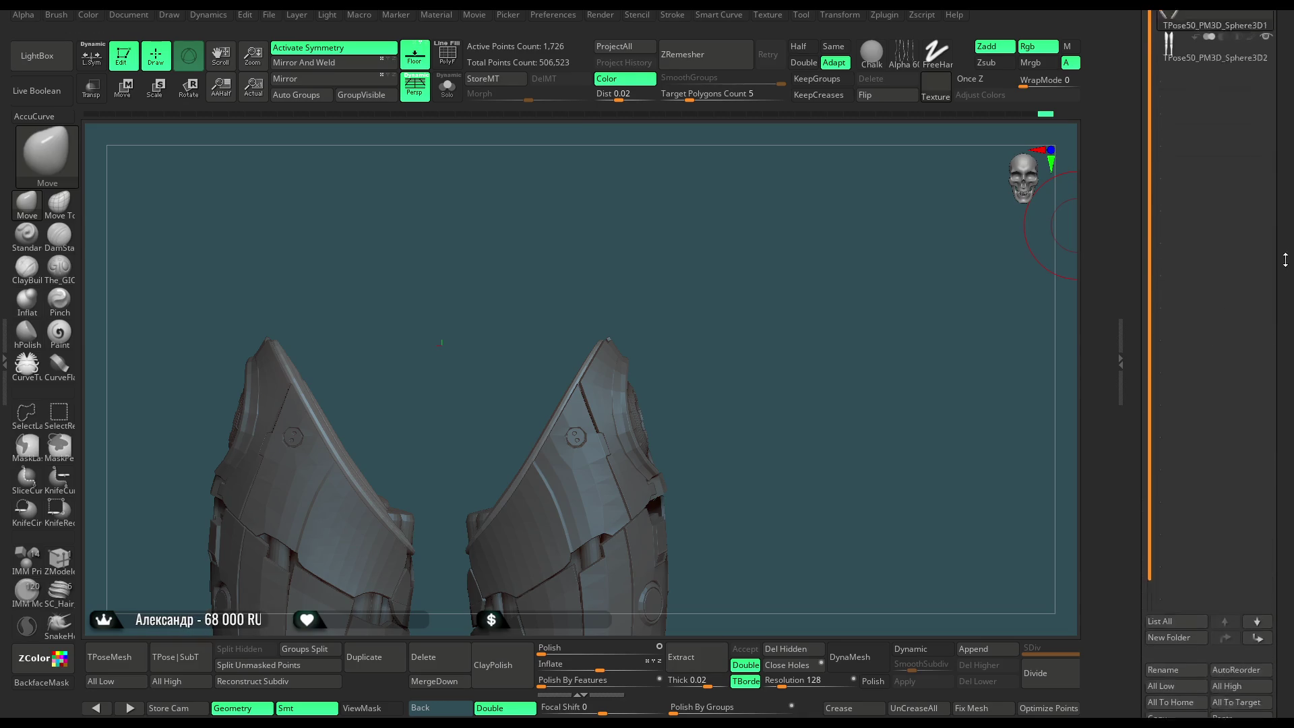
{"action": "left_click", "coordinate": [1184, 214]}
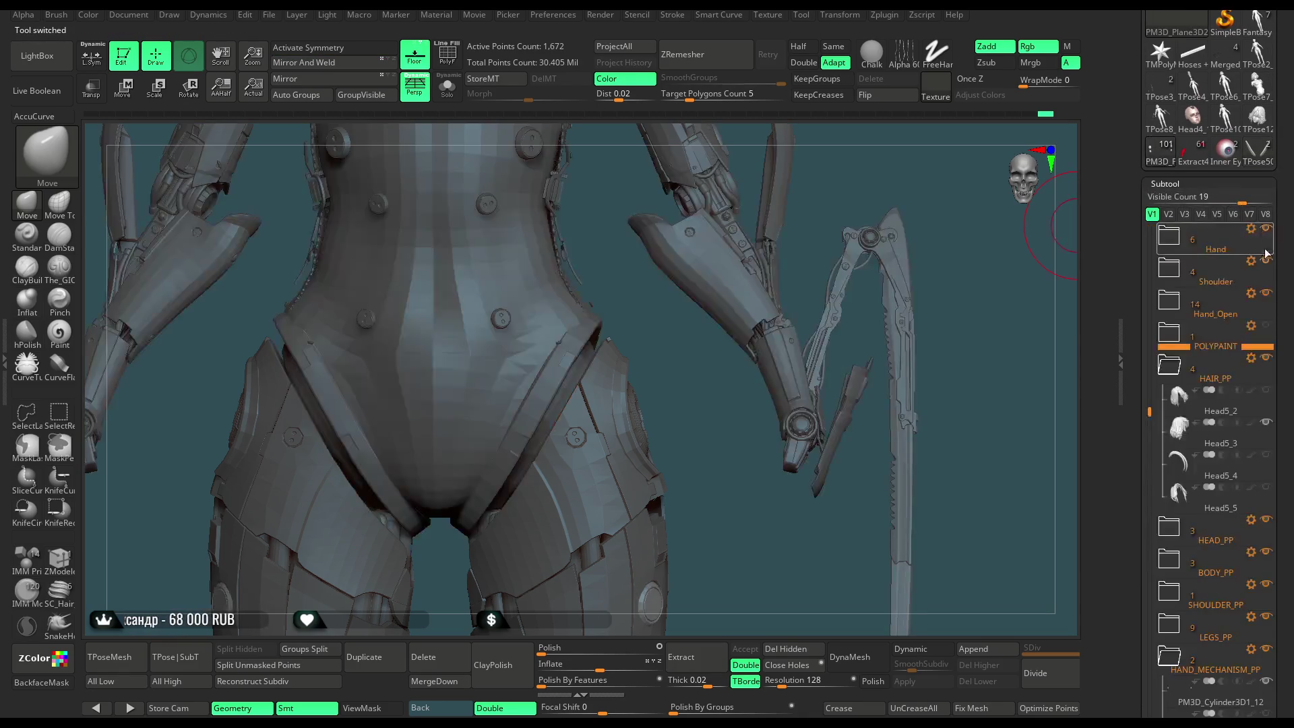
{"action": "mouse_move", "coordinate": [1012, 424]}
{"action": "left_mouse_down"}
{"action": "mouse_move", "coordinate": [985, 412]}
{"action": "mouse_move", "coordinate": [978, 388]}
{"action": "mouse_move", "coordinate": [991, 389]}
{"action": "left_mouse_up"}
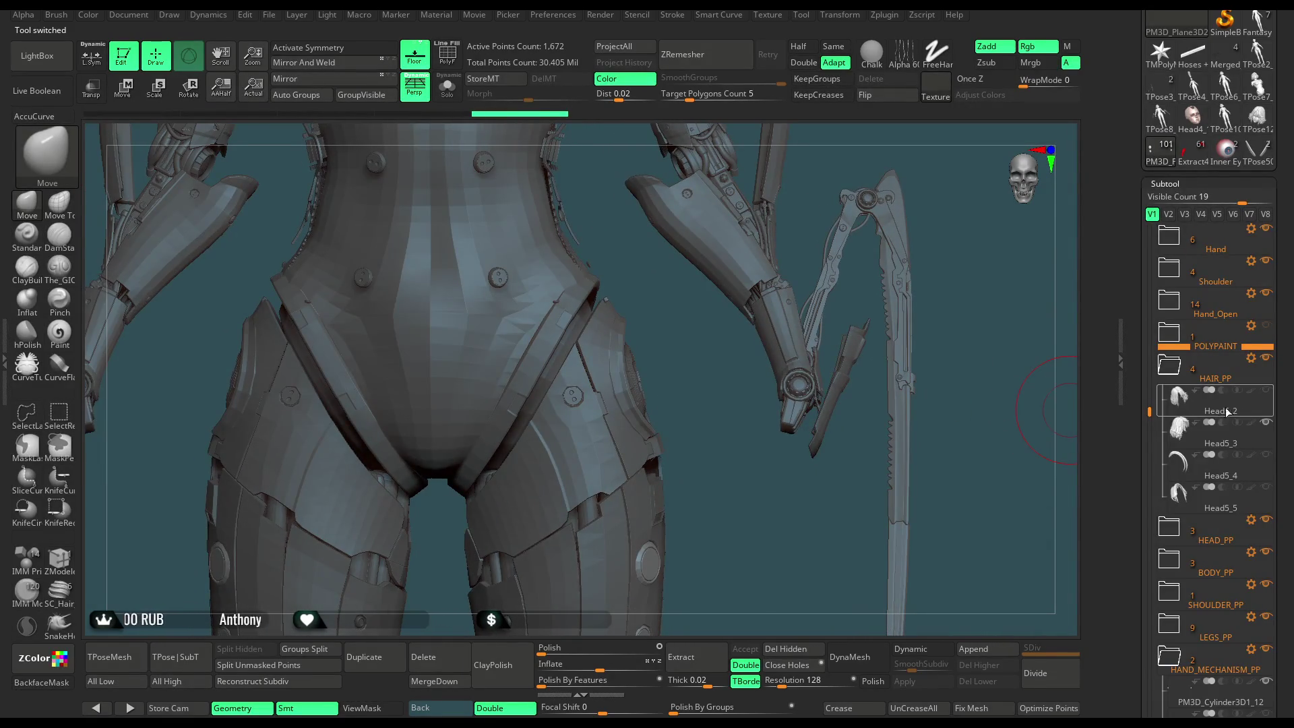
{"action": "left_click_drag", "start_coordinate": [1284, 423], "coordinate": [1282, 323]}
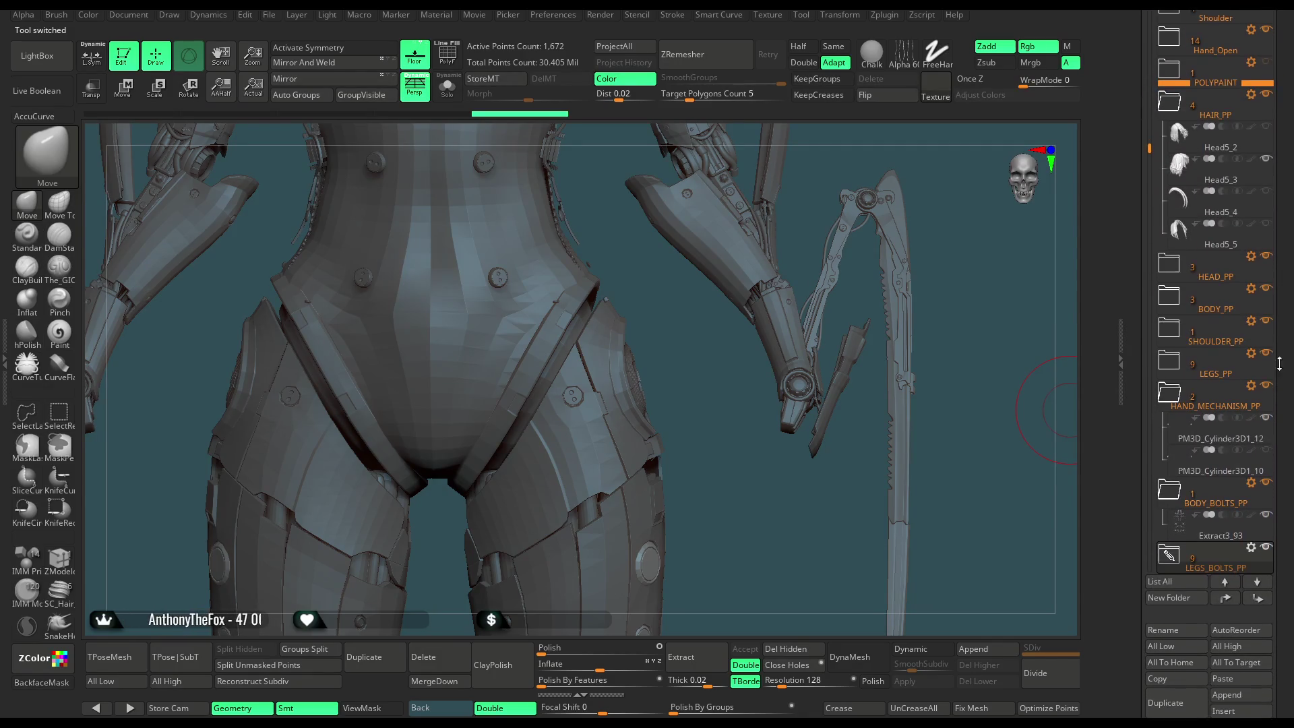
{"action": "left_click_drag", "start_coordinate": [1289, 402], "coordinate": [1288, 380]}
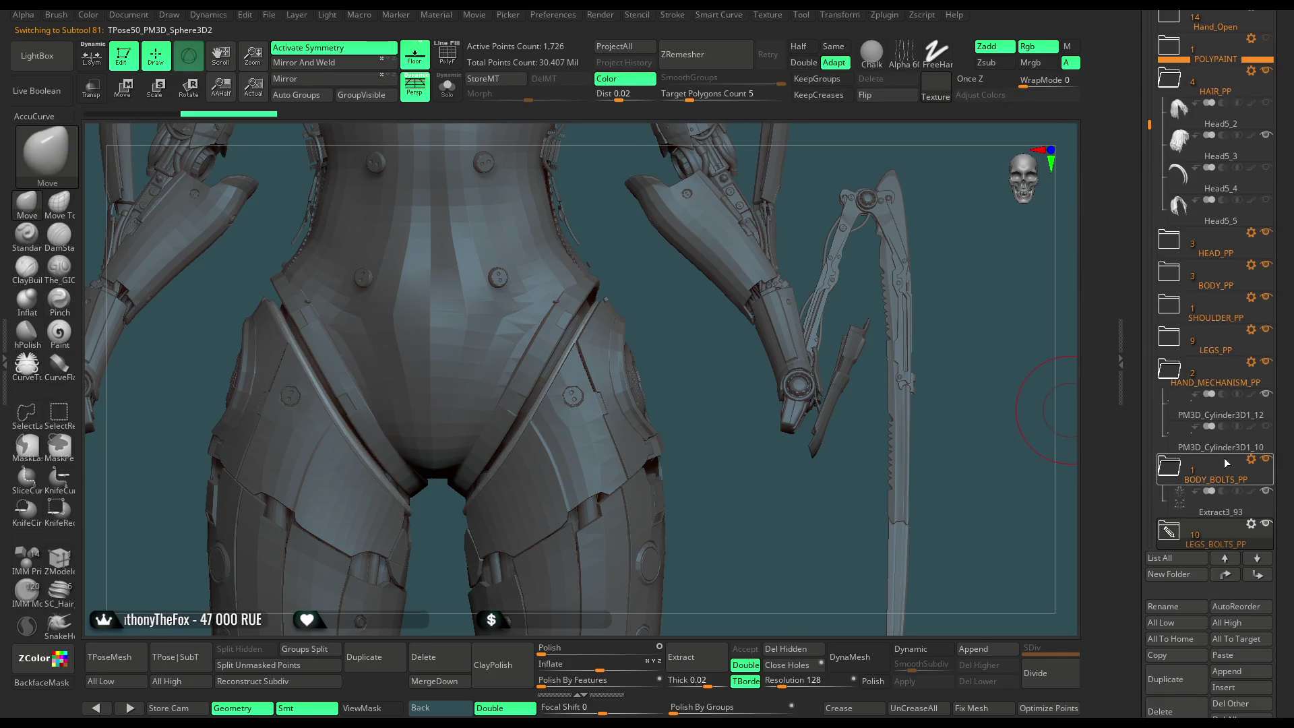
Delete the now-redundant separate disc subtool and reselect the full character model.
{"action": "mouse_move", "coordinate": [734, 479]}
{"action": "left_mouse_down"}
{"action": "mouse_move", "coordinate": [721, 485]}
{"action": "mouse_move", "coordinate": [739, 468]}
{"action": "left_mouse_up"}
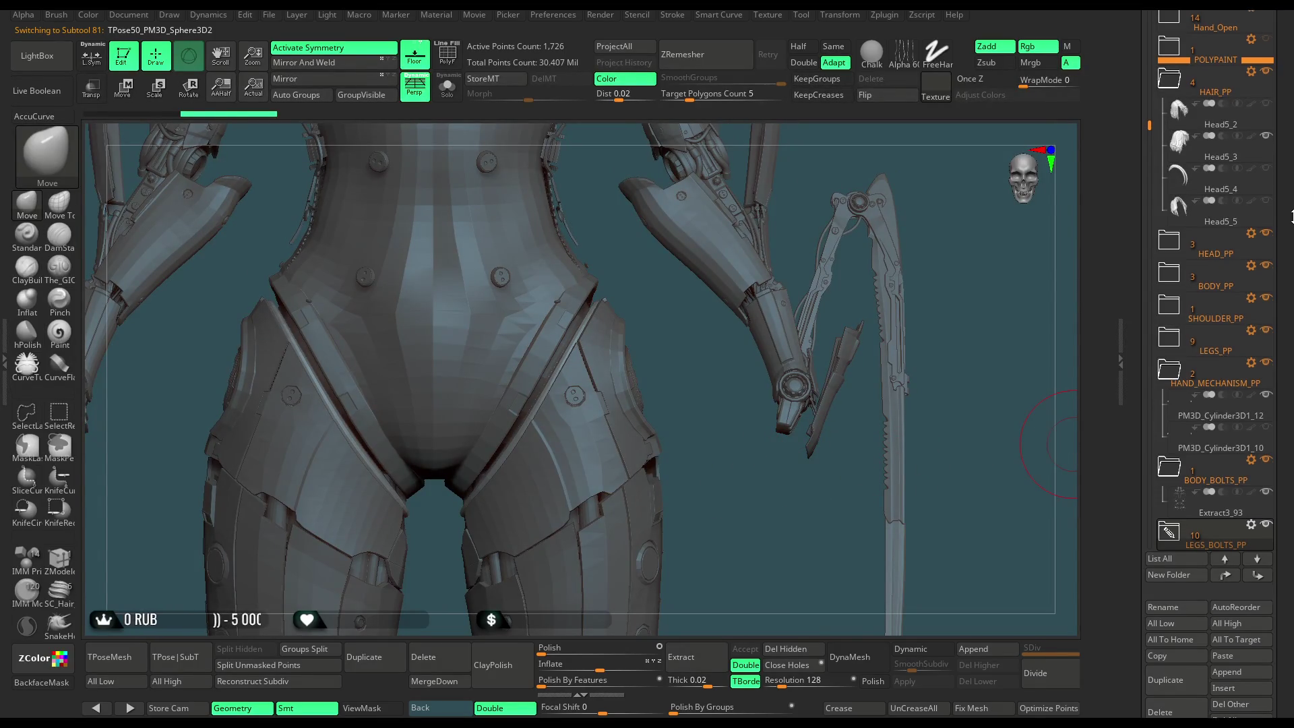
{"action": "scroll", "coordinate": [1206, 402], "scroll_direction": "down", "scroll_amount": 10}
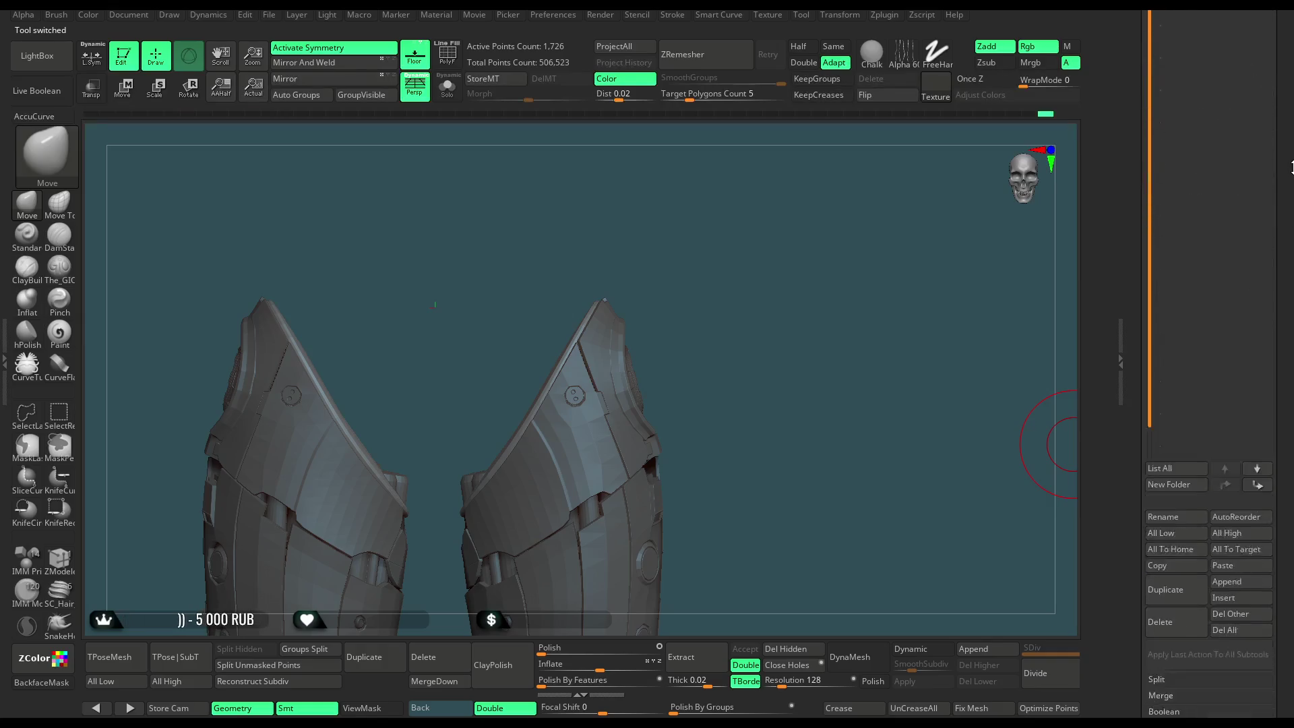
{"action": "left_click", "coordinate": [1184, 422]}
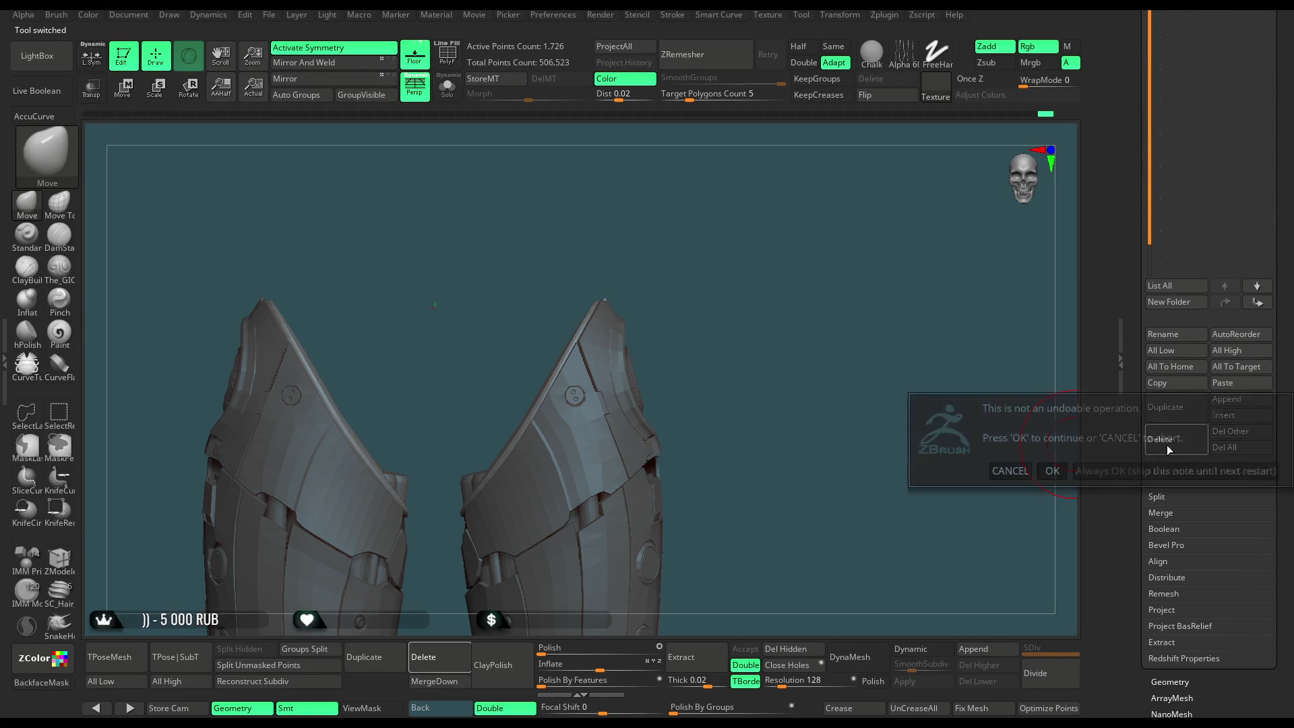
{"action": "left_click", "coordinate": [975, 471]}
{"action": "scroll", "coordinate": [1206, 270], "scroll_direction": "up", "scroll_amount": 10}
{"action": "left_click", "coordinate": [1166, 273]}
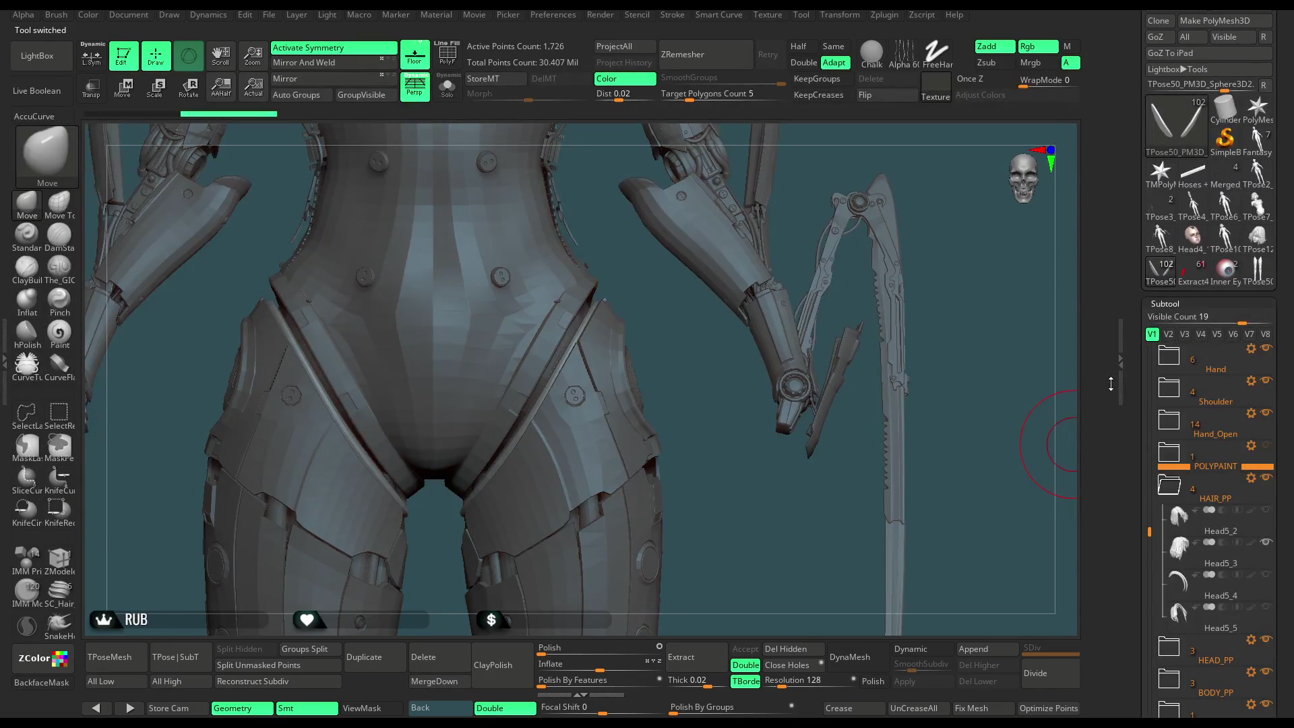
{"action": "scroll", "coordinate": [1110, 388], "scroll_direction": "down", "scroll_amount": 5}
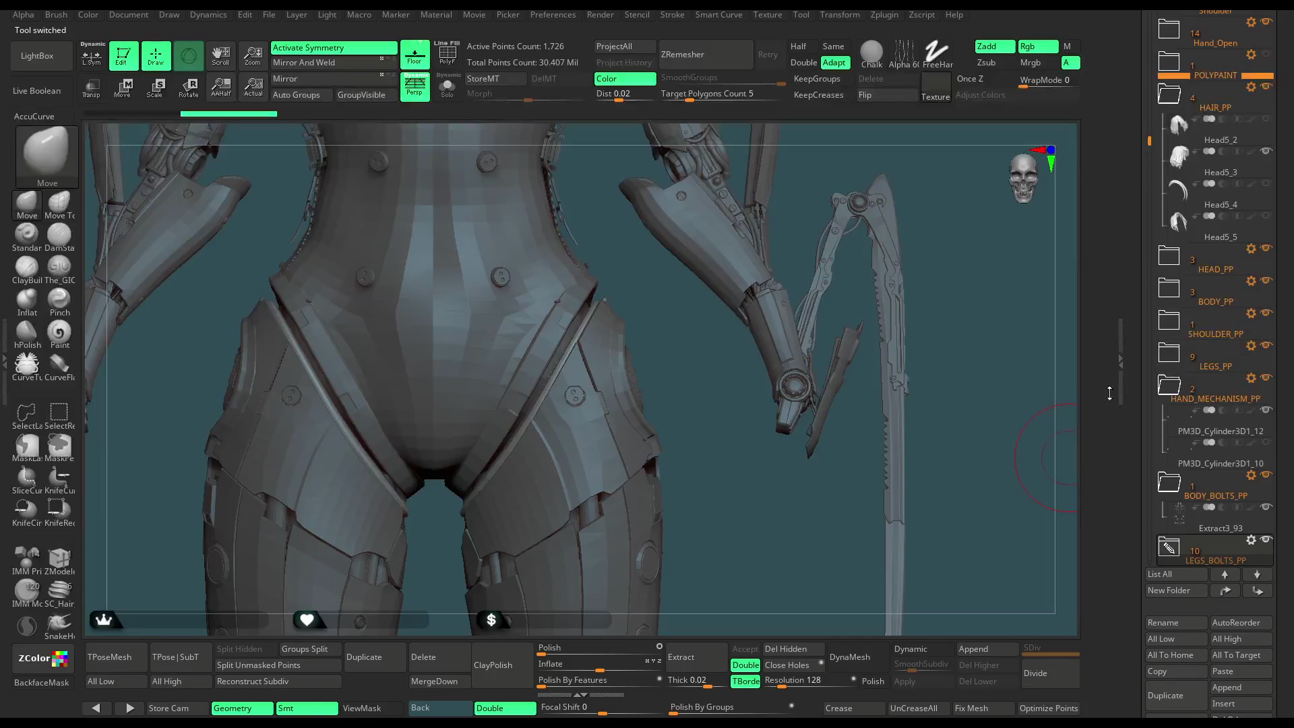
Hide the Hand_Open, Hand and Shoulder folders and generate a low-res TPose mesh of the visible parts.
{"action": "left_click_drag", "start_coordinate": [742, 457], "coordinate": [1045, 379]}
{"action": "scroll", "coordinate": [1173, 283], "scroll_direction": "up", "scroll_amount": 5}
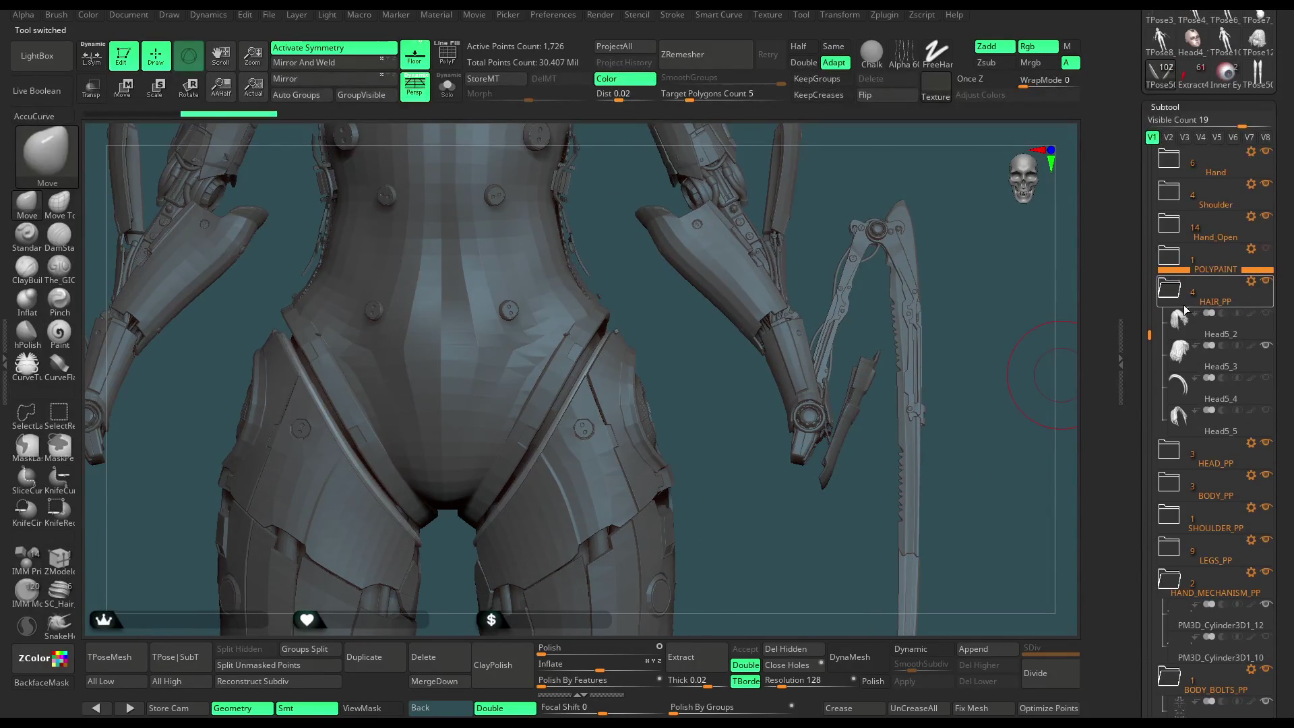
{"action": "left_click", "coordinate": [1168, 289]}
{"action": "left_click", "coordinate": [1265, 215]}
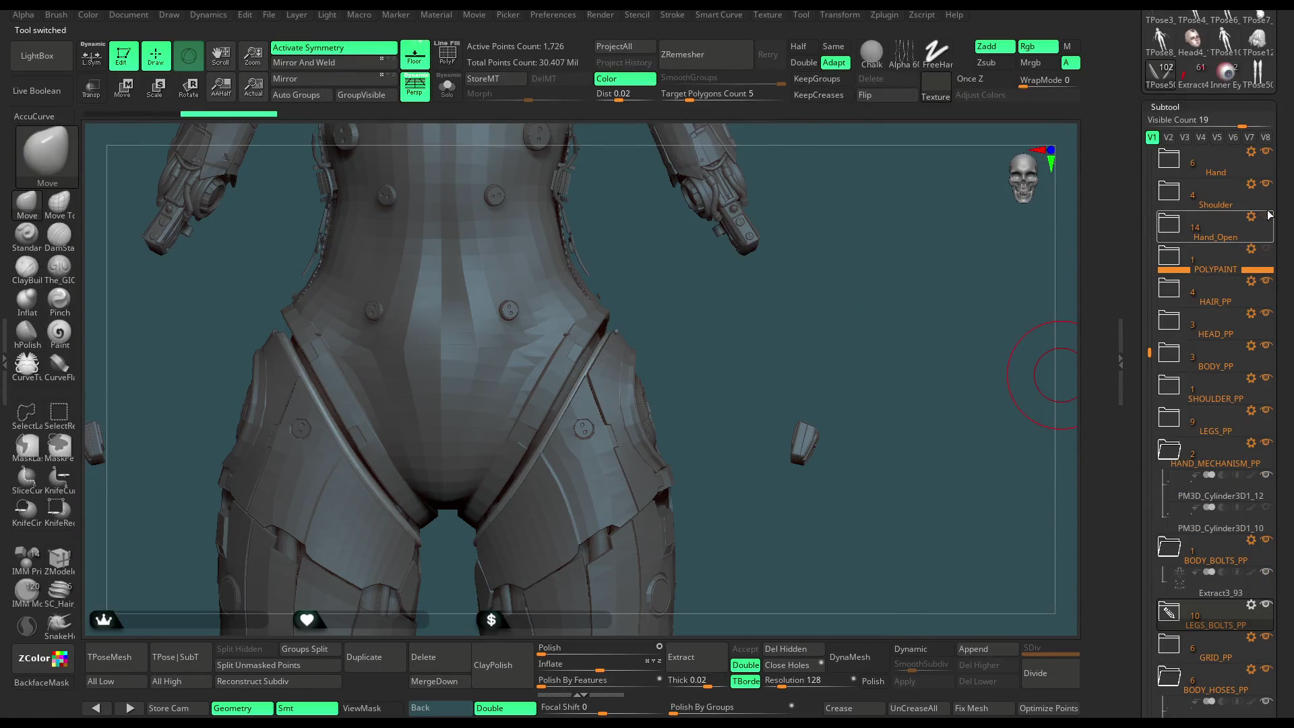
{"action": "left_click", "coordinate": [1265, 184]}
{"action": "left_click", "coordinate": [1265, 153]}
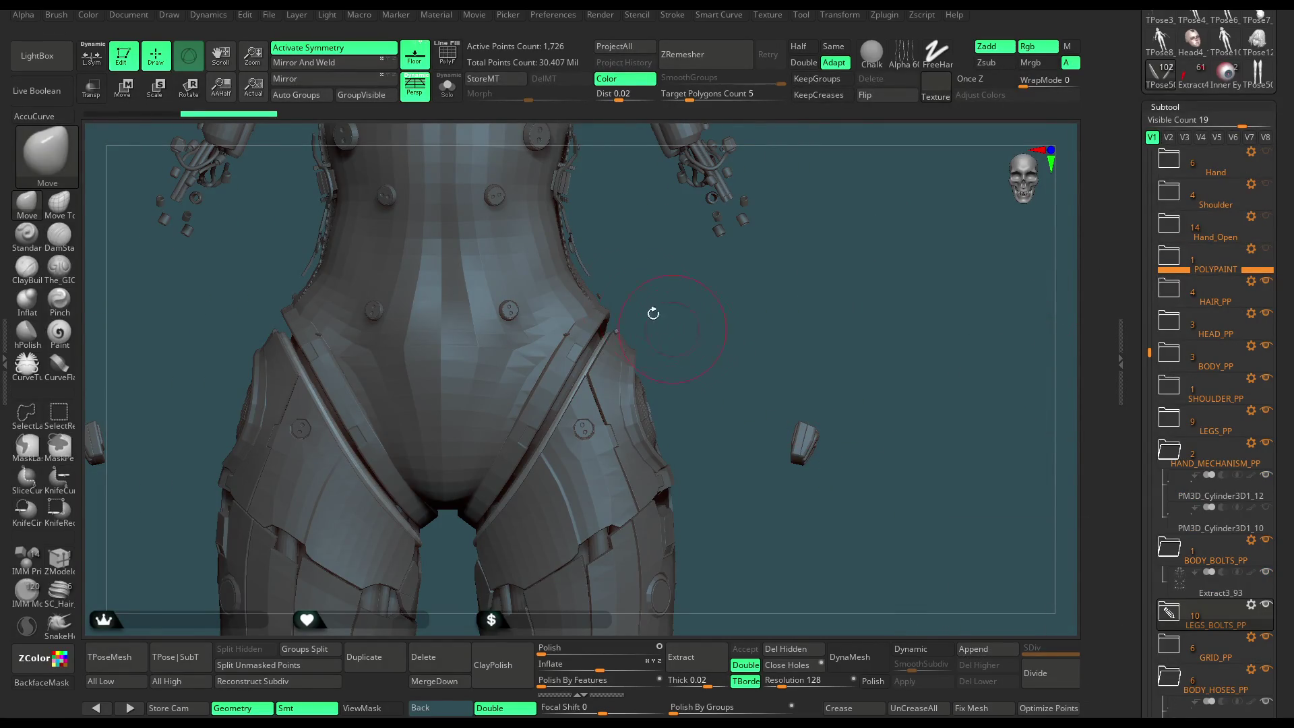
{"action": "left_click", "coordinate": [134, 659]}
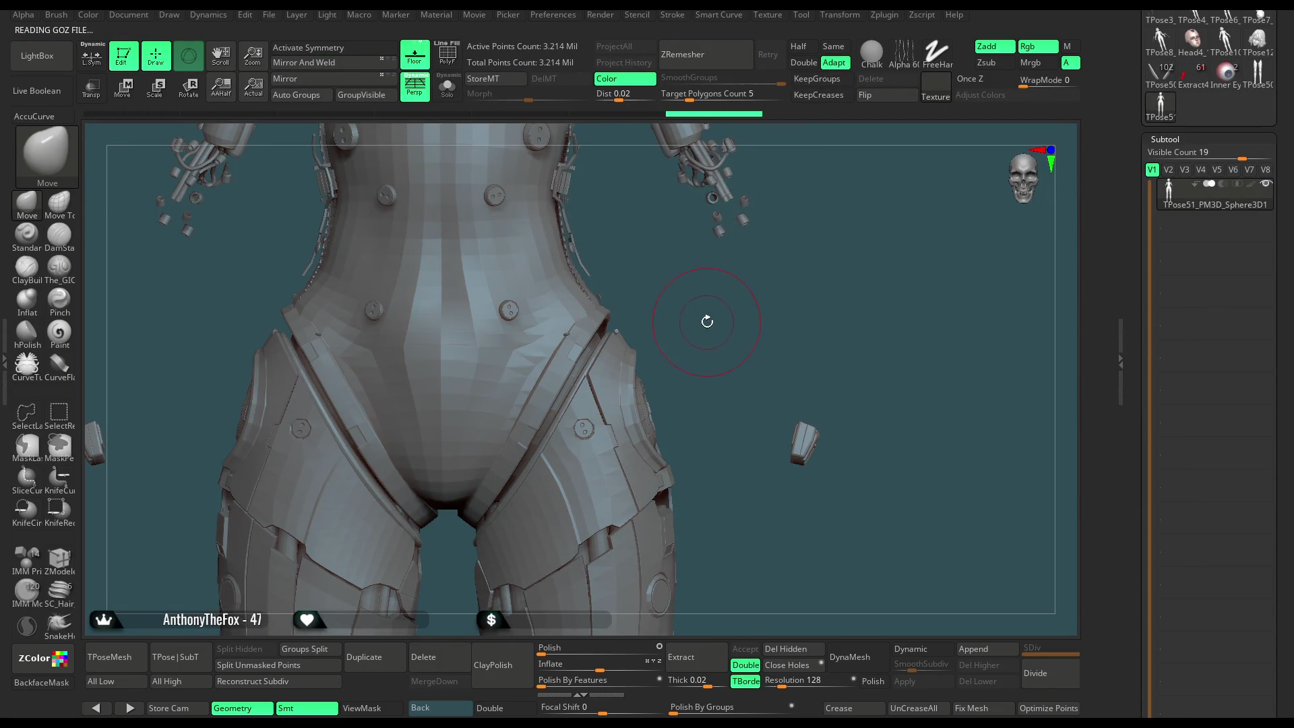
Turn on PolyF and hide the yellow and dark-blue bodysuit polygroups on the TPose mesh.
{"action": "key", "text": "x"}
{"action": "left_click", "coordinate": [454, 59]}
{"action": "key", "text": "f"}
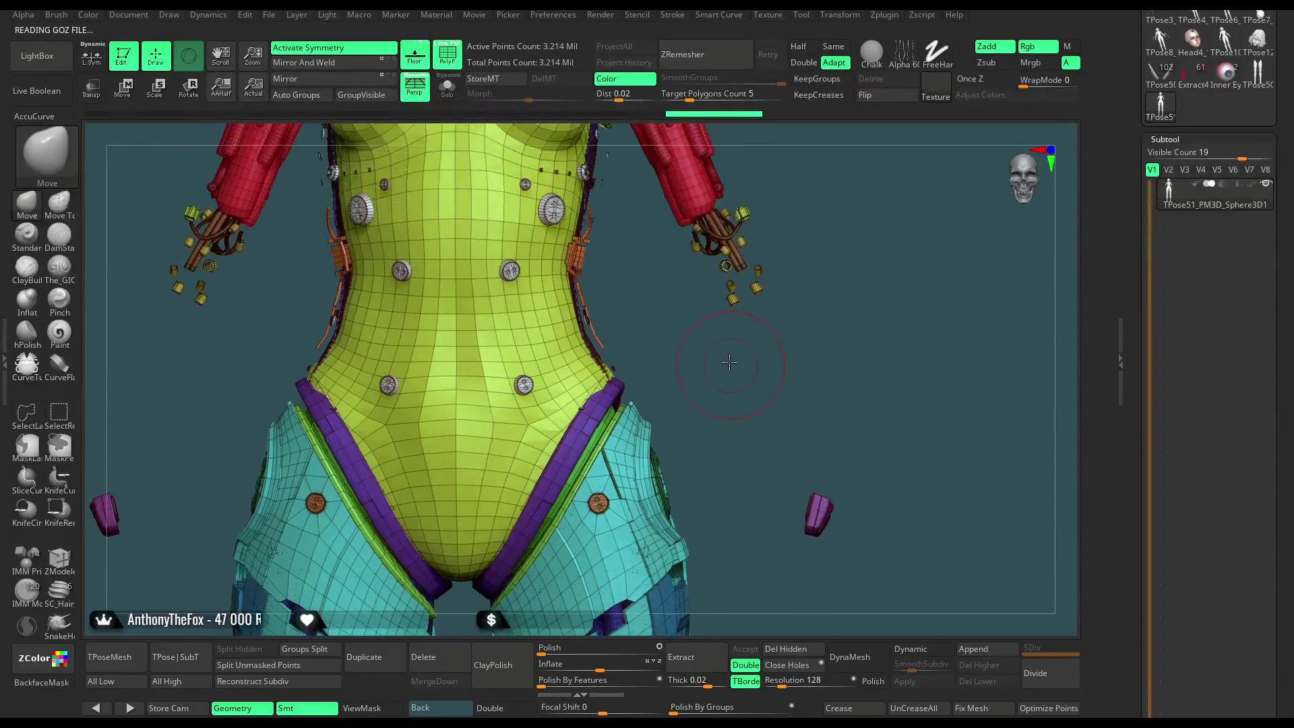
{"action": "left_click", "coordinate": [526, 389], "text": "ctrl+shift"}
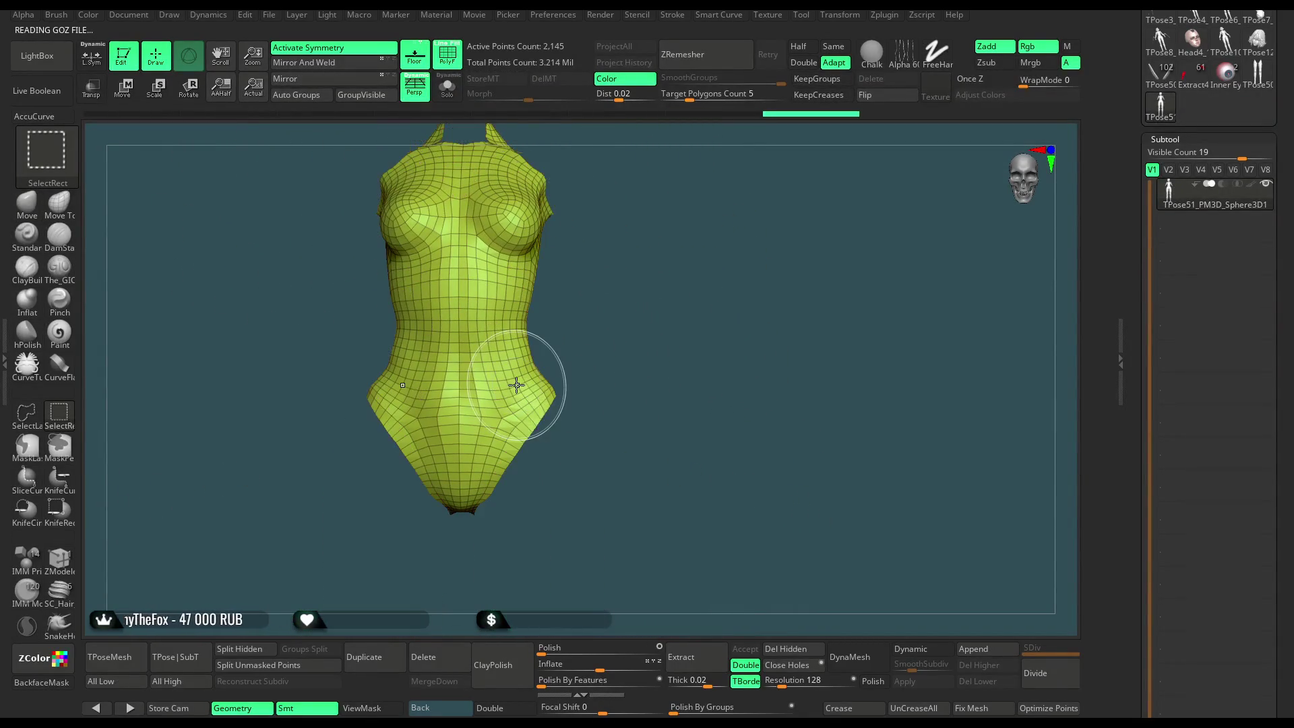
{"action": "left_click", "coordinate": [624, 357], "text": "ctrl+shift"}
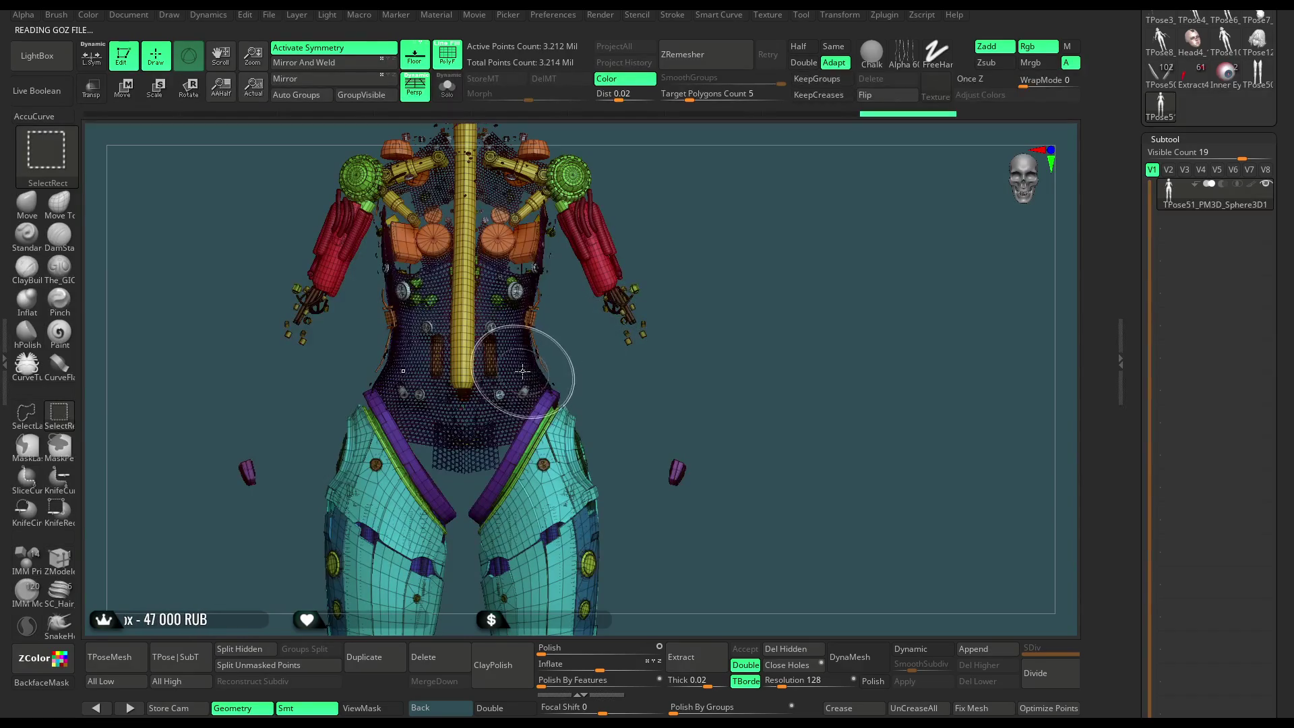
{"action": "left_click", "coordinate": [505, 394], "text": "ctrl+shift"}
{"action": "left_click", "coordinate": [489, 443], "text": "ctrl+shift"}
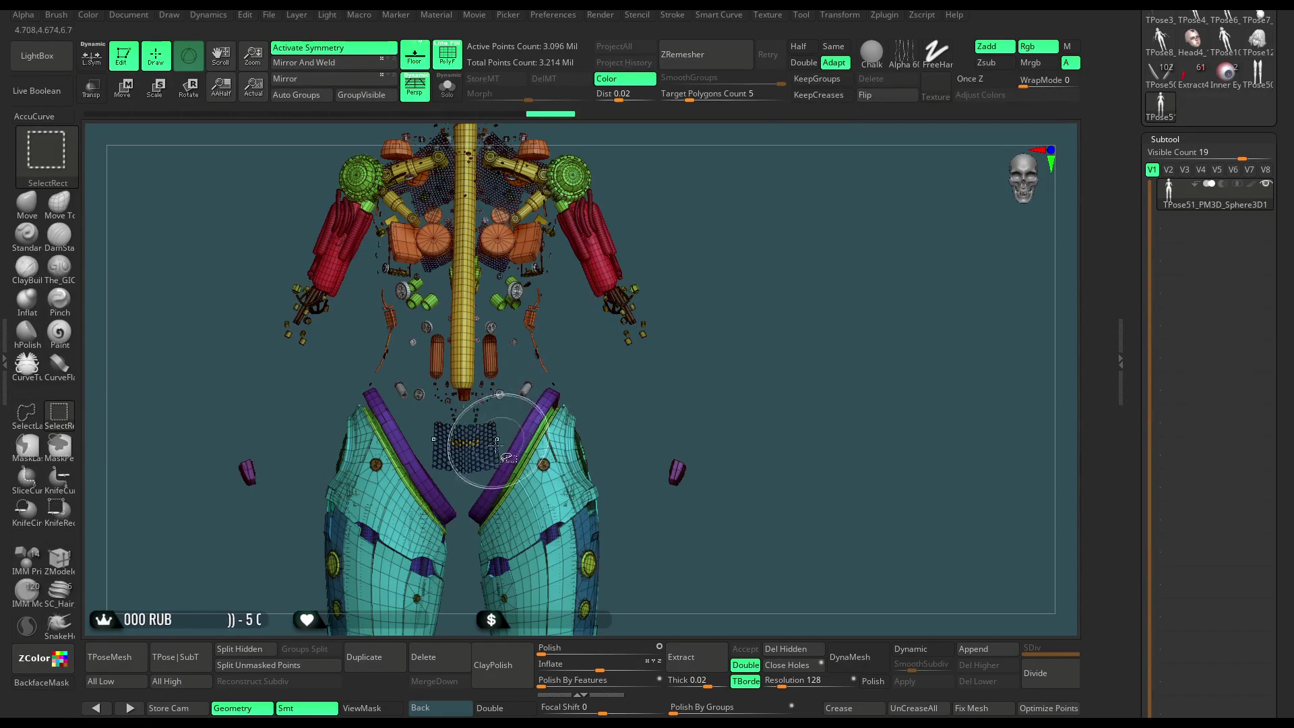
{"action": "left_click", "coordinate": [552, 383], "text": "ctrl+shift"}
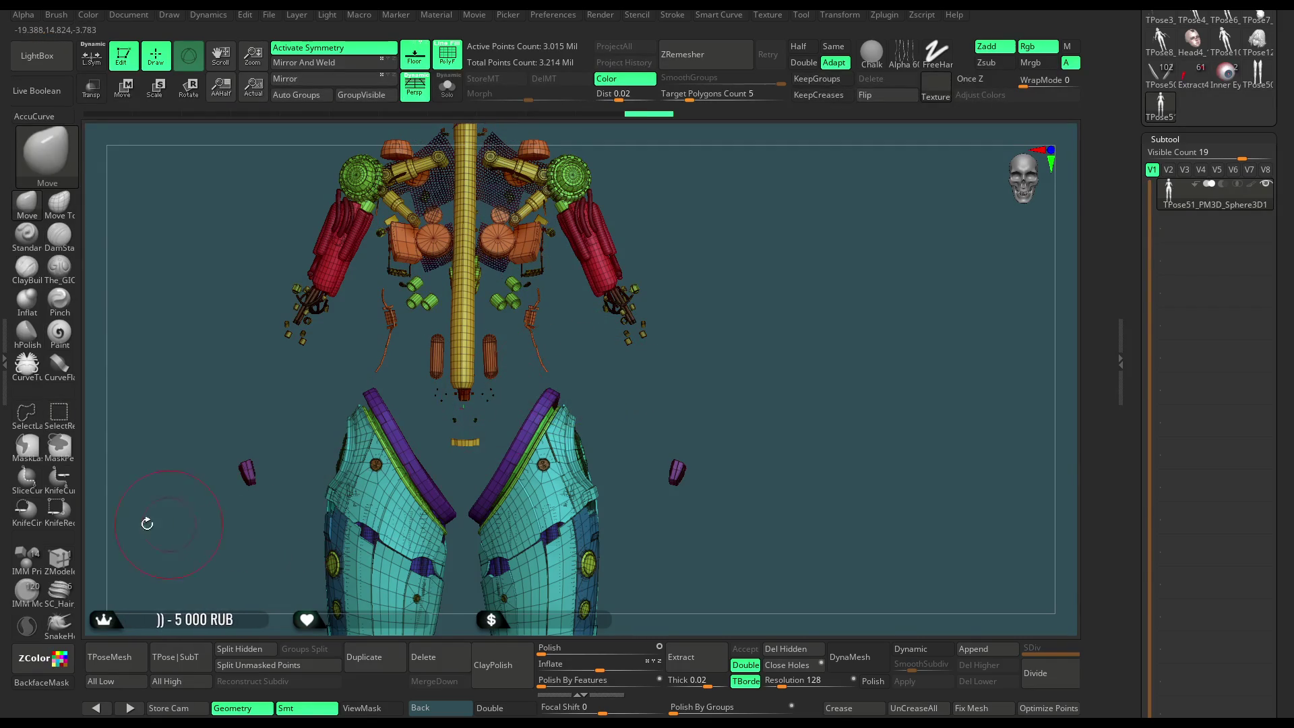
Lasso-hide the upper body and remaining stray parts, leaving the hip armour and disc rims.
{"action": "key", "text": "ctrl+shift"}
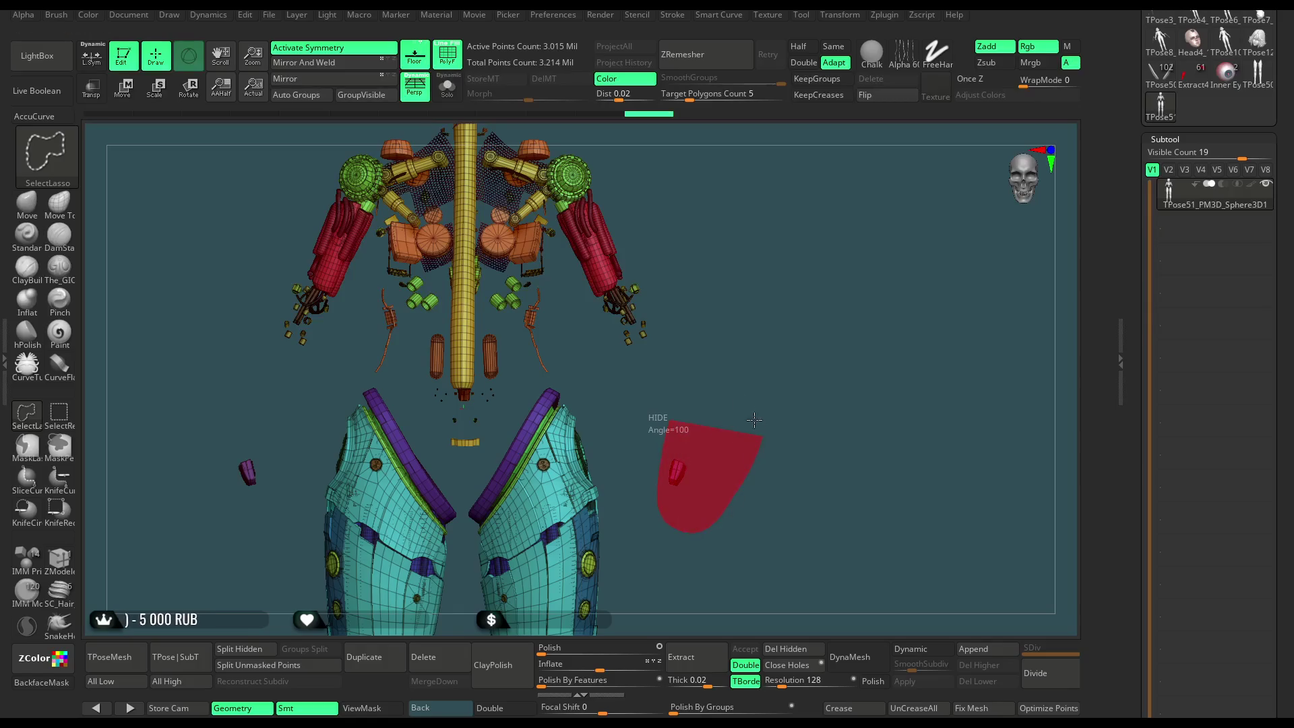
{"action": "left_click_drag", "start_coordinate": [754, 420], "coordinate": [758, 425], "text": "ctrl+shift"}
{"action": "left_click_drag", "start_coordinate": [693, 341], "coordinate": [655, 456], "text": "alt"}
{"action": "left_click_drag", "start_coordinate": [475, 520], "coordinate": [519, 516], "text": "ctrl+shift"}
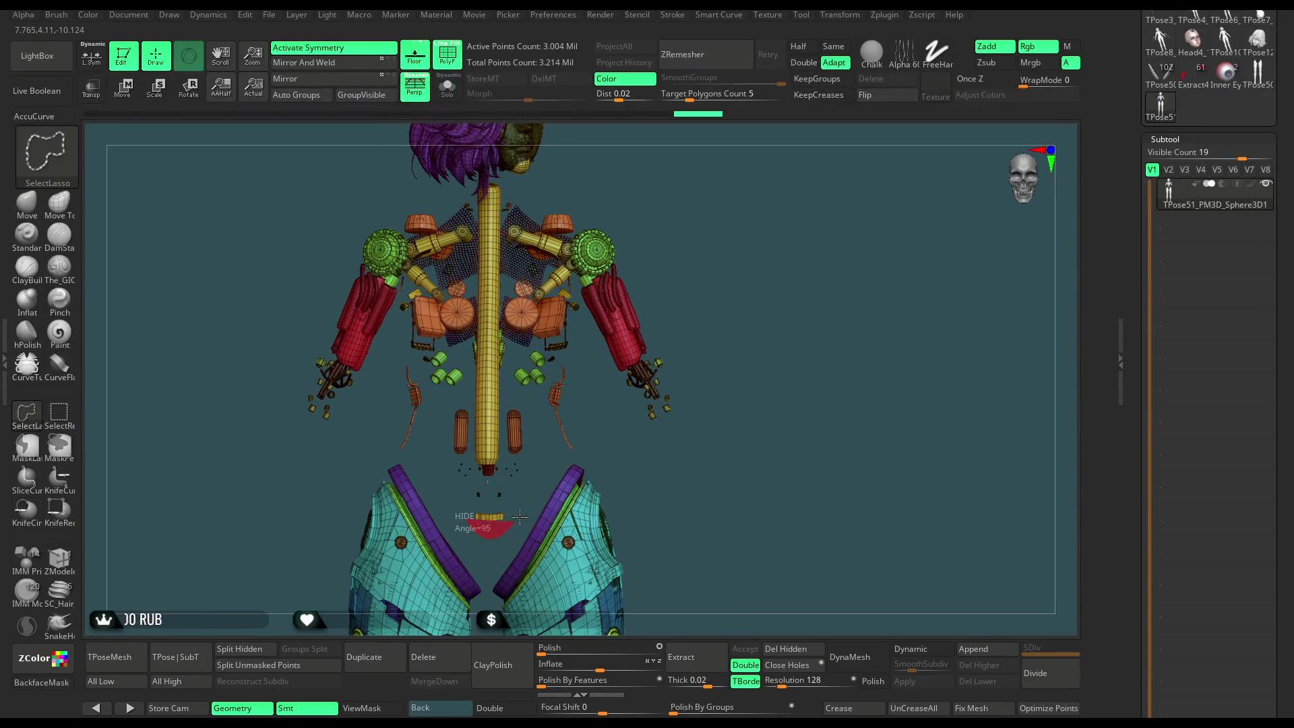
{"action": "mouse_move", "coordinate": [790, 347]}
{"action": "left_mouse_down", "text": "ctrl+shift"}
{"action": "mouse_move", "coordinate": [458, 125]}
{"action": "mouse_move", "coordinate": [221, 389]}
{"action": "mouse_move", "coordinate": [264, 364]}
{"action": "left_mouse_up", "text": "ctrl+shift"}
{"action": "mouse_move", "coordinate": [652, 268]}
{"action": "left_mouse_down"}
{"action": "mouse_move", "coordinate": [714, 309]}
{"action": "mouse_move", "coordinate": [693, 254]}
{"action": "left_mouse_up"}
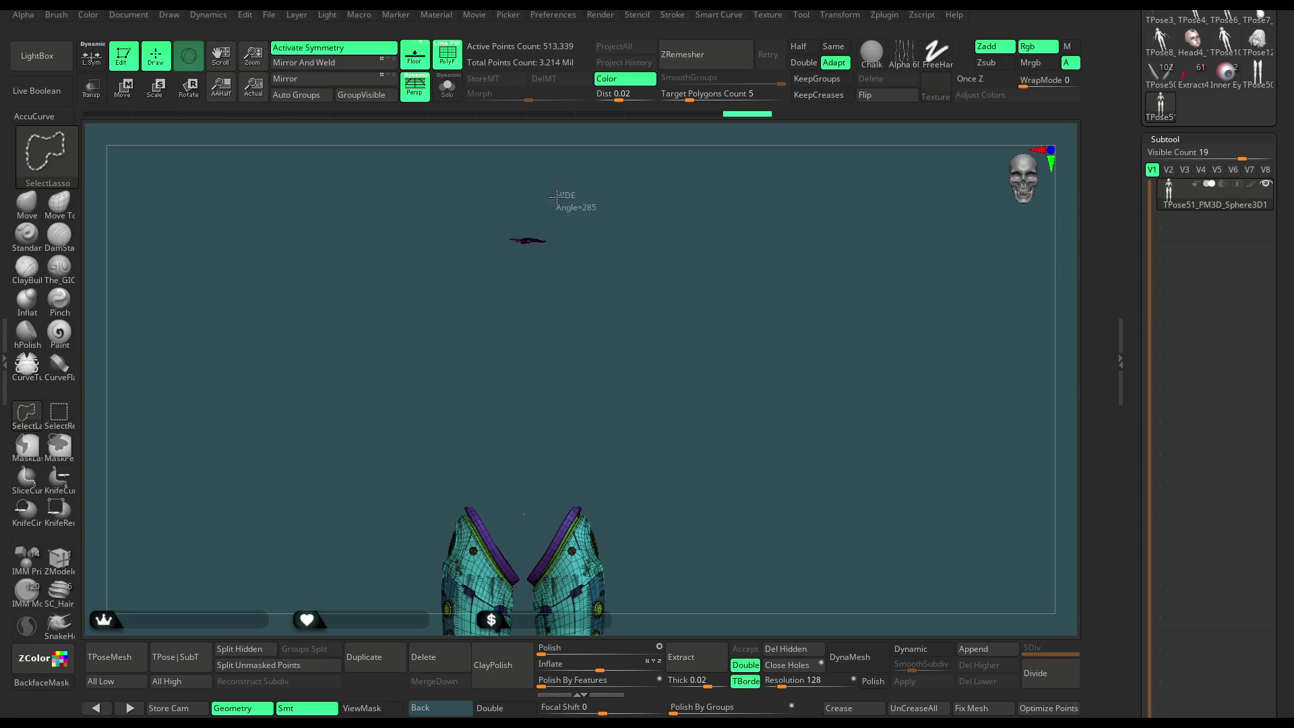
{"action": "left_click_drag", "start_coordinate": [614, 326], "coordinate": [596, 330], "text": "ctrl+shift"}
{"action": "left_click_drag", "start_coordinate": [665, 404], "coordinate": [761, 524], "text": "alt"}
Delete the hidden geometry with Del Hidden and isolate the purple disc rims.
{"action": "left_click", "coordinate": [796, 652]}
{"action": "mouse_move", "coordinate": [725, 289]}
{"action": "left_mouse_down"}
{"action": "mouse_move", "coordinate": [739, 332]}
{"action": "mouse_move", "coordinate": [754, 291]}
{"action": "left_mouse_up"}
{"action": "left_click", "coordinate": [599, 321], "text": "ctrl+shift"}
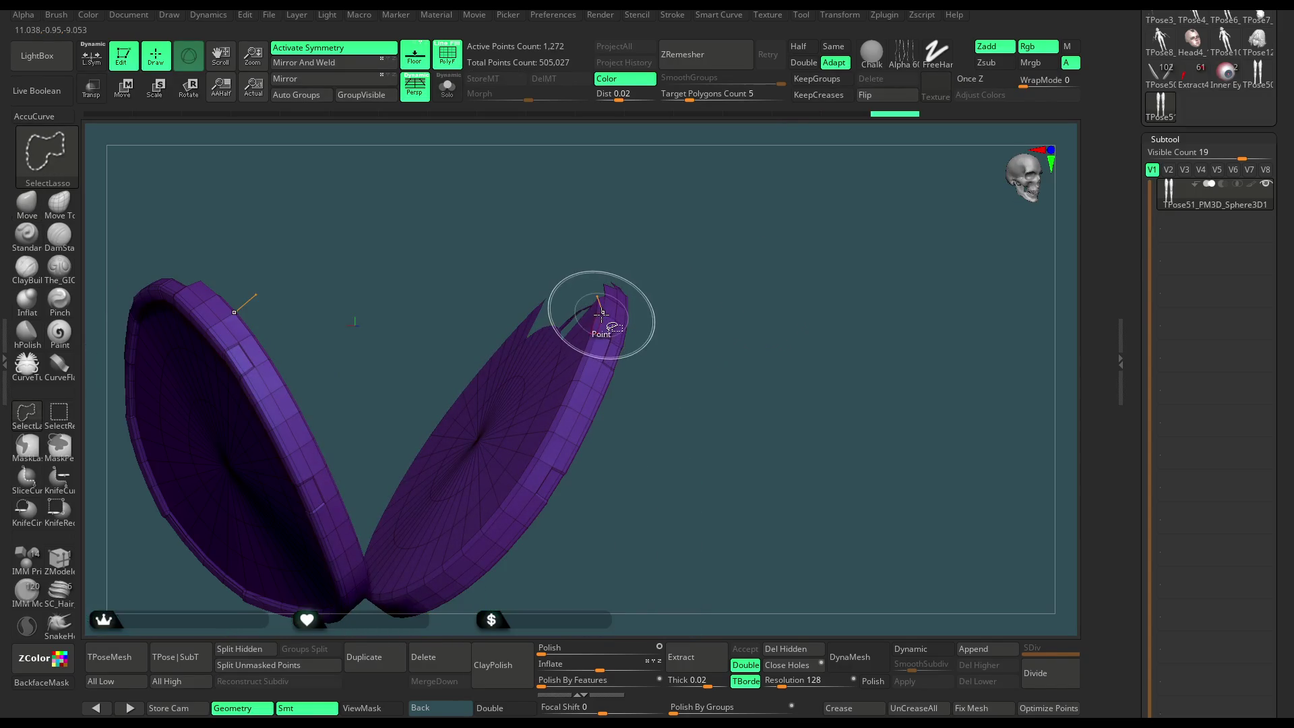
Bring back the cyan armour and delete the remaining hidden stray geometry.
{"action": "left_click", "coordinate": [765, 252], "text": "ctrl+shift"}
{"action": "mouse_move", "coordinate": [765, 251]}
{"action": "left_mouse_down"}
{"action": "mouse_move", "coordinate": [786, 292]}
{"action": "mouse_move", "coordinate": [686, 591]}
{"action": "left_mouse_up"}
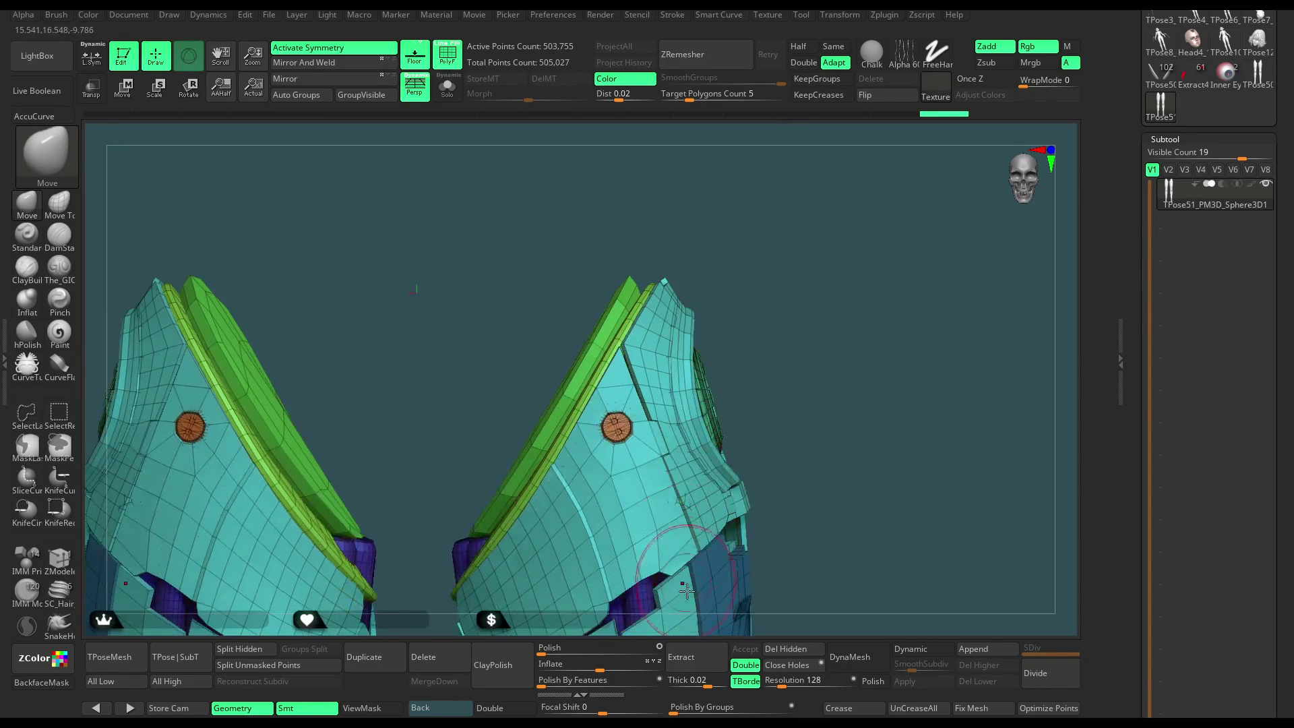
{"action": "left_click", "coordinate": [784, 652]}
{"action": "mouse_move", "coordinate": [842, 505]}
{"action": "left_mouse_down"}
{"action": "mouse_move", "coordinate": [741, 351]}
{"action": "mouse_move", "coordinate": [586, 290]}
{"action": "left_mouse_up"}
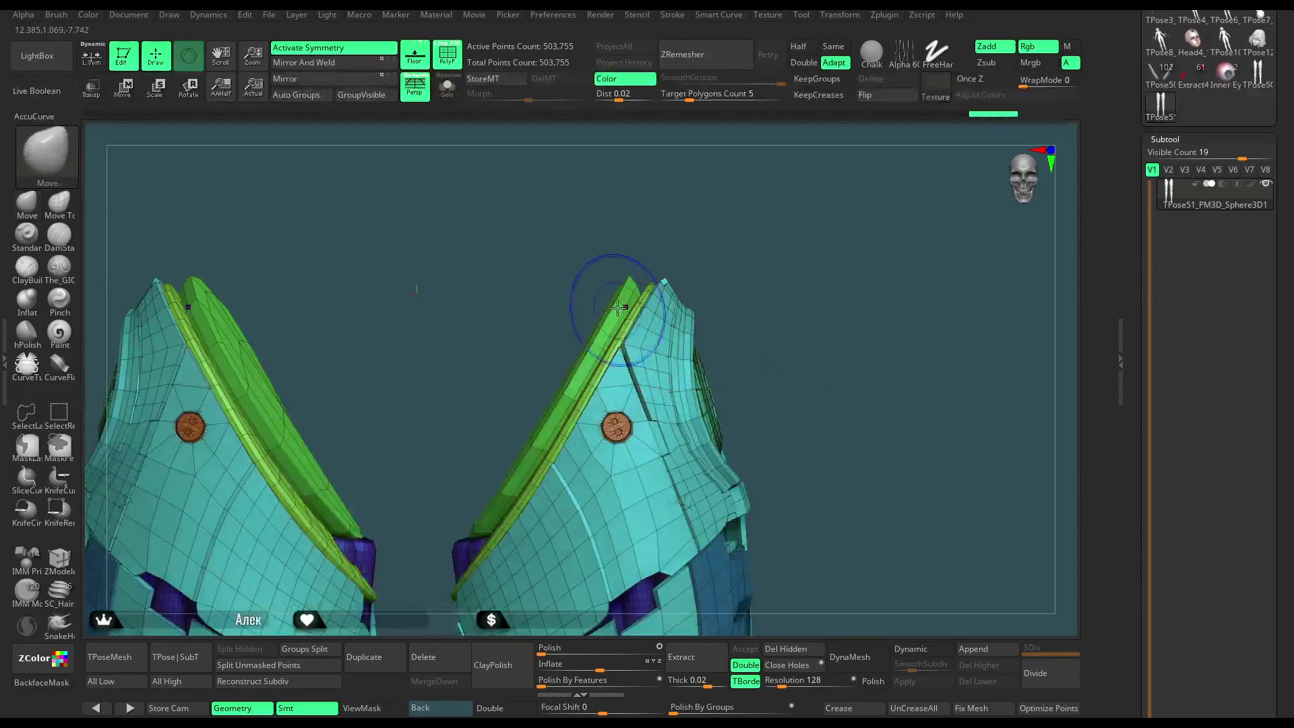
Mask the green disc polygroup and invert the mask so only the discs can move.
{"action": "left_click", "coordinate": [59, 413]}
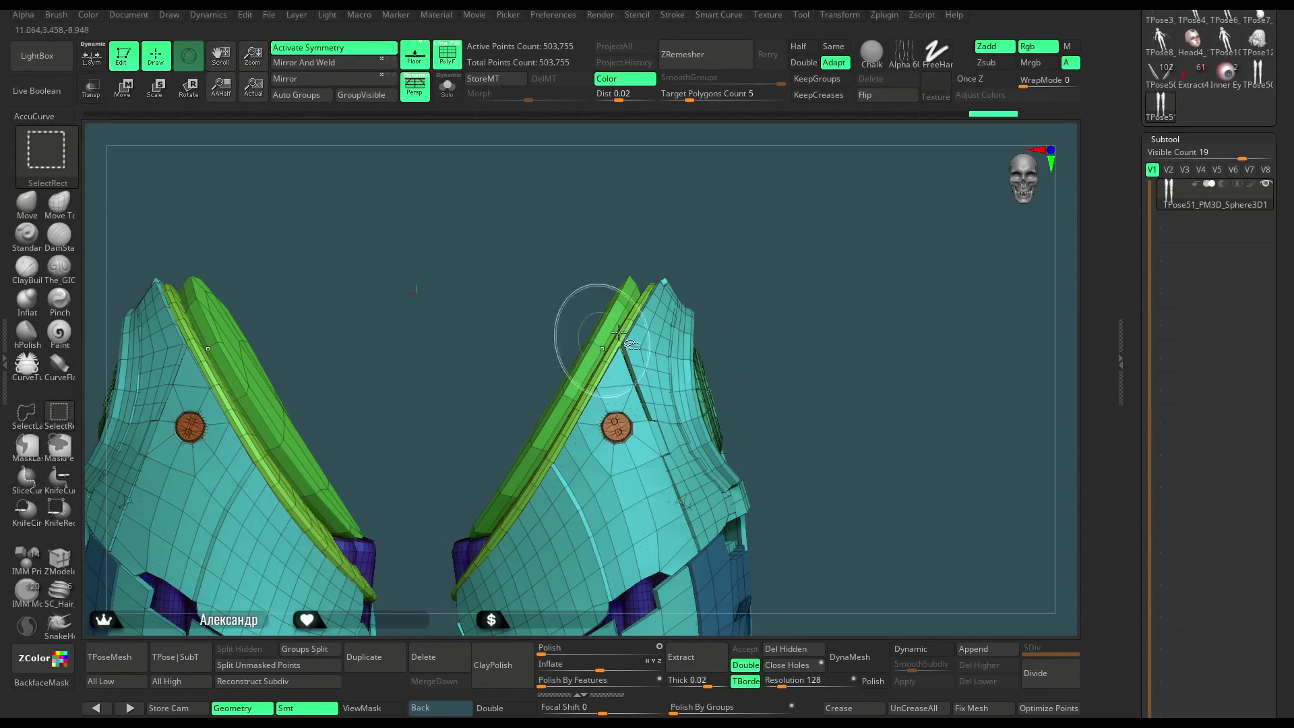
{"action": "left_click", "coordinate": [611, 298], "text": "ctrl+shift"}
{"action": "left_click", "coordinate": [699, 245], "text": "ctrl"}
{"action": "left_click", "coordinate": [705, 245], "text": "ctrl+shift"}
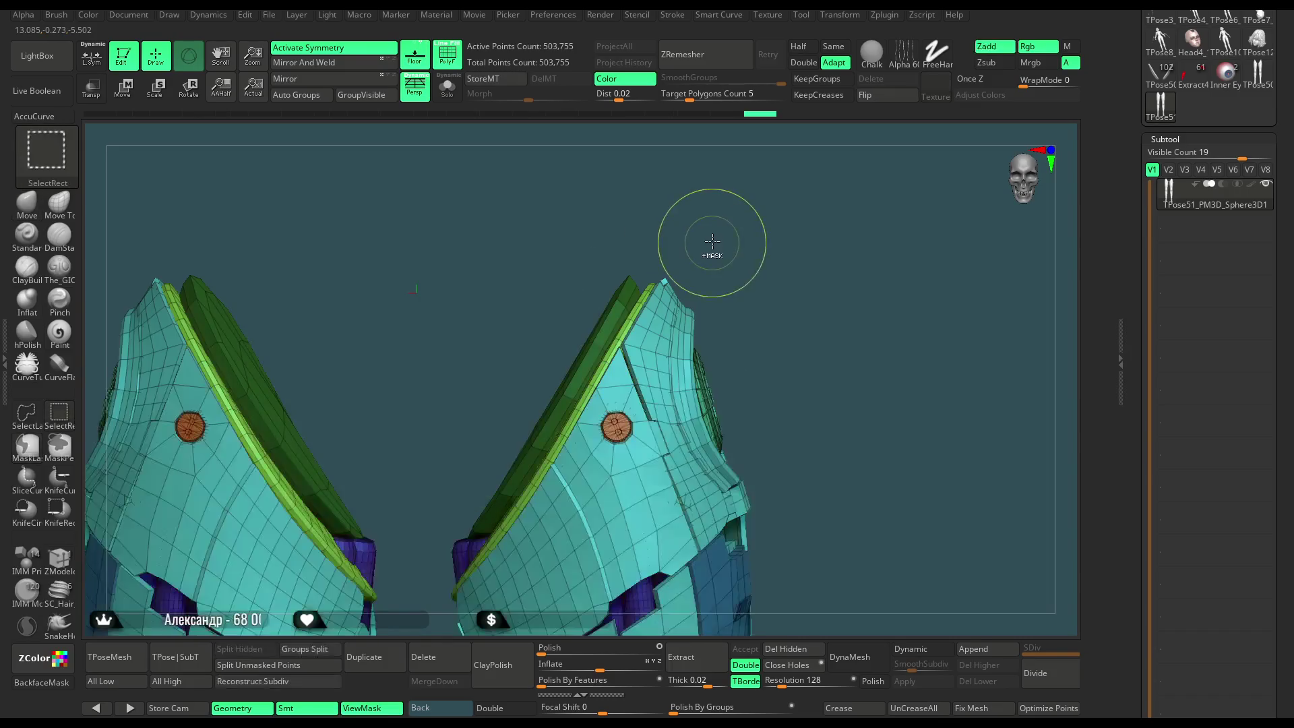
{"action": "left_click", "coordinate": [716, 236], "text": "ctrl"}
Rotate the unmasked green discs with the Transpose gizmo.
{"action": "key", "text": "w"}
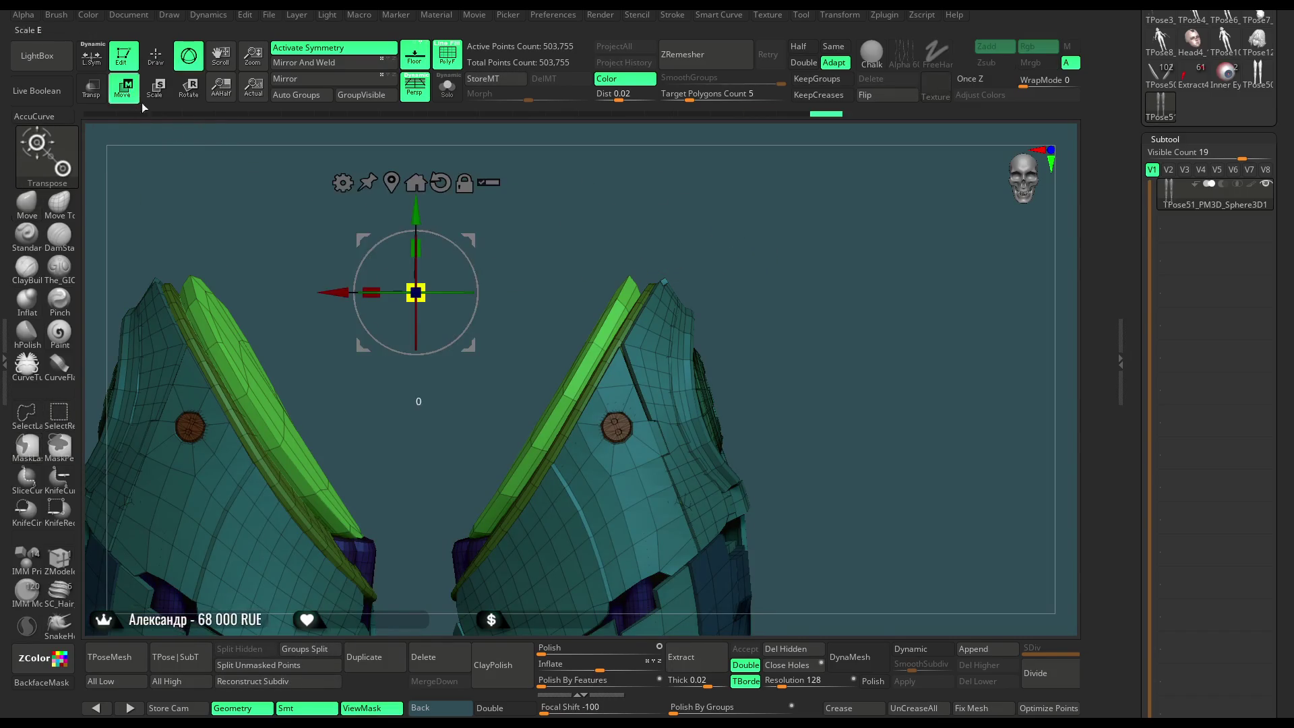
{"action": "left_click_drag", "start_coordinate": [684, 198], "coordinate": [600, 327]}
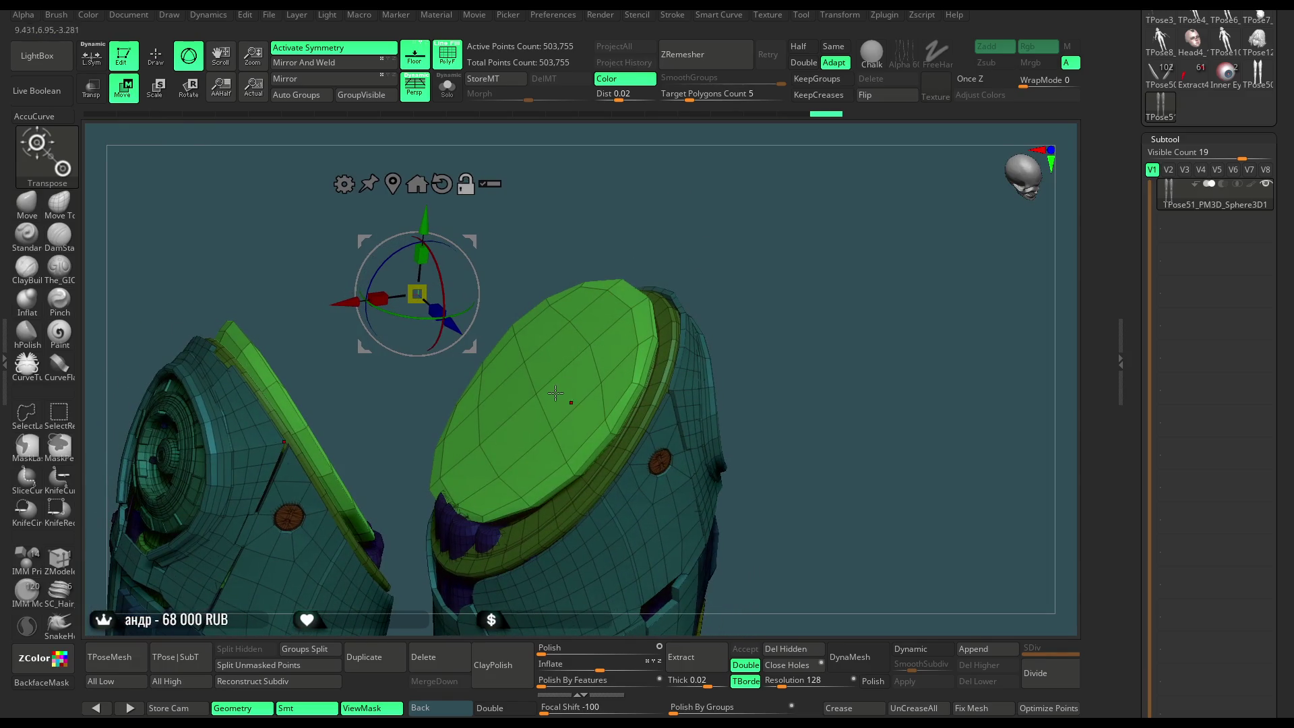
{"action": "left_click", "coordinate": [536, 395], "text": "alt"}
{"action": "left_click_drag", "start_coordinate": [686, 244], "coordinate": [630, 338]}
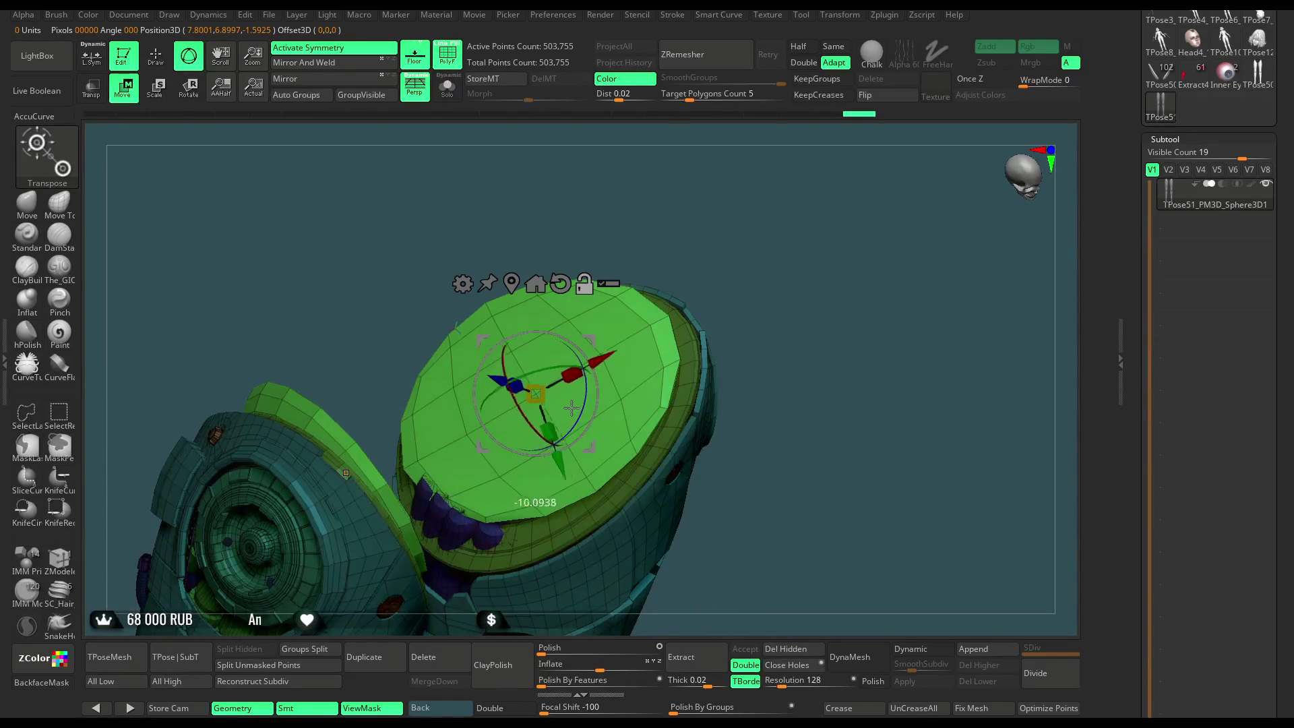
{"action": "left_click_drag", "start_coordinate": [722, 179], "coordinate": [689, 205]}
{"action": "mouse_move", "coordinate": [598, 376]}
{"action": "left_mouse_down"}
{"action": "mouse_move", "coordinate": [537, 438]}
{"action": "mouse_move", "coordinate": [498, 404]}
{"action": "left_mouse_up"}
{"action": "mouse_move", "coordinate": [614, 431]}
{"action": "left_mouse_down"}
{"action": "mouse_move", "coordinate": [637, 386]}
{"action": "mouse_move", "coordinate": [602, 437]}
{"action": "mouse_move", "coordinate": [569, 417]}
{"action": "mouse_move", "coordinate": [595, 384]}
{"action": "mouse_move", "coordinate": [552, 371]}
{"action": "mouse_move", "coordinate": [488, 436]}
{"action": "left_mouse_up"}
Tilt the green disc about 12 degrees on X, shift it along its axis, and return to the Move brush.
{"action": "mouse_move", "coordinate": [700, 251]}
{"action": "left_mouse_down"}
{"action": "mouse_move", "coordinate": [607, 323]}
{"action": "mouse_move", "coordinate": [579, 377]}
{"action": "left_mouse_up"}
{"action": "left_click_drag", "start_coordinate": [529, 479], "coordinate": [537, 474]}
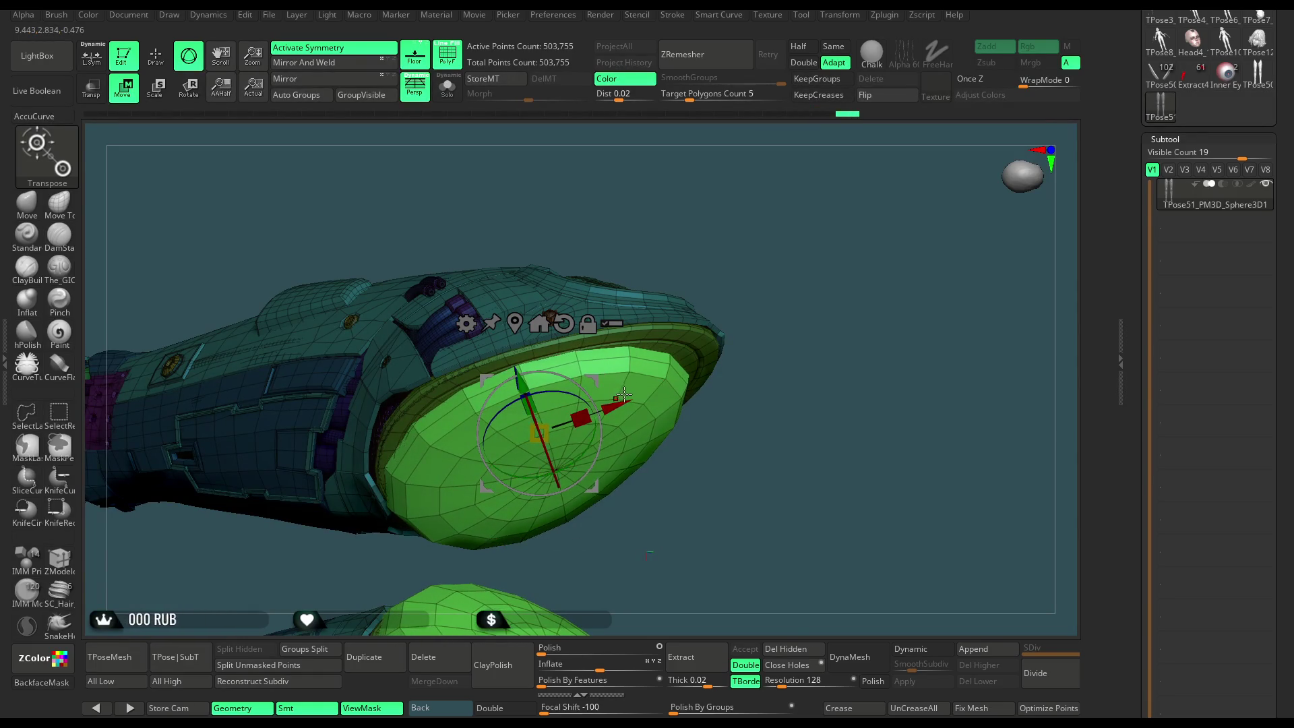
{"action": "left_click_drag", "start_coordinate": [647, 553], "coordinate": [640, 252]}
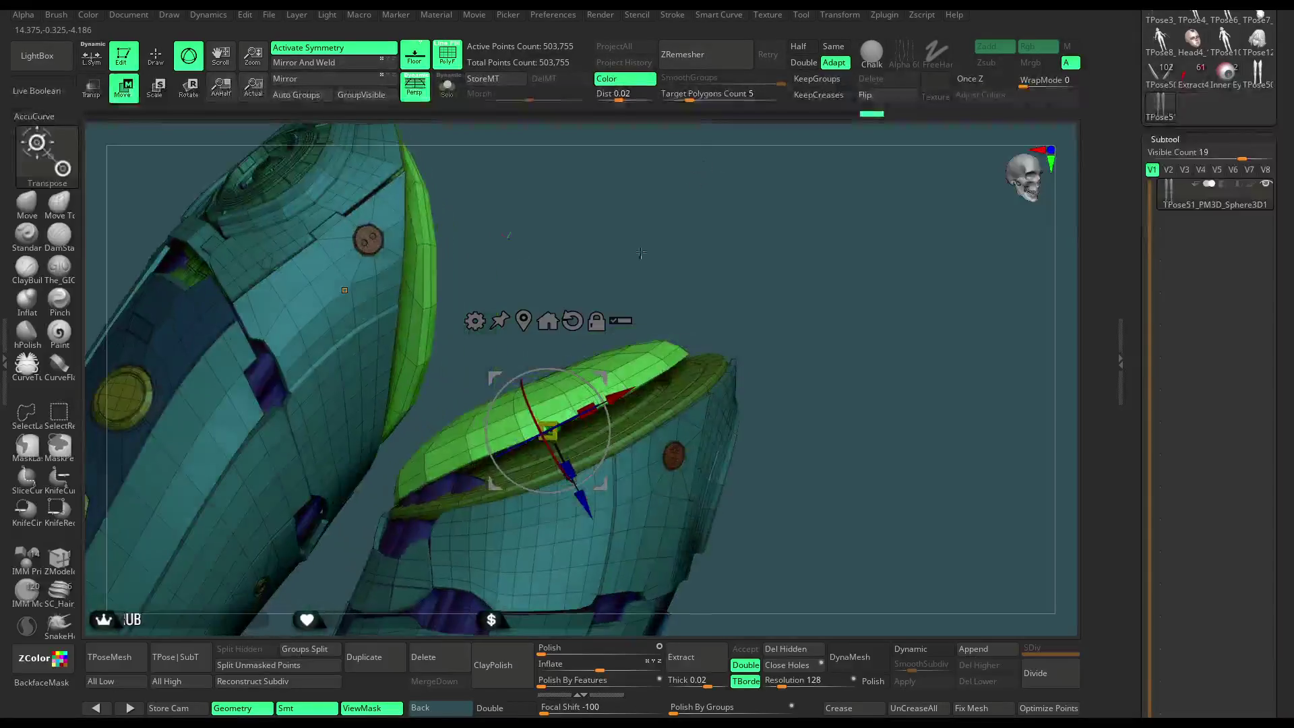
{"action": "left_click_drag", "start_coordinate": [527, 409], "coordinate": [533, 414]}
{"action": "left_click_drag", "start_coordinate": [572, 494], "coordinate": [592, 515]}
{"action": "left_click_drag", "start_coordinate": [707, 238], "coordinate": [513, 324]}
{"action": "left_click", "coordinate": [39, 212]}
{"action": "key", "text": "space"}
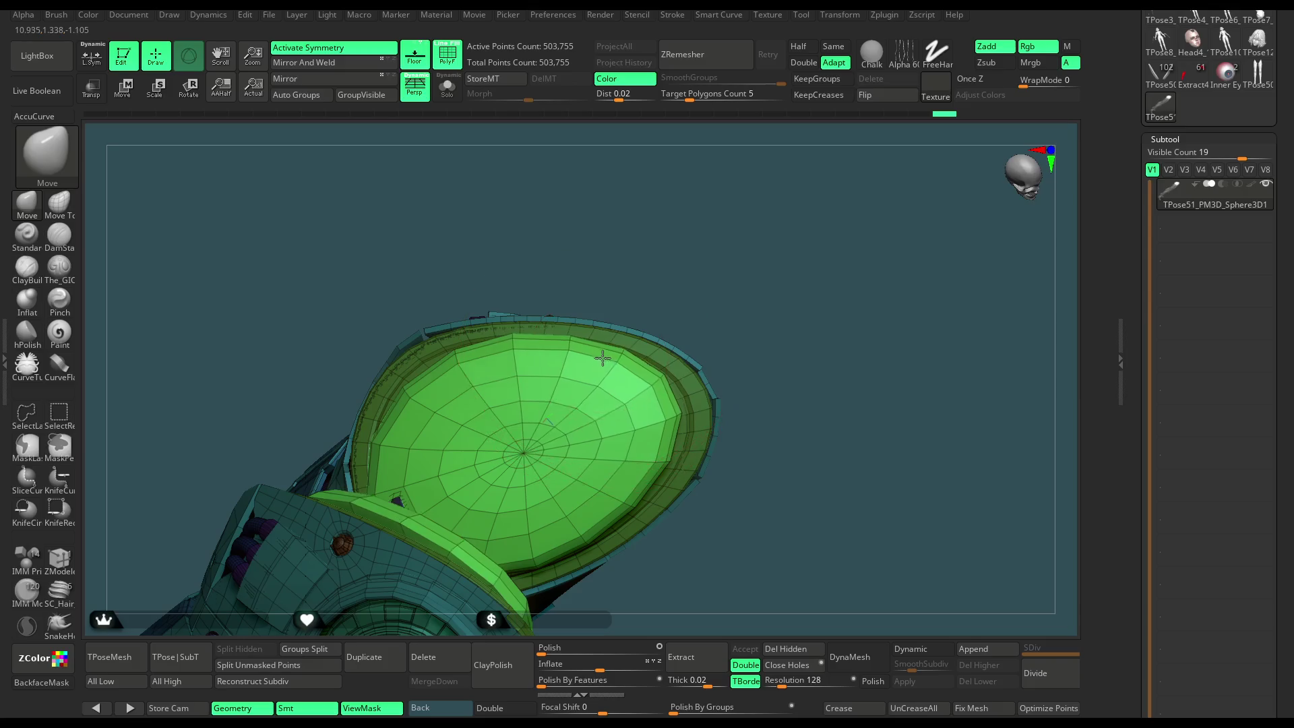
Orbit around both green visors to inspect how they sit in the hulls.
{"action": "mouse_move", "coordinate": [664, 397]}
{"action": "right_mouse_down"}
{"action": "mouse_move", "coordinate": [651, 465]}
{"action": "mouse_move", "coordinate": [425, 423]}
{"action": "mouse_move", "coordinate": [600, 283]}
{"action": "mouse_move", "coordinate": [477, 379]}
{"action": "mouse_move", "coordinate": [612, 304]}
{"action": "mouse_move", "coordinate": [500, 320]}
{"action": "mouse_move", "coordinate": [569, 300]}
{"action": "right_mouse_up"}
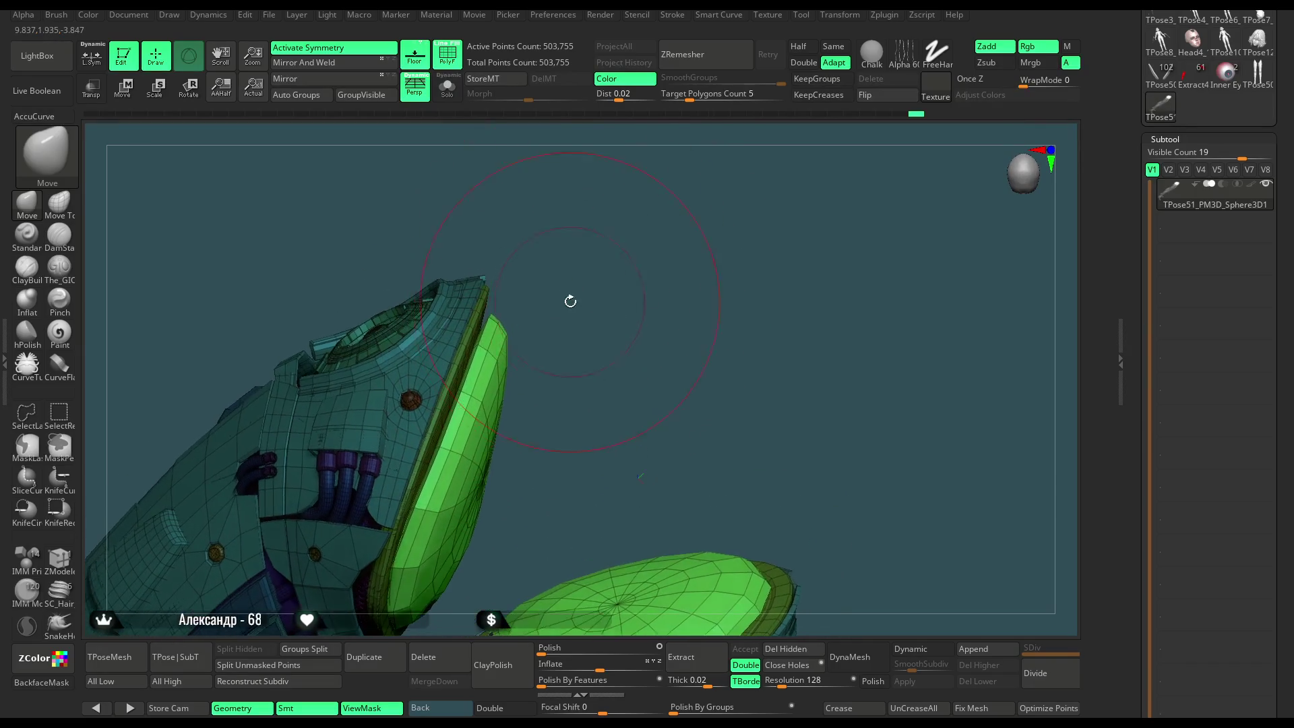
{"action": "key", "text": "space"}
{"action": "right_click_drag", "start_coordinate": [604, 347], "coordinate": [499, 353]}
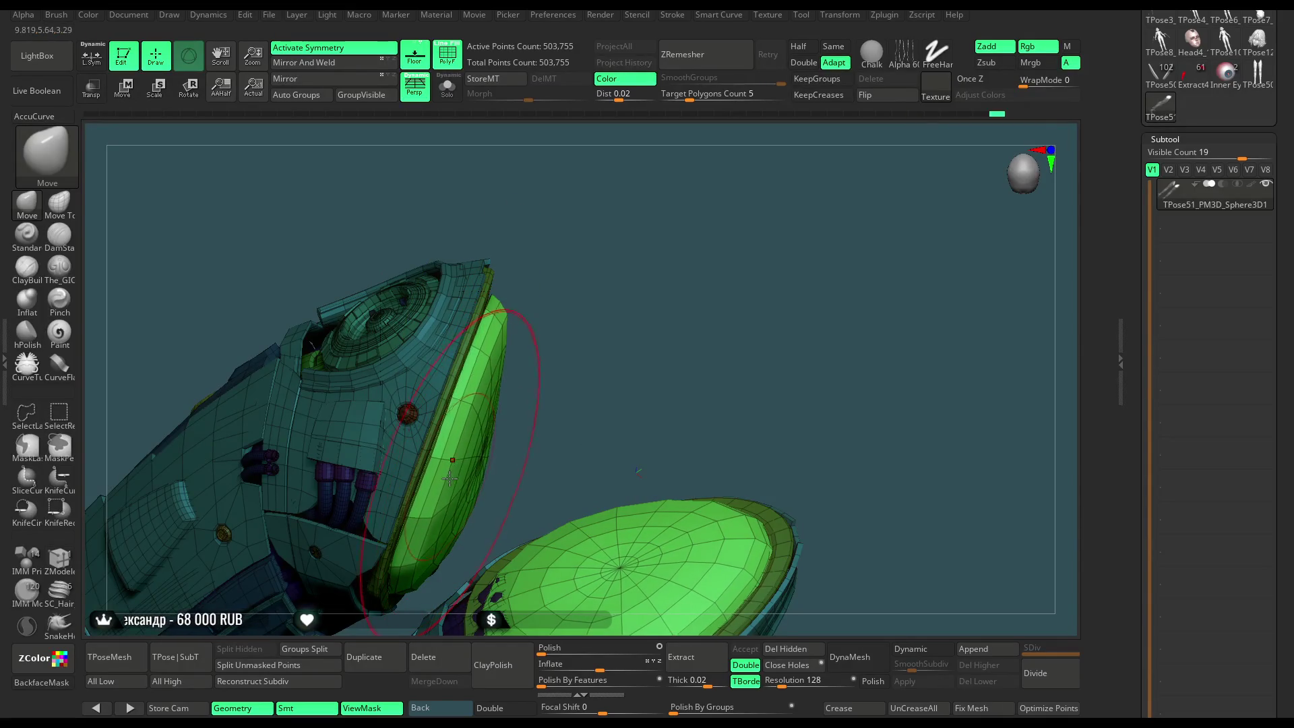
{"action": "mouse_move", "coordinate": [435, 495]}
{"action": "right_mouse_down"}
{"action": "mouse_move", "coordinate": [472, 471]}
{"action": "mouse_move", "coordinate": [422, 552]}
{"action": "right_mouse_up"}
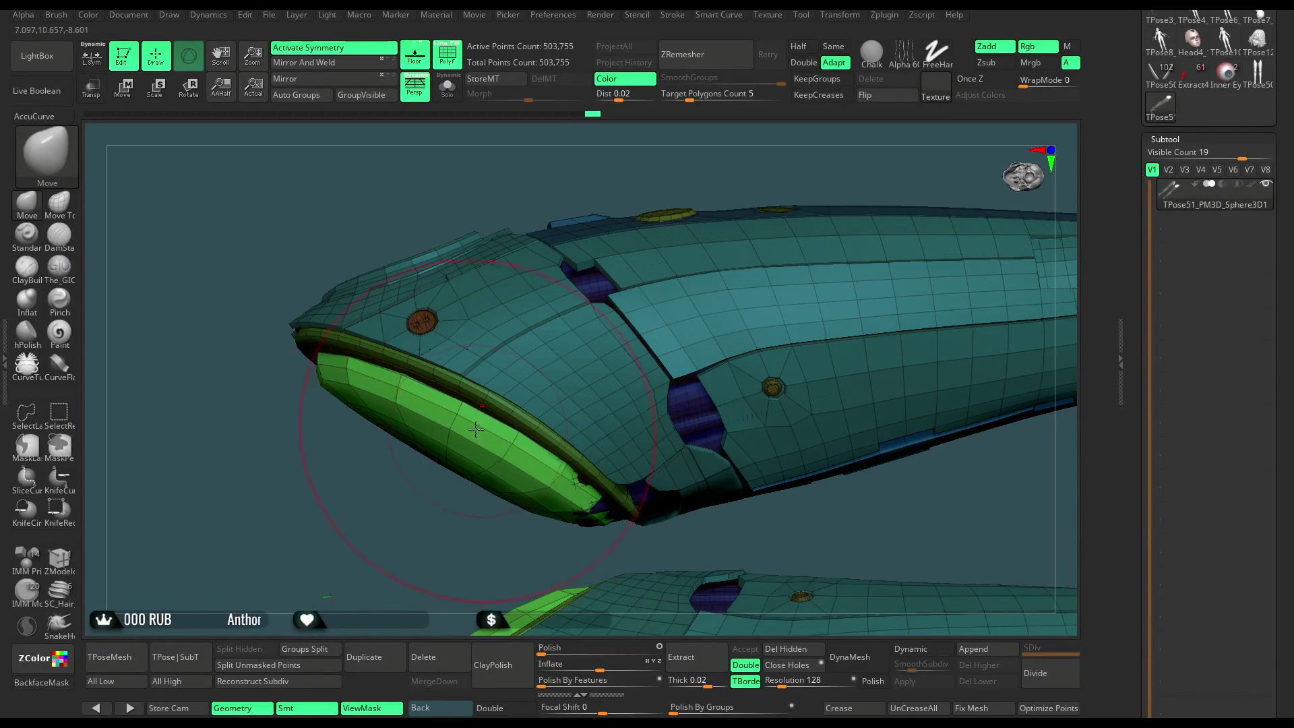
{"action": "mouse_move", "coordinate": [476, 428]}
{"action": "right_mouse_down"}
{"action": "mouse_move", "coordinate": [543, 283]}
{"action": "mouse_move", "coordinate": [593, 233]}
{"action": "mouse_move", "coordinate": [579, 270]}
{"action": "right_mouse_up"}
{"action": "mouse_move", "coordinate": [576, 421]}
{"action": "right_mouse_down"}
{"action": "mouse_move", "coordinate": [574, 520]}
{"action": "mouse_move", "coordinate": [621, 355]}
{"action": "right_mouse_up"}
{"action": "mouse_move", "coordinate": [548, 454]}
{"action": "right_mouse_down"}
{"action": "mouse_move", "coordinate": [476, 575]}
{"action": "mouse_move", "coordinate": [451, 372]}
{"action": "right_mouse_up"}
{"action": "right_click_drag", "start_coordinate": [419, 507], "coordinate": [423, 474]}
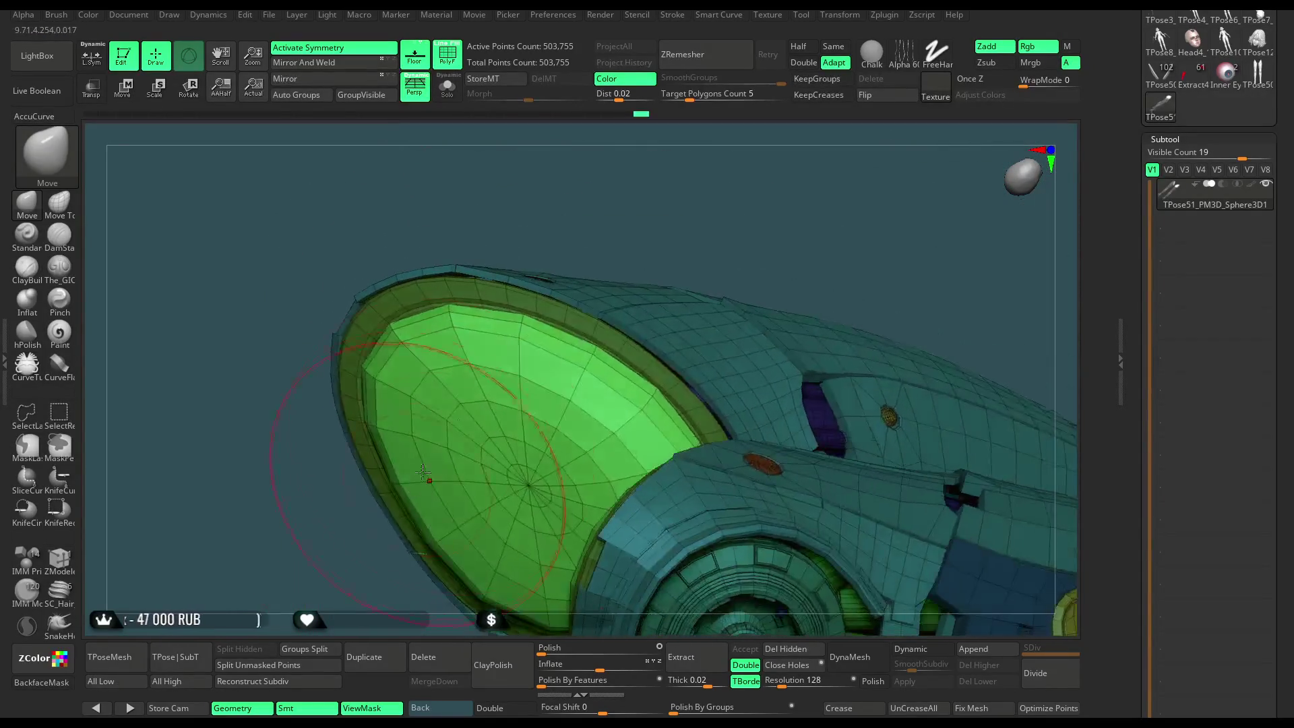
{"action": "mouse_move", "coordinate": [570, 348]}
{"action": "right_mouse_down"}
{"action": "mouse_move", "coordinate": [673, 214]}
{"action": "mouse_move", "coordinate": [677, 242]}
{"action": "right_mouse_up"}
Lower the brush Draw Size in the Space popup and keep inspecting the visor.
{"action": "key", "text": "space"}
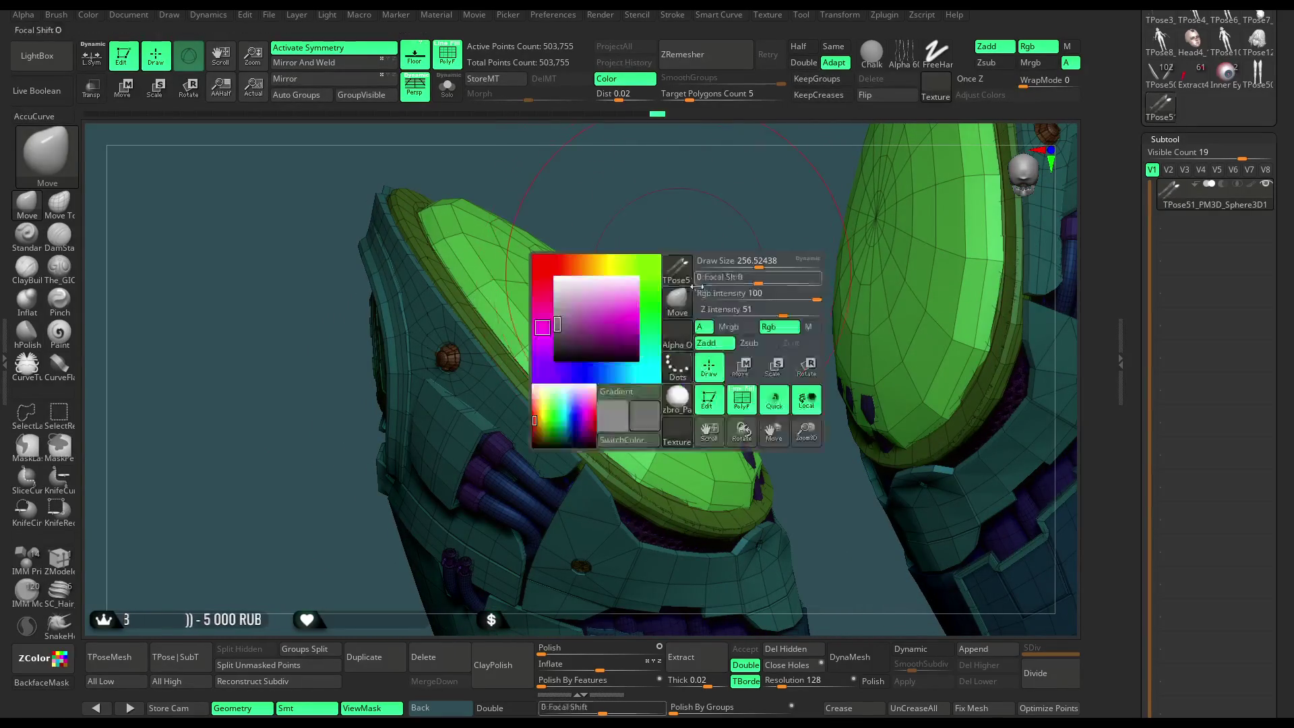
{"action": "left_click_drag", "start_coordinate": [760, 266], "coordinate": [741, 265]}
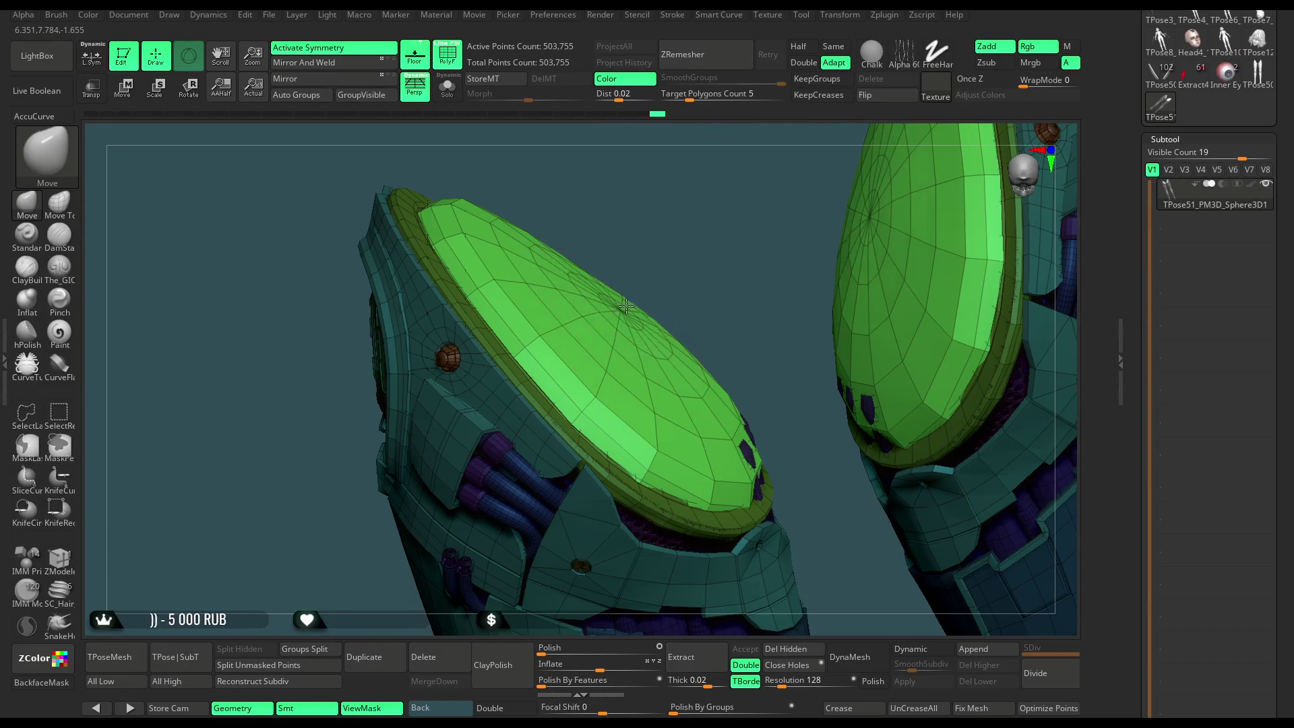
{"action": "mouse_move", "coordinate": [624, 310]}
{"action": "right_mouse_down"}
{"action": "mouse_move", "coordinate": [606, 340]}
{"action": "mouse_move", "coordinate": [657, 298]}
{"action": "right_mouse_up"}
{"action": "mouse_move", "coordinate": [662, 398]}
{"action": "right_mouse_down"}
{"action": "mouse_move", "coordinate": [665, 432]}
{"action": "mouse_move", "coordinate": [678, 223]}
{"action": "mouse_move", "coordinate": [779, 248]}
{"action": "mouse_move", "coordinate": [743, 300]}
{"action": "mouse_move", "coordinate": [768, 270]}
{"action": "mouse_move", "coordinate": [761, 242]}
{"action": "mouse_move", "coordinate": [772, 253]}
{"action": "right_mouse_up"}
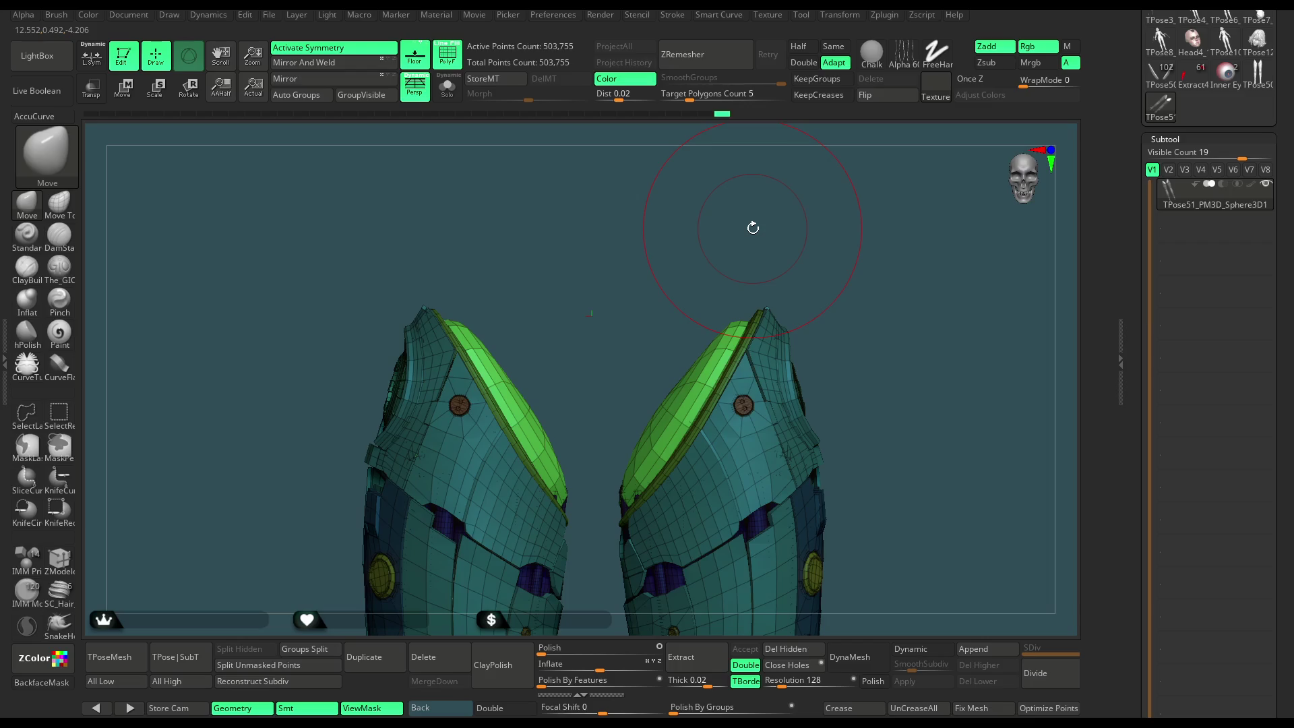
{"action": "right_click_drag", "start_coordinate": [781, 255], "coordinate": [679, 361]}
{"action": "mouse_move", "coordinate": [790, 254]}
{"action": "right_mouse_down"}
{"action": "mouse_move", "coordinate": [811, 254]}
{"action": "mouse_move", "coordinate": [662, 379]}
{"action": "right_mouse_up"}
{"action": "right_click_drag", "start_coordinate": [745, 330], "coordinate": [633, 428]}
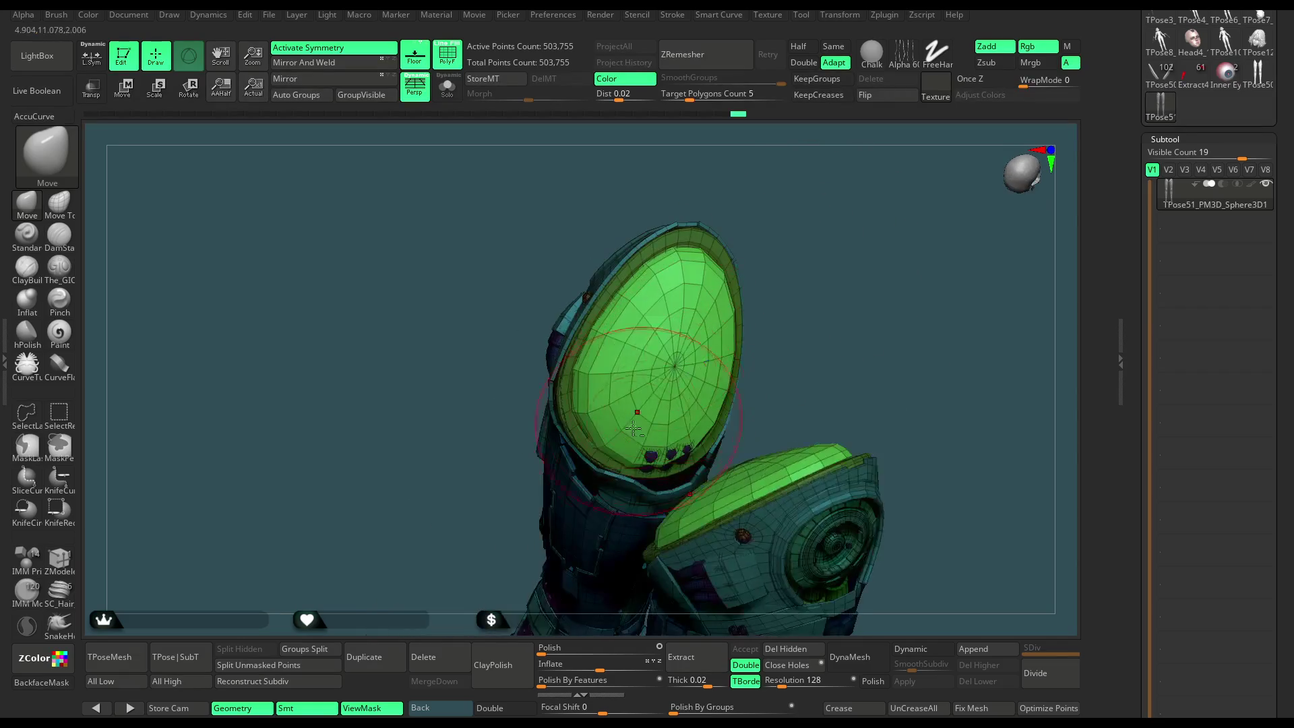
{"action": "mouse_move", "coordinate": [789, 285]}
{"action": "right_mouse_down"}
{"action": "mouse_move", "coordinate": [782, 214]}
{"action": "mouse_move", "coordinate": [780, 233]}
{"action": "mouse_move", "coordinate": [634, 372]}
{"action": "mouse_move", "coordinate": [662, 334]}
{"action": "mouse_move", "coordinate": [678, 340]}
{"action": "mouse_move", "coordinate": [834, 202]}
{"action": "mouse_move", "coordinate": [806, 202]}
{"action": "mouse_move", "coordinate": [787, 180]}
{"action": "mouse_move", "coordinate": [785, 211]}
{"action": "right_mouse_up"}
{"action": "mouse_move", "coordinate": [702, 230]}
{"action": "right_mouse_down"}
{"action": "mouse_move", "coordinate": [645, 317]}
{"action": "mouse_move", "coordinate": [620, 312]}
{"action": "mouse_move", "coordinate": [765, 184]}
{"action": "mouse_move", "coordinate": [649, 287]}
{"action": "right_mouse_up"}
{"action": "right_click_drag", "start_coordinate": [705, 211], "coordinate": [625, 364]}
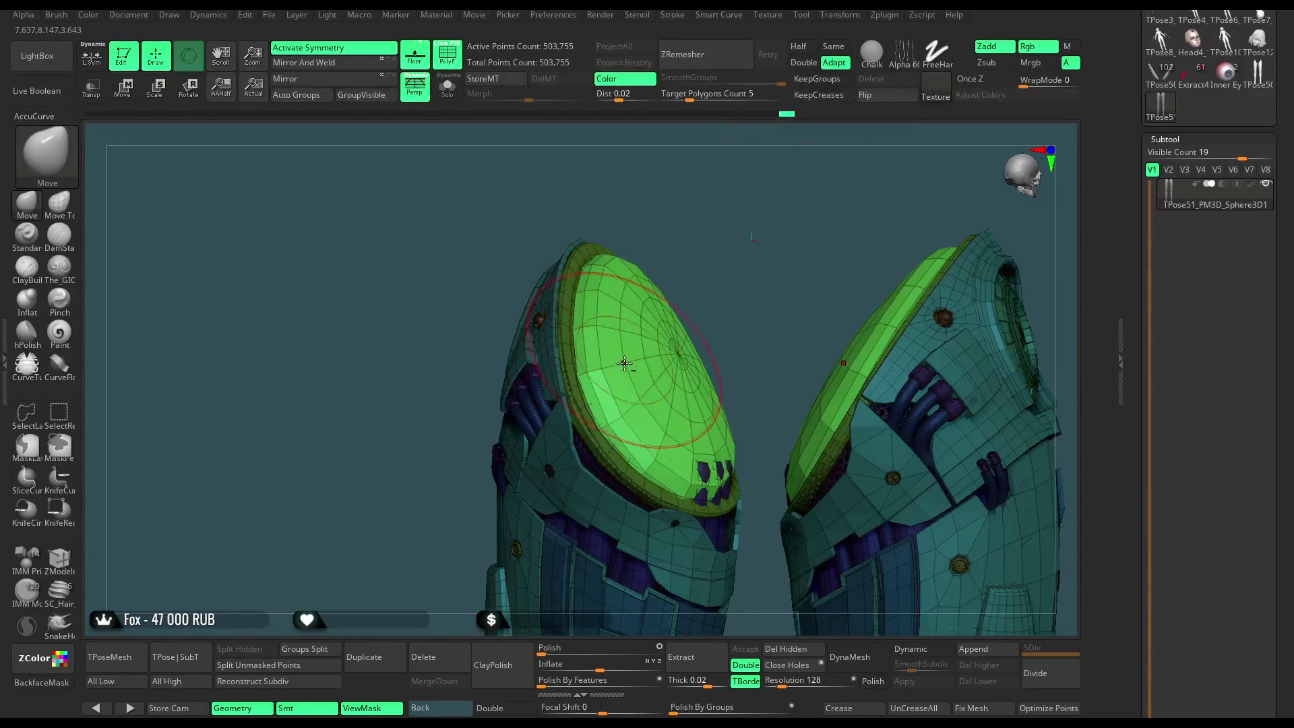
{"action": "right_click_drag", "start_coordinate": [639, 412], "coordinate": [726, 364]}
{"action": "mouse_move", "coordinate": [689, 420]}
{"action": "right_mouse_down"}
{"action": "mouse_move", "coordinate": [768, 254]}
{"action": "mouse_move", "coordinate": [690, 220]}
{"action": "mouse_move", "coordinate": [727, 215]}
{"action": "right_mouse_up"}
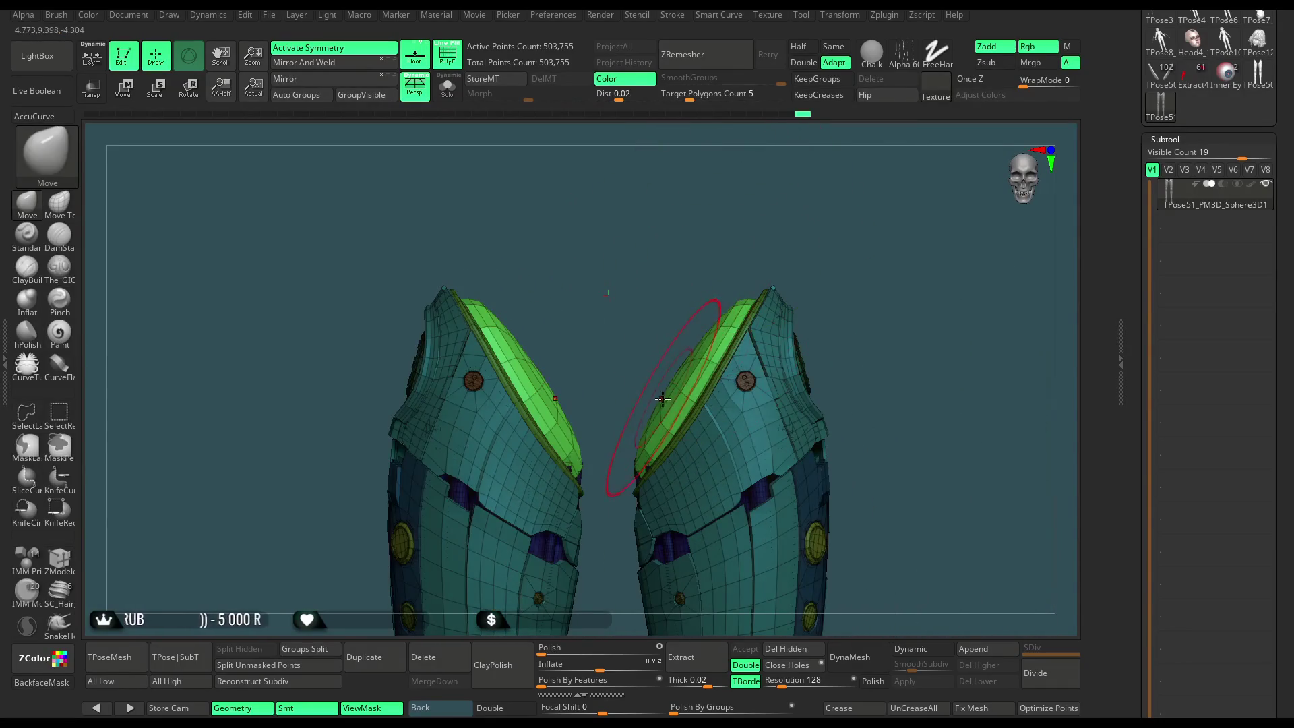
{"action": "mouse_move", "coordinate": [659, 335]}
{"action": "right_mouse_down"}
{"action": "mouse_move", "coordinate": [657, 400]}
{"action": "mouse_move", "coordinate": [771, 202]}
{"action": "mouse_move", "coordinate": [716, 326]}
{"action": "mouse_move", "coordinate": [757, 324]}
{"action": "right_mouse_up"}
{"action": "left_click", "coordinate": [717, 326], "text": "ctrl+shift"}
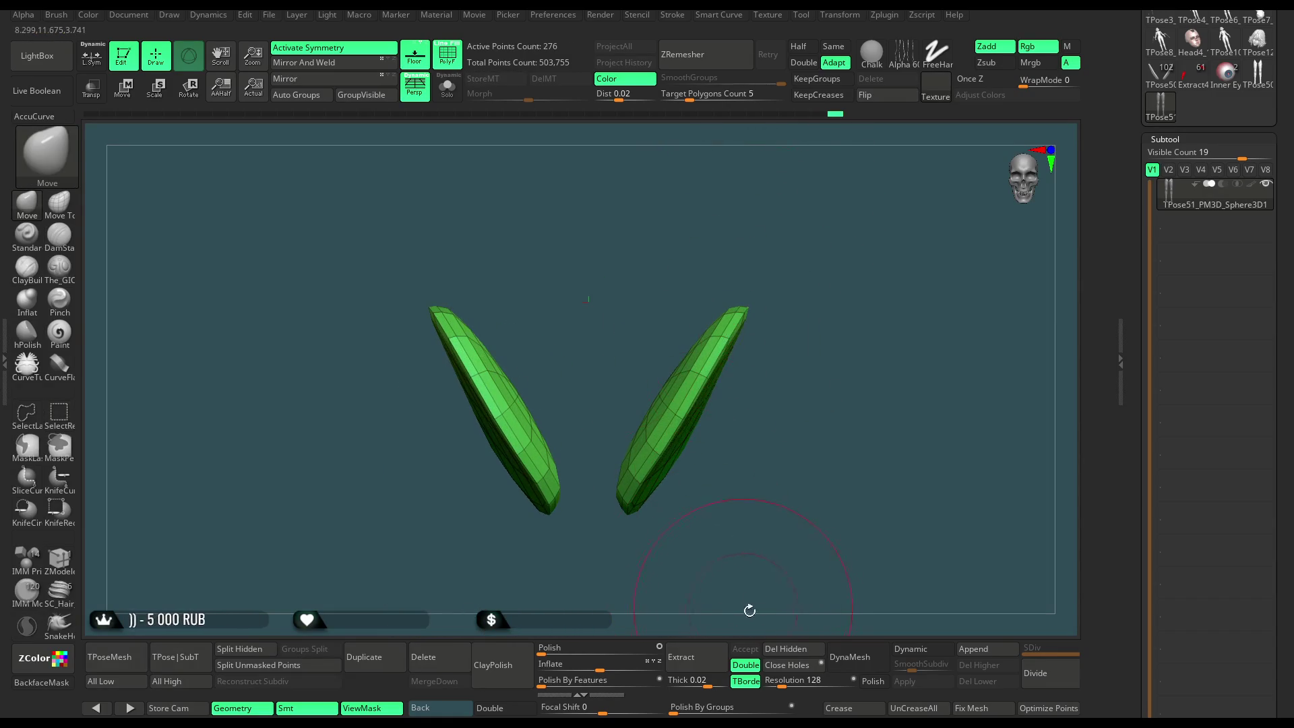
Delete hidden geometry to keep only the green disc caps and copy that subtool.
{"action": "left_click", "coordinate": [782, 649]}
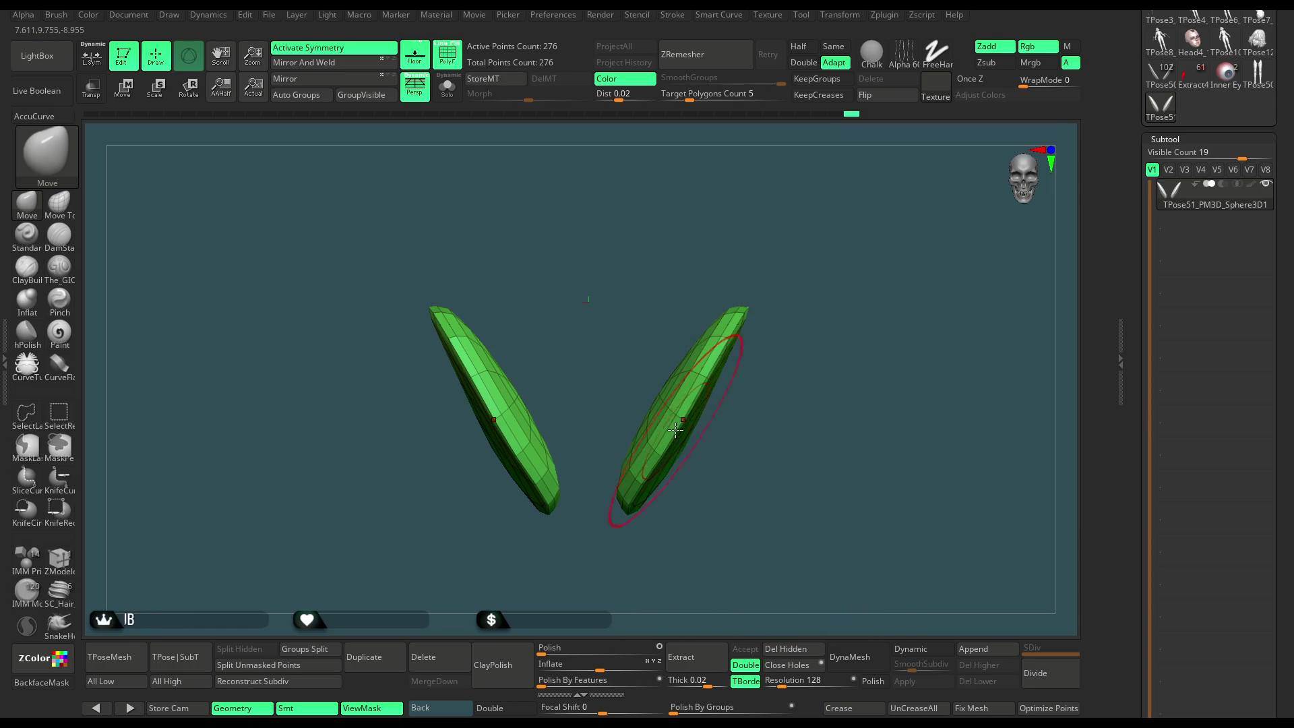
{"action": "left_click_drag", "start_coordinate": [1290, 370], "coordinate": [1291, 260]}
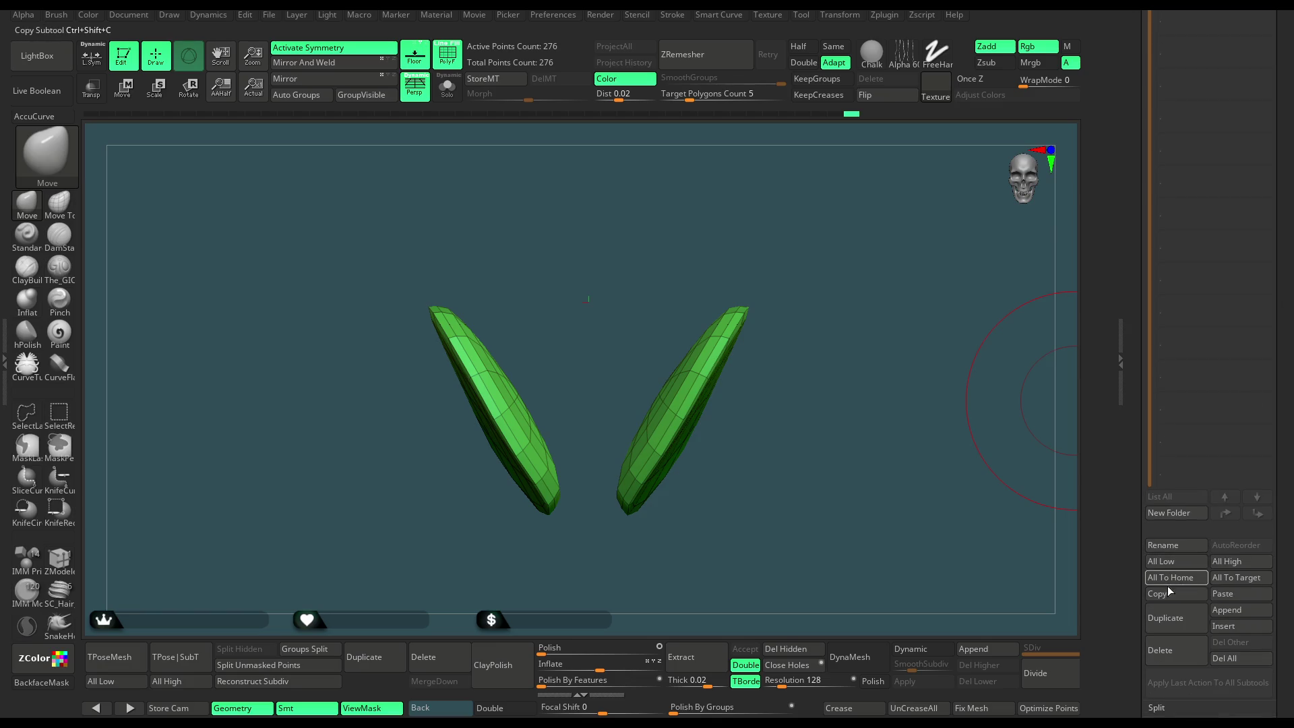
{"action": "left_click_drag", "start_coordinate": [1290, 306], "coordinate": [1290, 472]}
Paste the disc caps into the TPose50 character and select the new green hip piece.
{"action": "left_click", "coordinate": [1160, 307]}
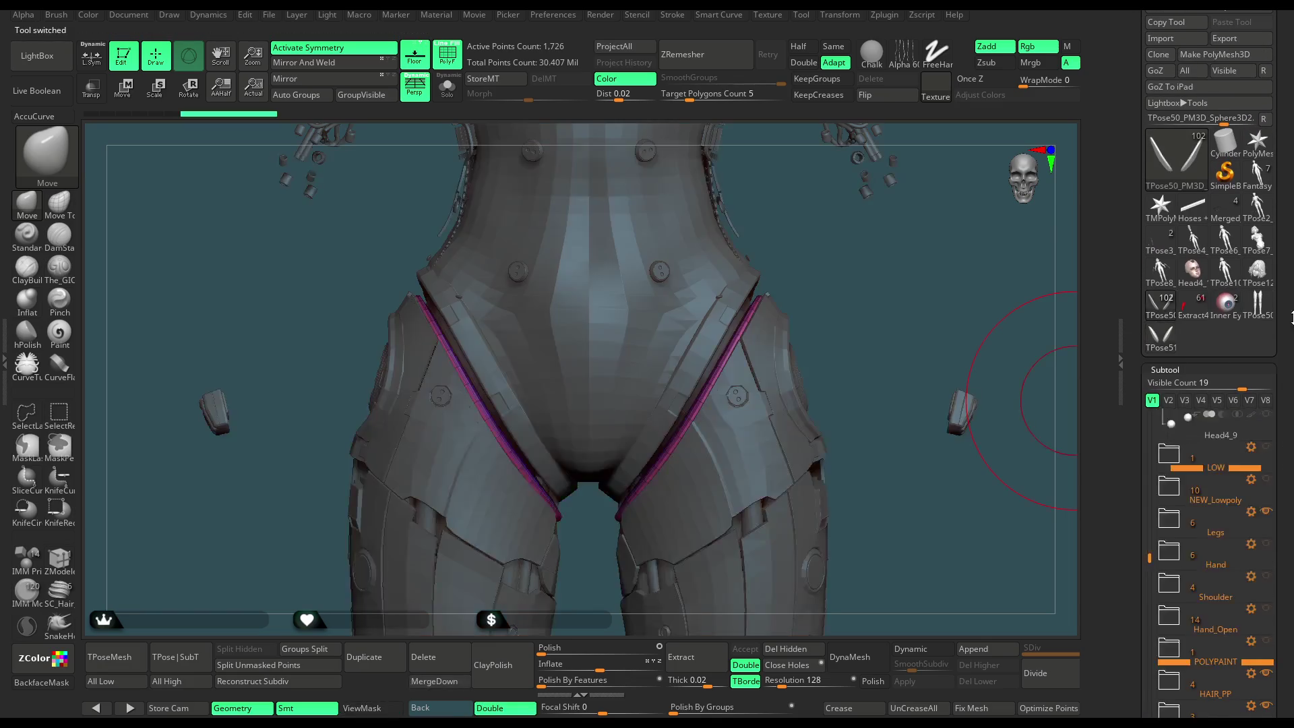
{"action": "left_click_drag", "start_coordinate": [911, 531], "coordinate": [1011, 404], "text": "alt"}
{"action": "left_click_drag", "start_coordinate": [1291, 532], "coordinate": [1291, 306]}
{"action": "scroll", "coordinate": [1225, 408], "scroll_direction": "down", "scroll_amount": 5}
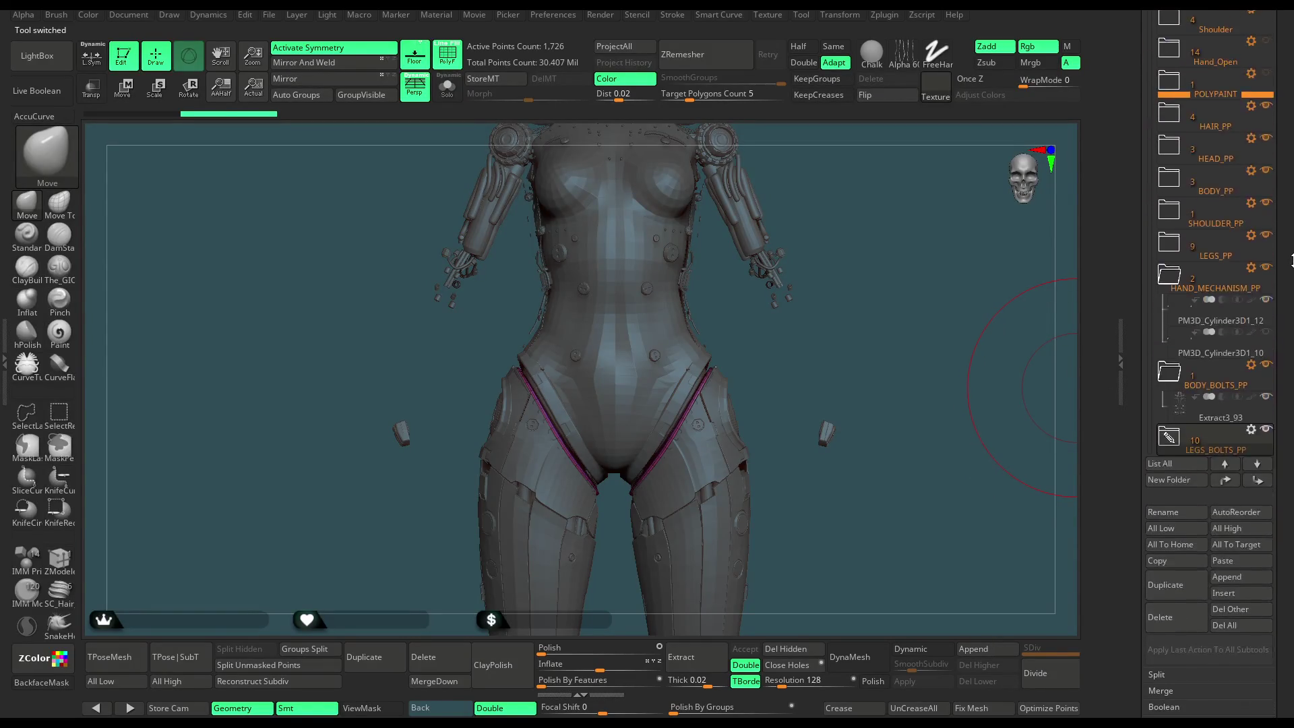
{"action": "left_click", "coordinate": [1215, 543]}
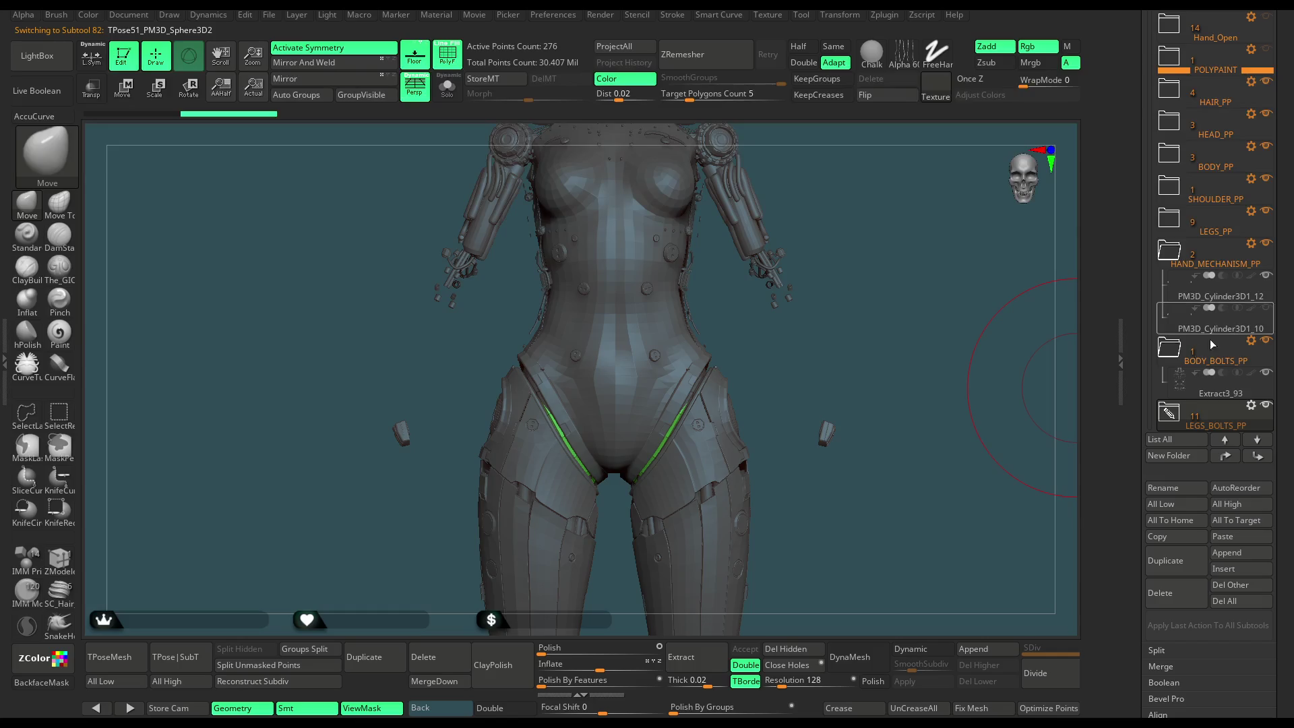
{"action": "left_click_drag", "start_coordinate": [849, 296], "coordinate": [784, 354], "text": "alt"}
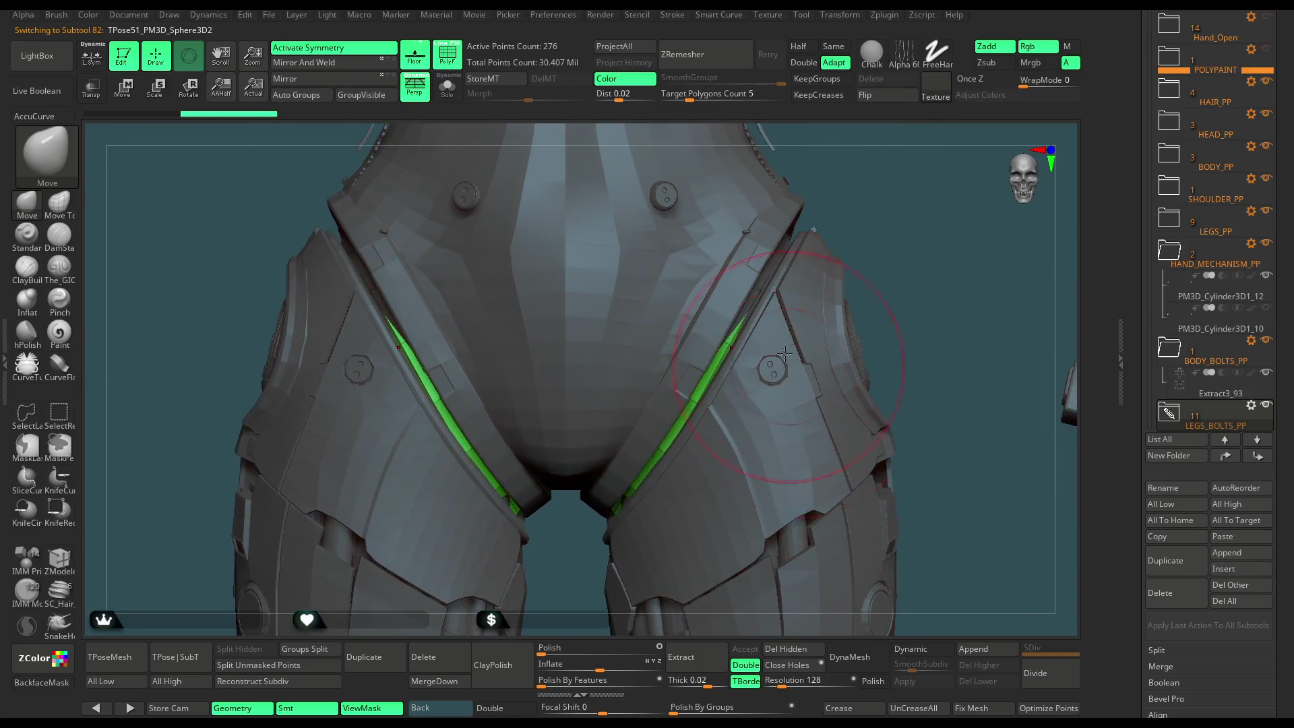
{"action": "left_click", "coordinate": [762, 277], "text": "alt"}
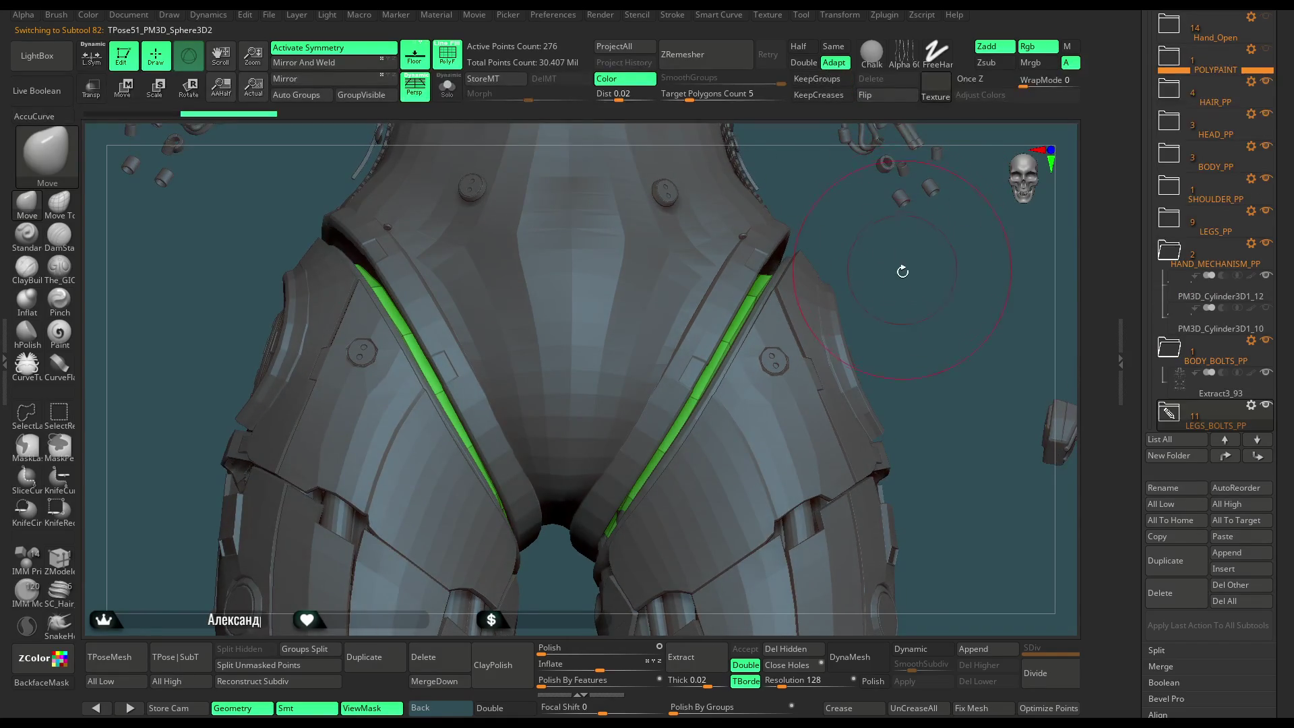
Orbit around the hips to check the pasted green disc caps.
{"action": "left_click_drag", "start_coordinate": [902, 271], "coordinate": [711, 364], "text": "alt"}
{"action": "mouse_move", "coordinate": [713, 359]}
{"action": "right_mouse_down"}
{"action": "mouse_move", "coordinate": [757, 285]}
{"action": "mouse_move", "coordinate": [827, 287]}
{"action": "mouse_move", "coordinate": [703, 333]}
{"action": "mouse_move", "coordinate": [840, 225]}
{"action": "mouse_move", "coordinate": [746, 259]}
{"action": "mouse_move", "coordinate": [817, 213]}
{"action": "mouse_move", "coordinate": [815, 269]}
{"action": "mouse_move", "coordinate": [828, 223]}
{"action": "mouse_move", "coordinate": [730, 297]}
{"action": "mouse_move", "coordinate": [817, 220]}
{"action": "mouse_move", "coordinate": [689, 360]}
{"action": "mouse_move", "coordinate": [795, 323]}
{"action": "mouse_move", "coordinate": [812, 337]}
{"action": "mouse_move", "coordinate": [751, 289]}
{"action": "mouse_move", "coordinate": [833, 253]}
{"action": "mouse_move", "coordinate": [823, 324]}
{"action": "mouse_move", "coordinate": [552, 215]}
{"action": "right_mouse_up"}
{"action": "mouse_move", "coordinate": [782, 333]}
{"action": "right_mouse_down"}
{"action": "mouse_move", "coordinate": [735, 366]}
{"action": "mouse_move", "coordinate": [653, 360]}
{"action": "right_mouse_up"}
{"action": "mouse_move", "coordinate": [661, 364]}
{"action": "right_mouse_down"}
{"action": "mouse_move", "coordinate": [736, 347]}
{"action": "mouse_move", "coordinate": [752, 359]}
{"action": "mouse_move", "coordinate": [846, 283]}
{"action": "right_mouse_up"}
Unhide the arm and Hand folder parts and select the NEW_Lowpoly chest armour.
{"action": "scroll", "coordinate": [1267, 202], "scroll_direction": "up", "scroll_amount": 5}
{"action": "left_click", "coordinate": [1266, 171]}
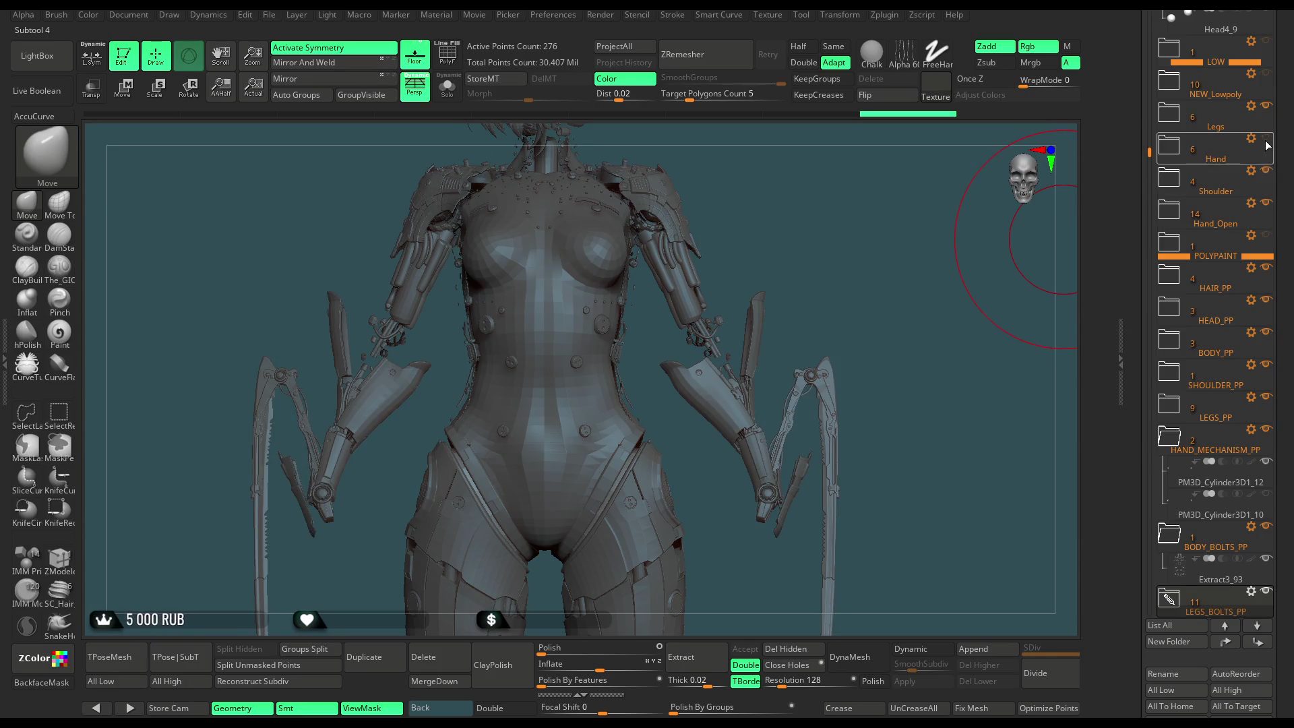
{"action": "left_click", "coordinate": [1265, 139]}
{"action": "scroll", "coordinate": [1267, 142], "scroll_direction": "up", "scroll_amount": 2}
{"action": "left_click", "coordinate": [1264, 144]}
Select the Head4_14 subtool, then collapse the HEAD folder.
{"action": "left_click_drag", "start_coordinate": [1160, 209], "coordinate": [1160, 87]}
{"action": "scroll", "coordinate": [1160, 86], "scroll_direction": "up", "scroll_amount": 1}
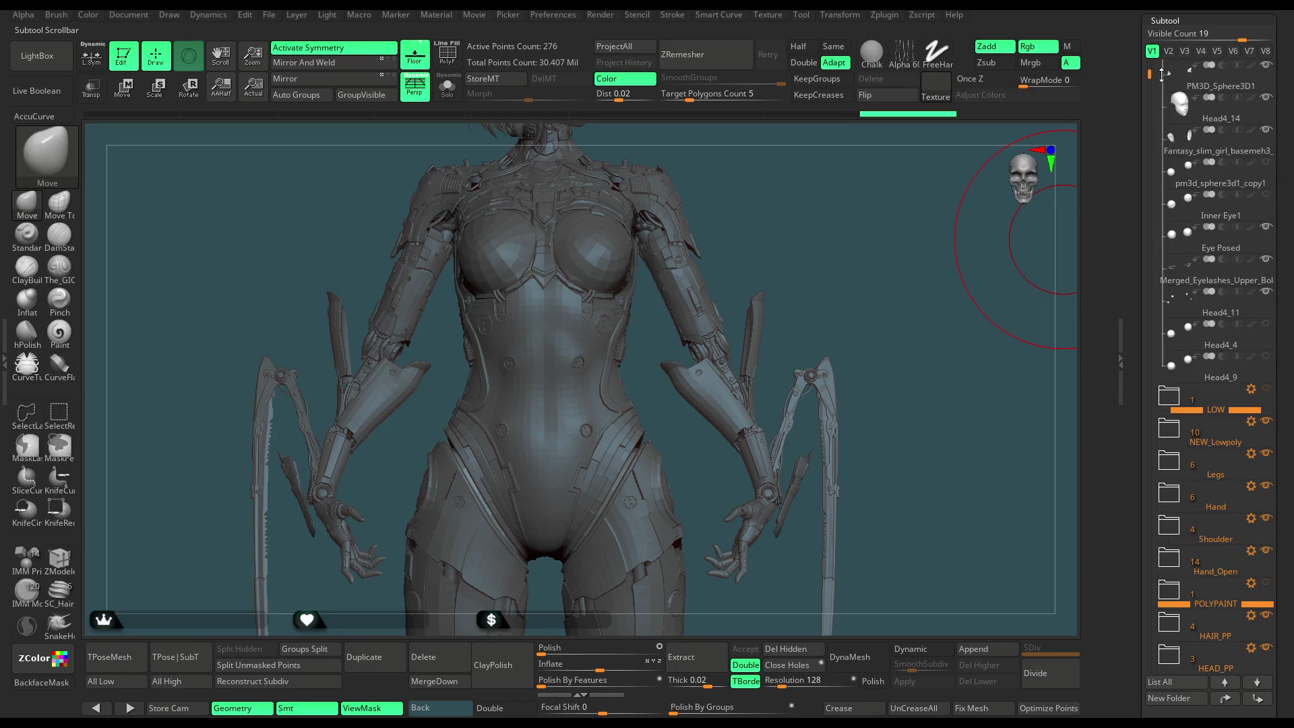
{"action": "scroll", "coordinate": [1169, 85], "scroll_direction": "up", "scroll_amount": 1}
{"action": "left_click", "coordinate": [1169, 79]}
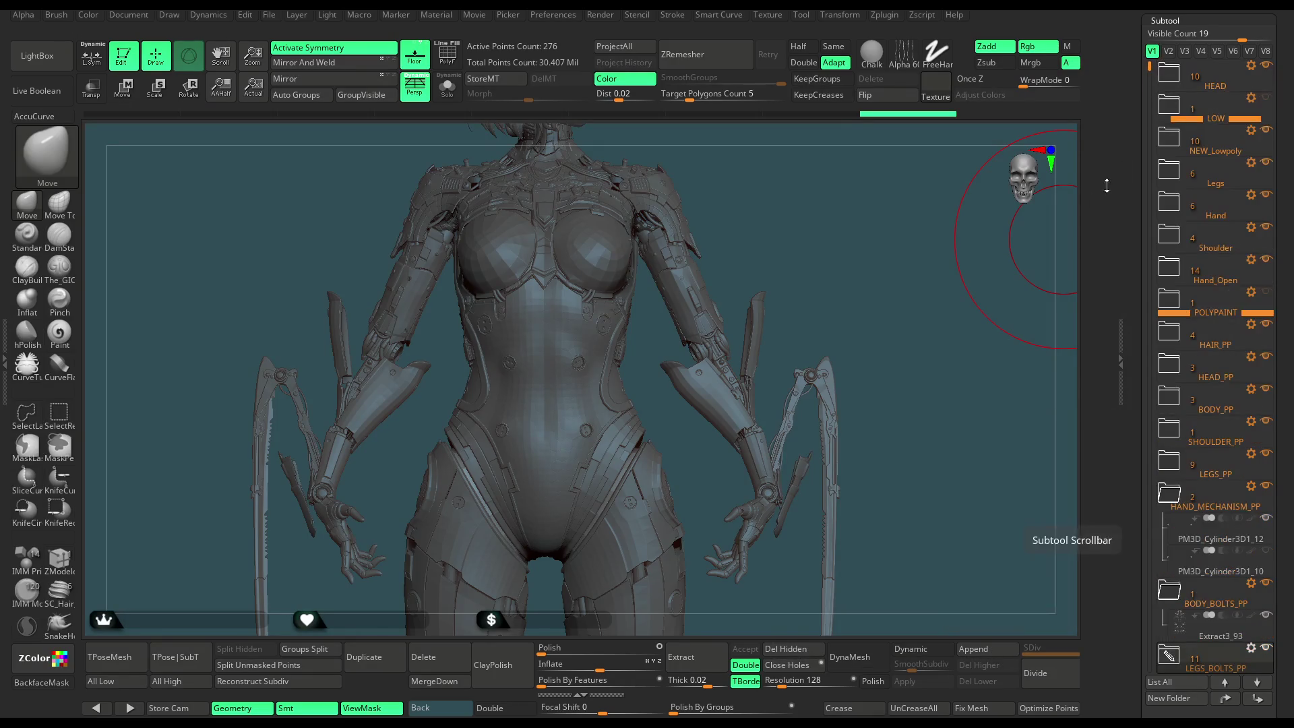
{"action": "left_click_drag", "start_coordinate": [875, 332], "coordinate": [977, 358]}
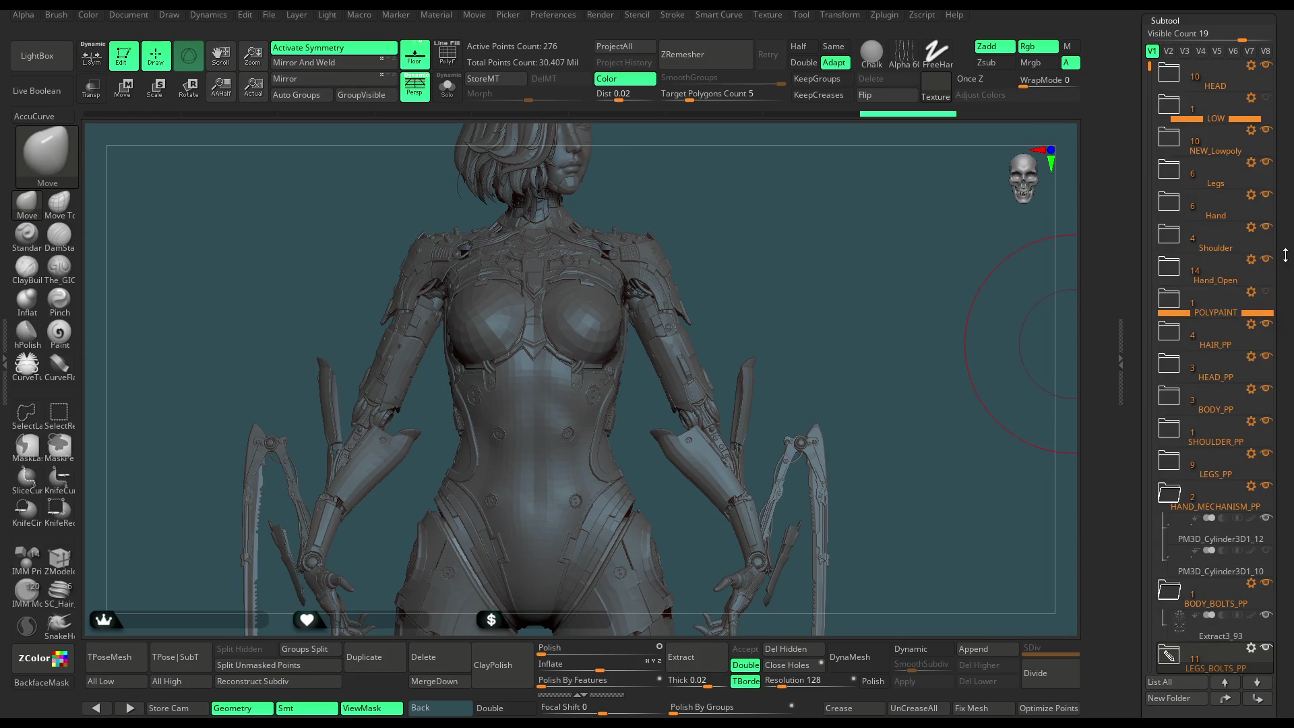
{"action": "left_click", "coordinate": [1198, 62]}
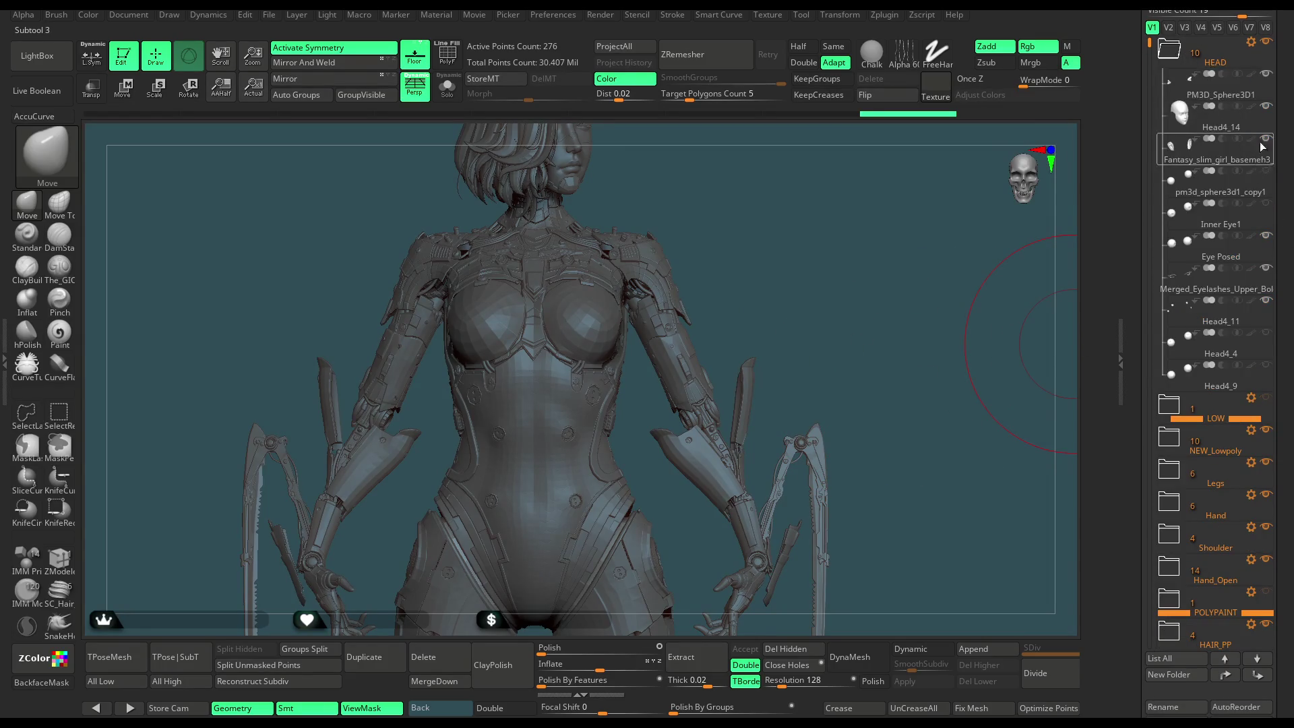
{"action": "left_click", "coordinate": [1252, 107]}
{"action": "scroll", "coordinate": [1291, 156], "scroll_direction": "down", "scroll_amount": 3}
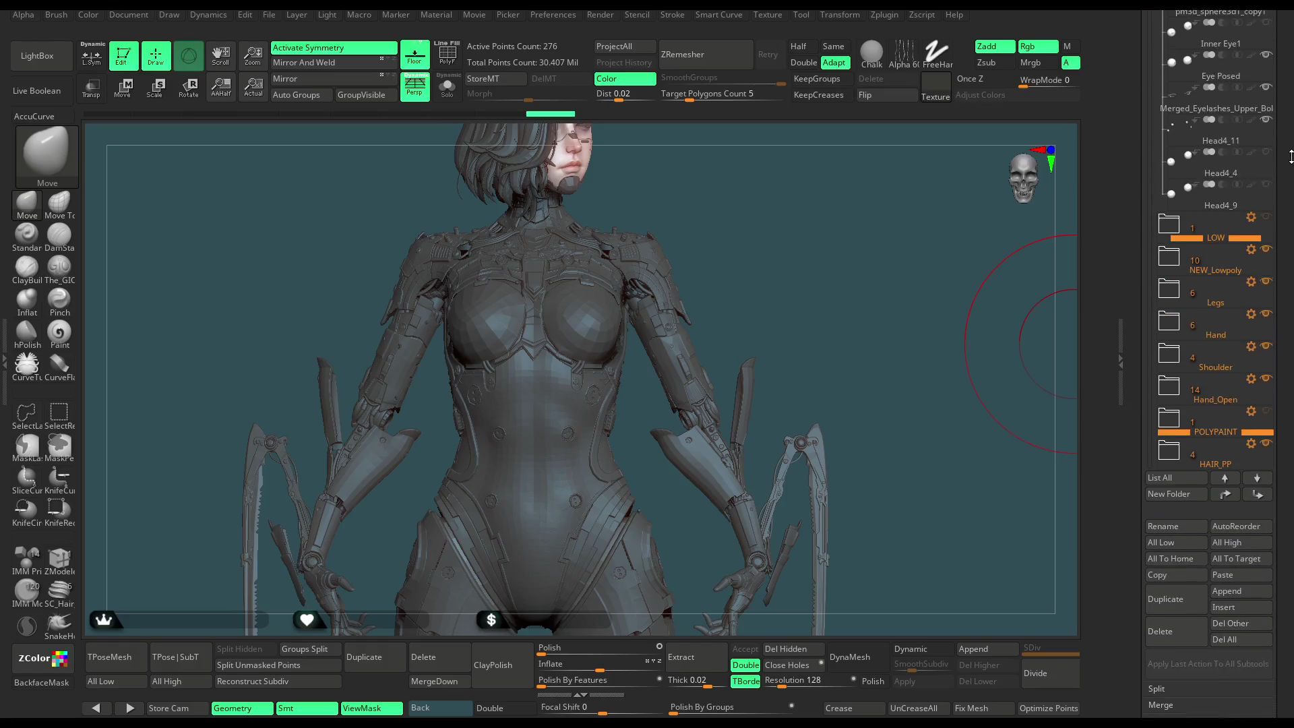
{"action": "scroll", "coordinate": [1173, 123], "scroll_direction": "up", "scroll_amount": 3}
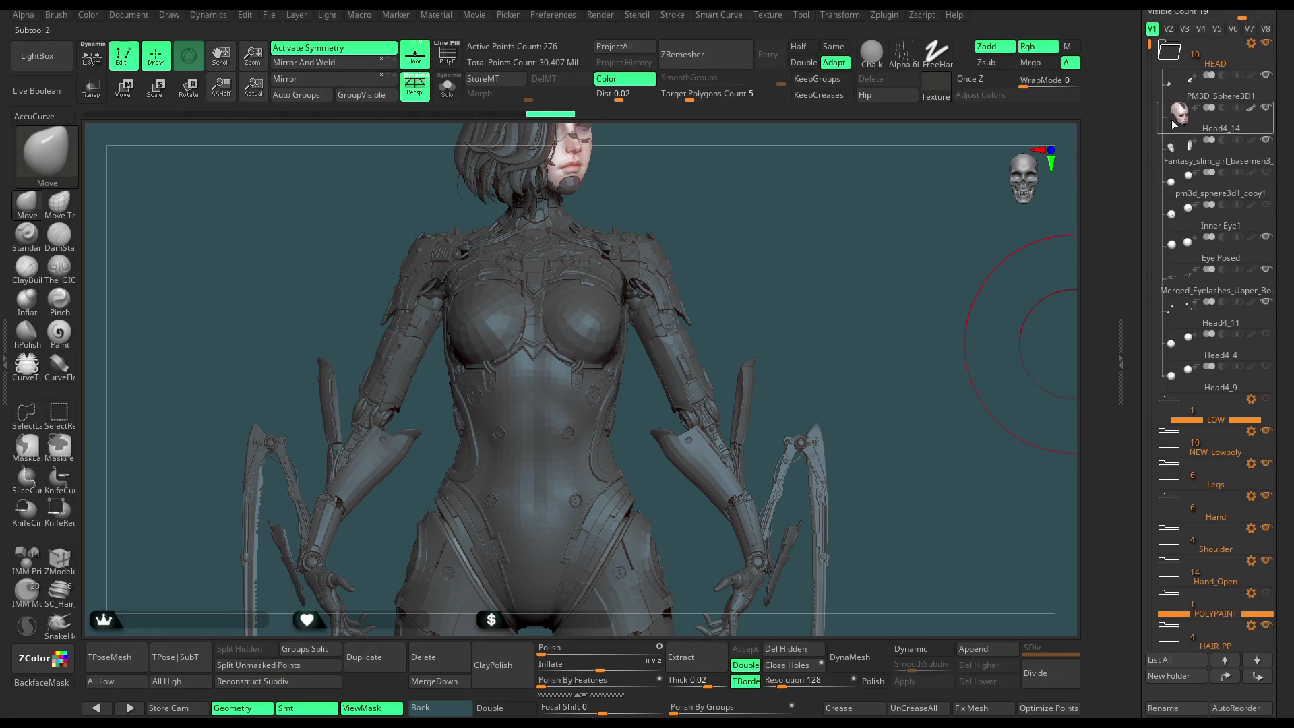
{"action": "left_click", "coordinate": [1172, 54]}
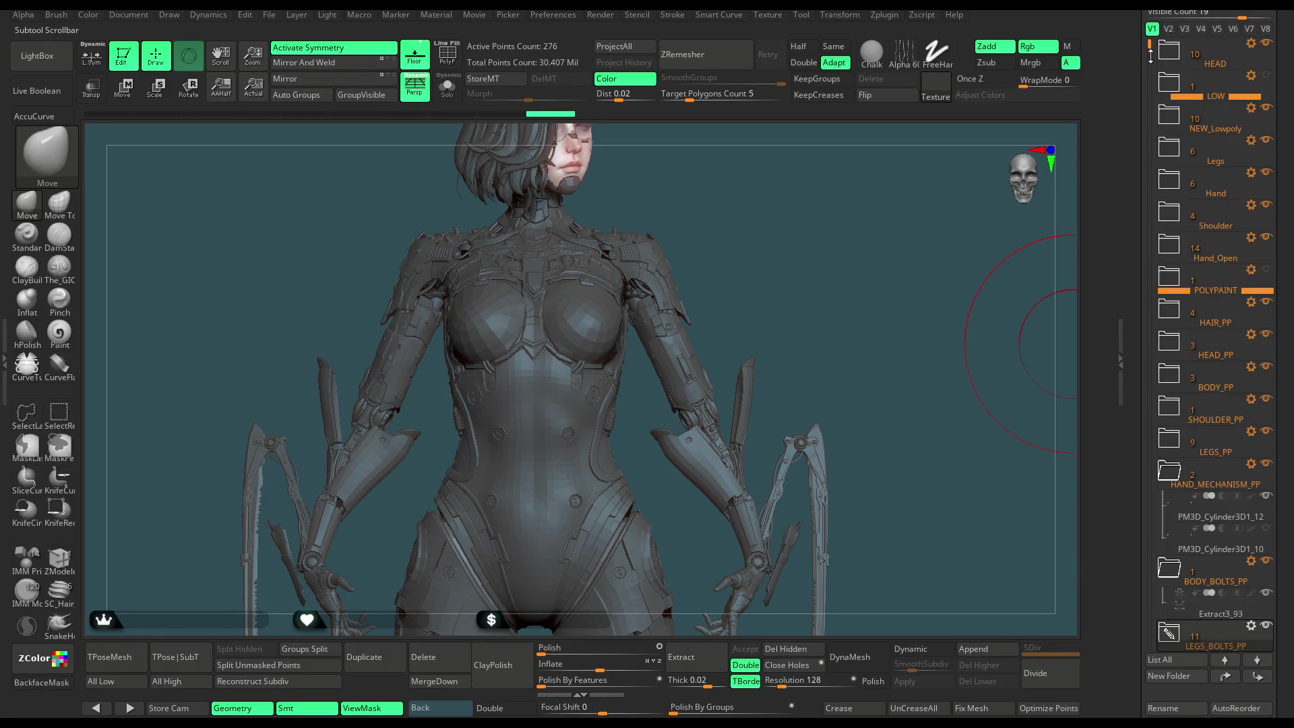
Expand HAIR_PP, select the Head5_3 hair piece, then select the Chest subtool.
{"action": "left_click", "coordinate": [1167, 313]}
{"action": "left_click", "coordinate": [1262, 387]}
{"action": "mouse_move", "coordinate": [823, 352]}
{"action": "left_mouse_down"}
{"action": "mouse_move", "coordinate": [809, 303]}
{"action": "mouse_move", "coordinate": [792, 306]}
{"action": "mouse_move", "coordinate": [815, 276]}
{"action": "mouse_move", "coordinate": [797, 277]}
{"action": "mouse_move", "coordinate": [626, 411]}
{"action": "left_mouse_up"}
{"action": "left_click", "coordinate": [599, 395], "text": "alt"}
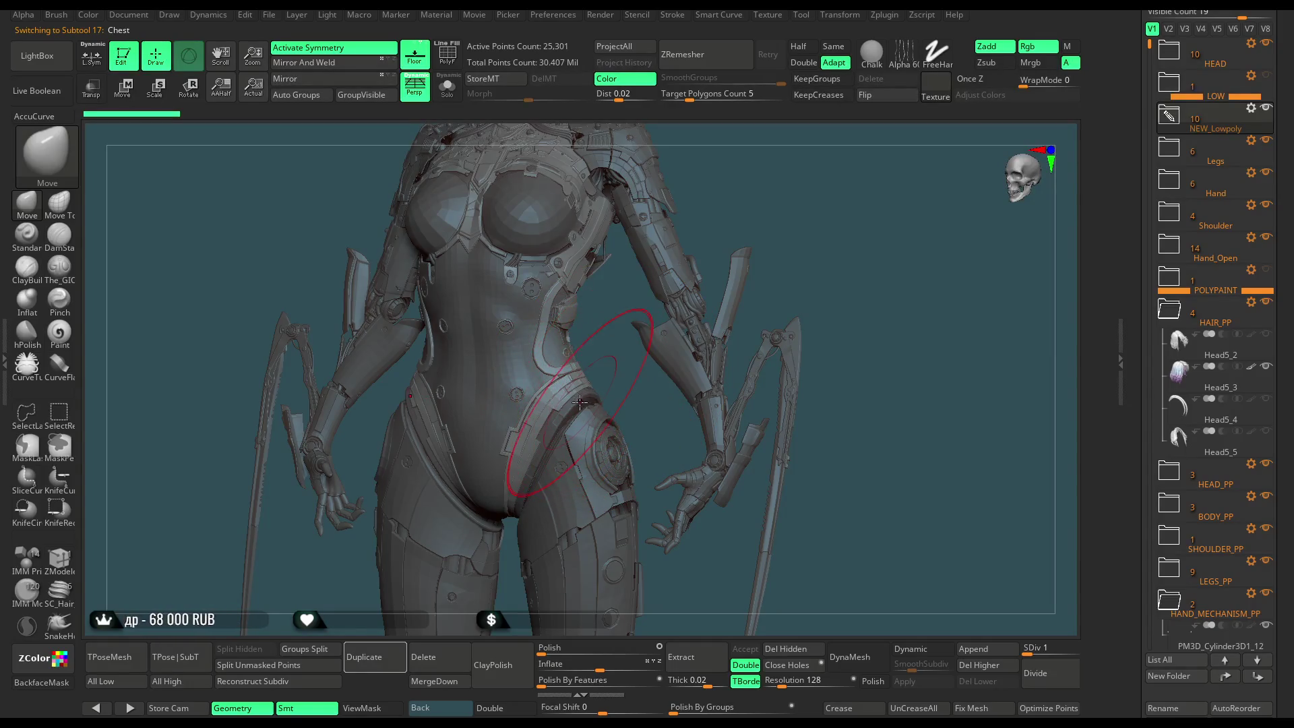
Isolate the chest with polygroups and wireframe shown, and hide its shoulder pad polygroups.
{"action": "left_click", "coordinate": [447, 88]}
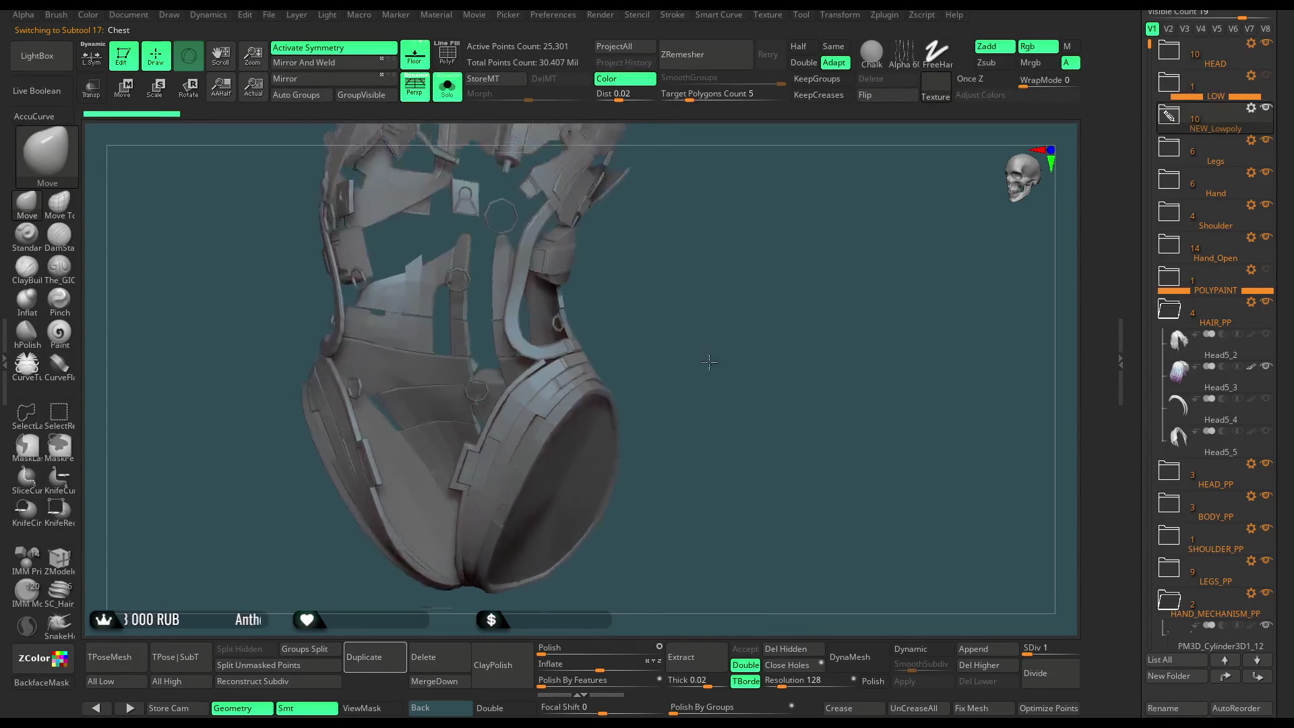
{"action": "key", "text": "space"}
{"action": "mouse_move", "coordinate": [774, 325]}
{"action": "left_mouse_down"}
{"action": "mouse_move", "coordinate": [667, 279]}
{"action": "mouse_move", "coordinate": [710, 269]}
{"action": "mouse_move", "coordinate": [729, 358]}
{"action": "mouse_move", "coordinate": [725, 313]}
{"action": "mouse_move", "coordinate": [720, 334]}
{"action": "left_mouse_up"}
{"action": "left_click", "coordinate": [448, 57]}
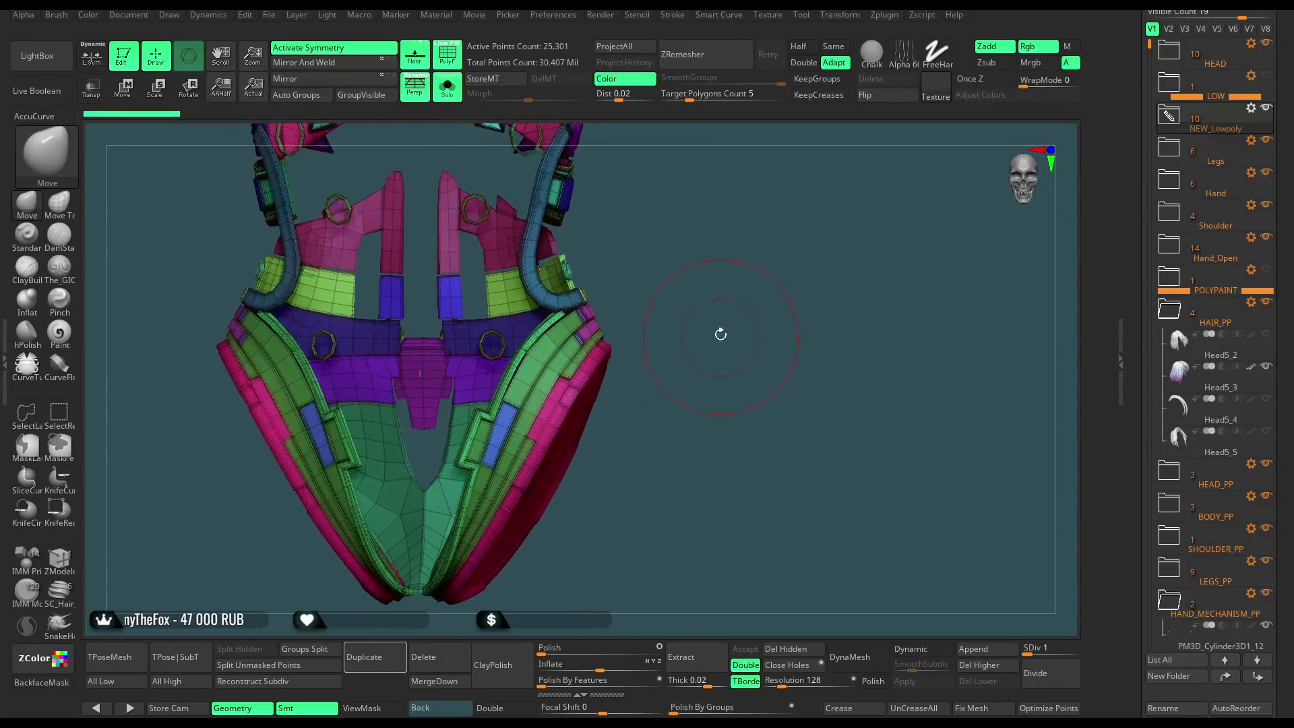
{"action": "mouse_move", "coordinate": [640, 398]}
{"action": "left_mouse_down"}
{"action": "mouse_move", "coordinate": [665, 286]}
{"action": "mouse_move", "coordinate": [714, 299]}
{"action": "left_mouse_up"}
{"action": "left_click", "coordinate": [564, 356], "text": "ctrl+shift"}
{"action": "left_click", "coordinate": [677, 288], "text": "ctrl+shift"}
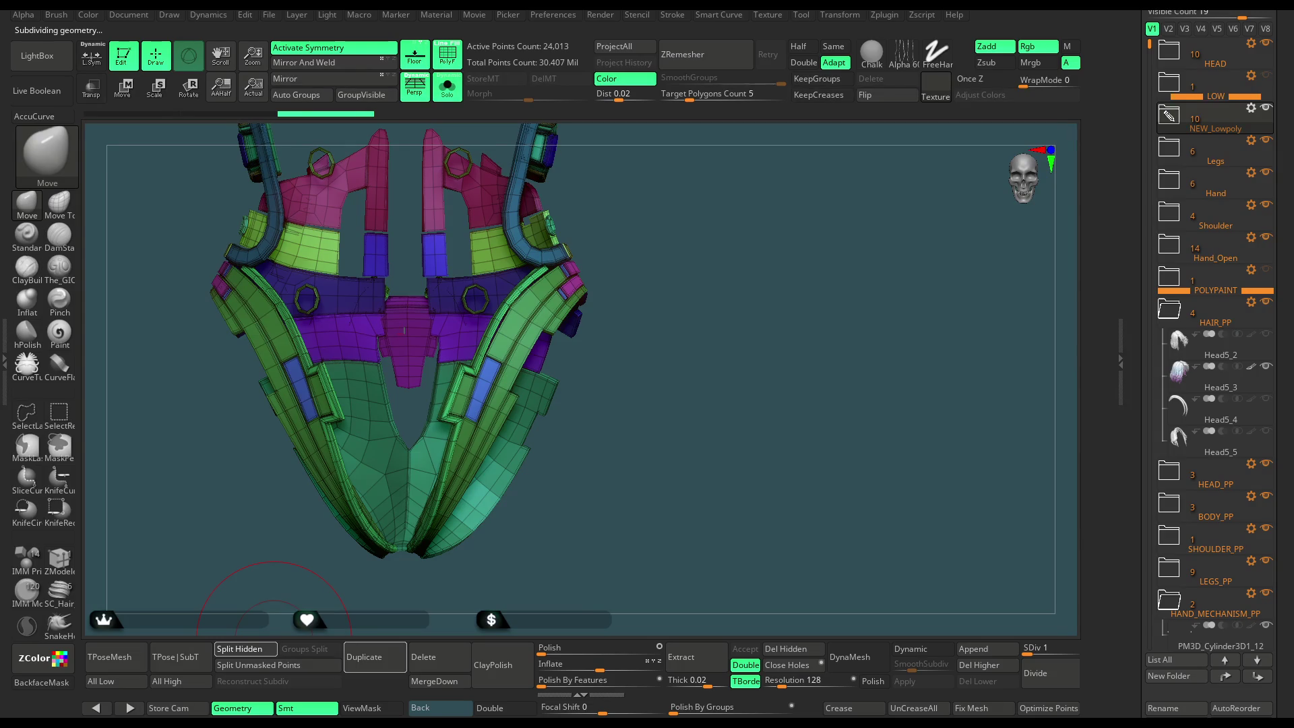
Select the pink Chest1 hip strap and view it on its own.
{"action": "left_click", "coordinate": [450, 97]}
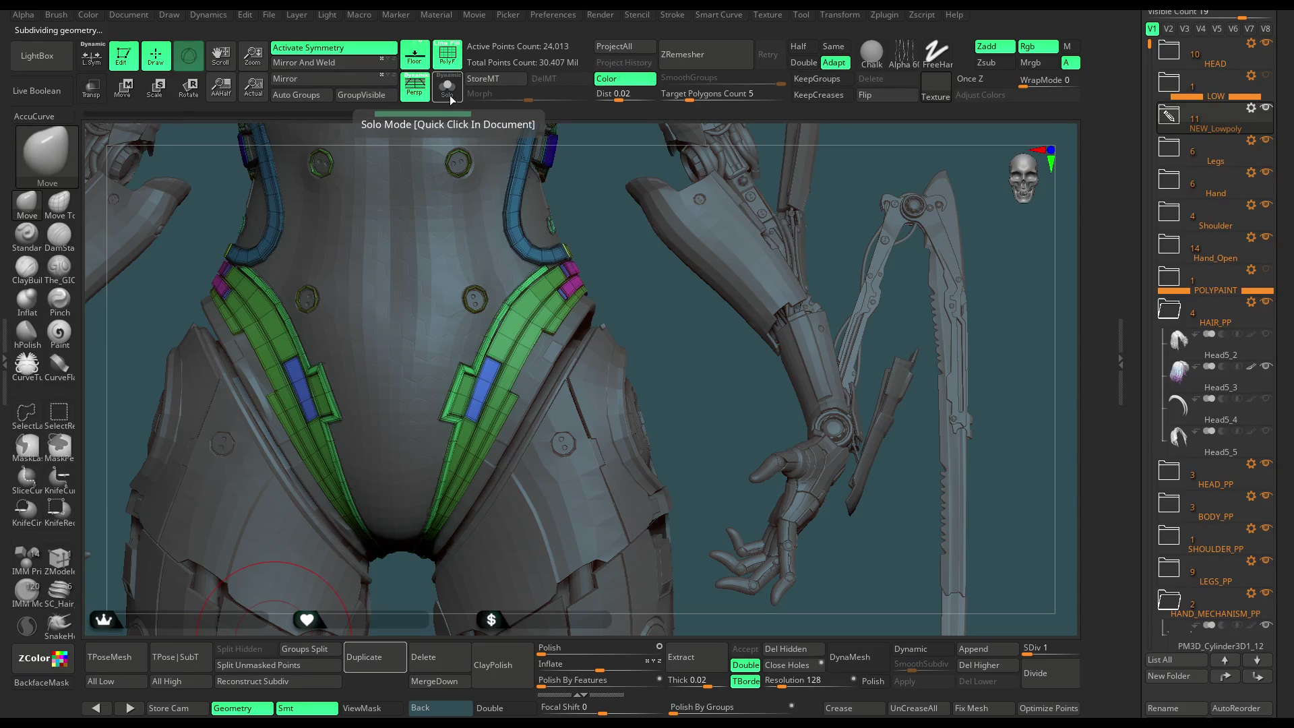
{"action": "left_click_drag", "start_coordinate": [647, 304], "coordinate": [584, 328]}
{"action": "left_click", "coordinate": [583, 329], "text": "alt"}
{"action": "left_click_drag", "start_coordinate": [640, 272], "coordinate": [651, 272]}
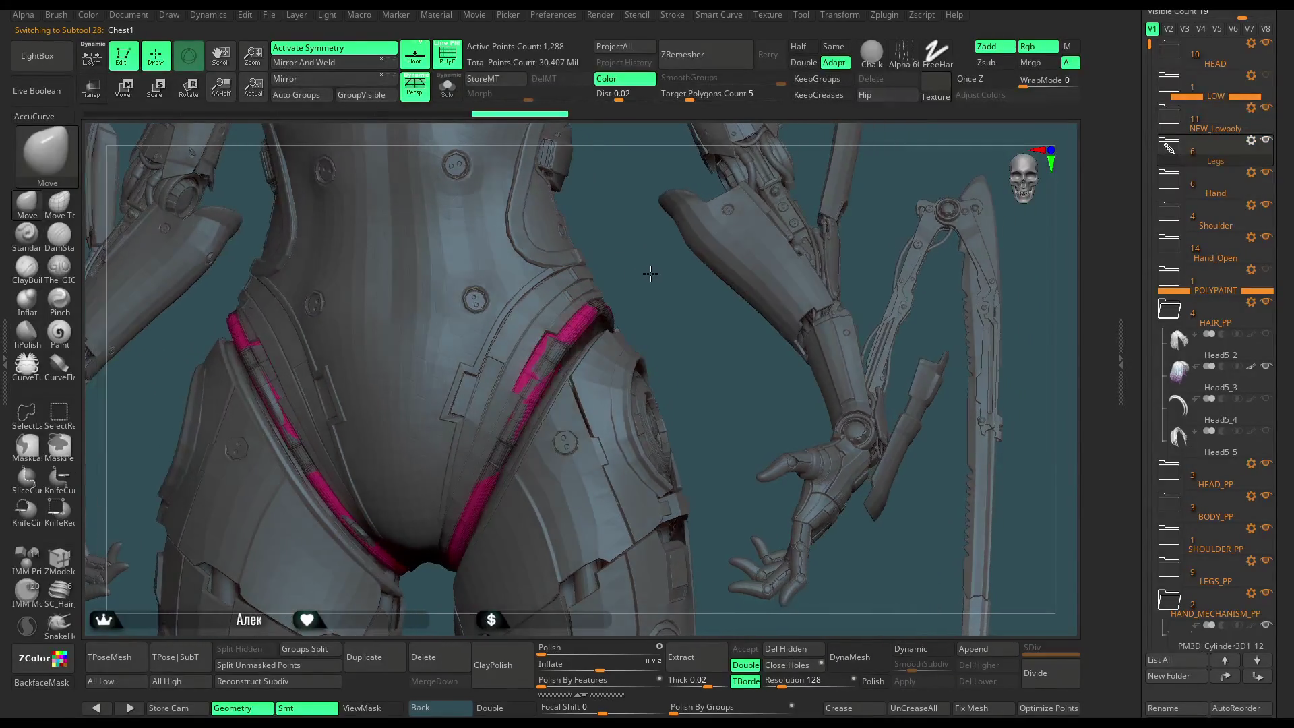
{"action": "left_click", "coordinate": [449, 96]}
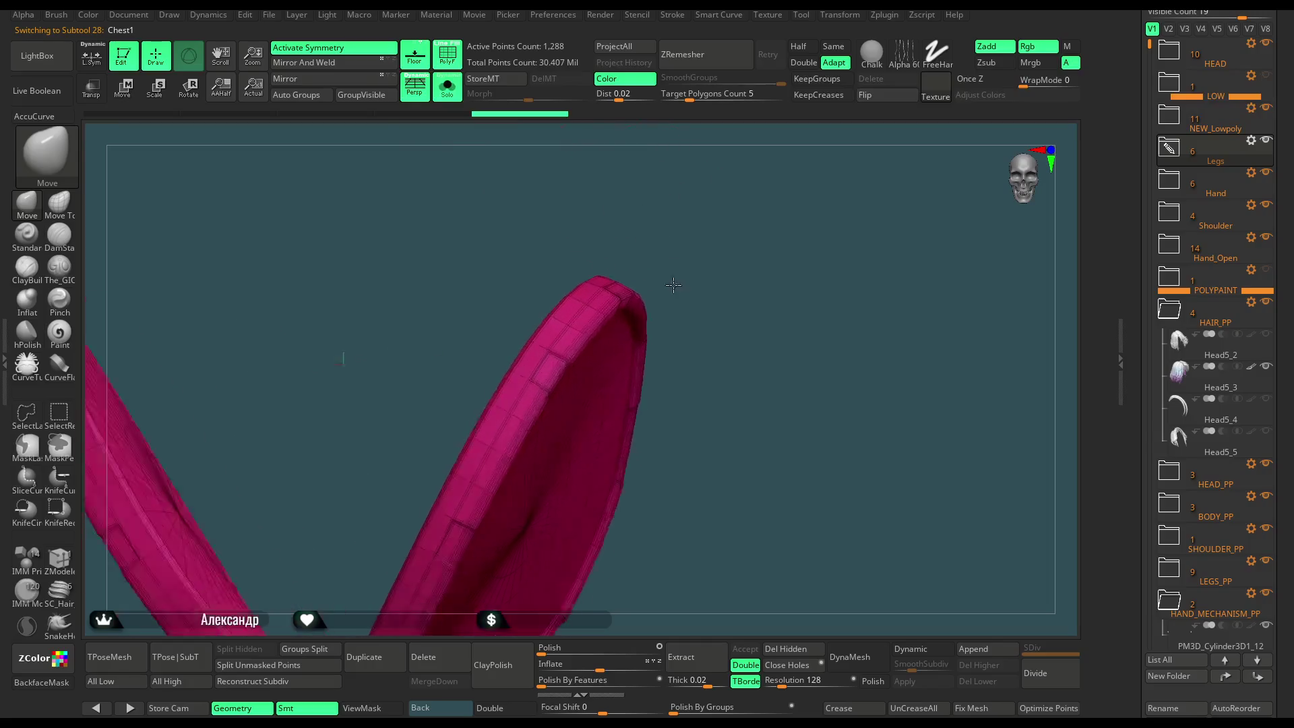
{"action": "left_click", "coordinate": [447, 89]}
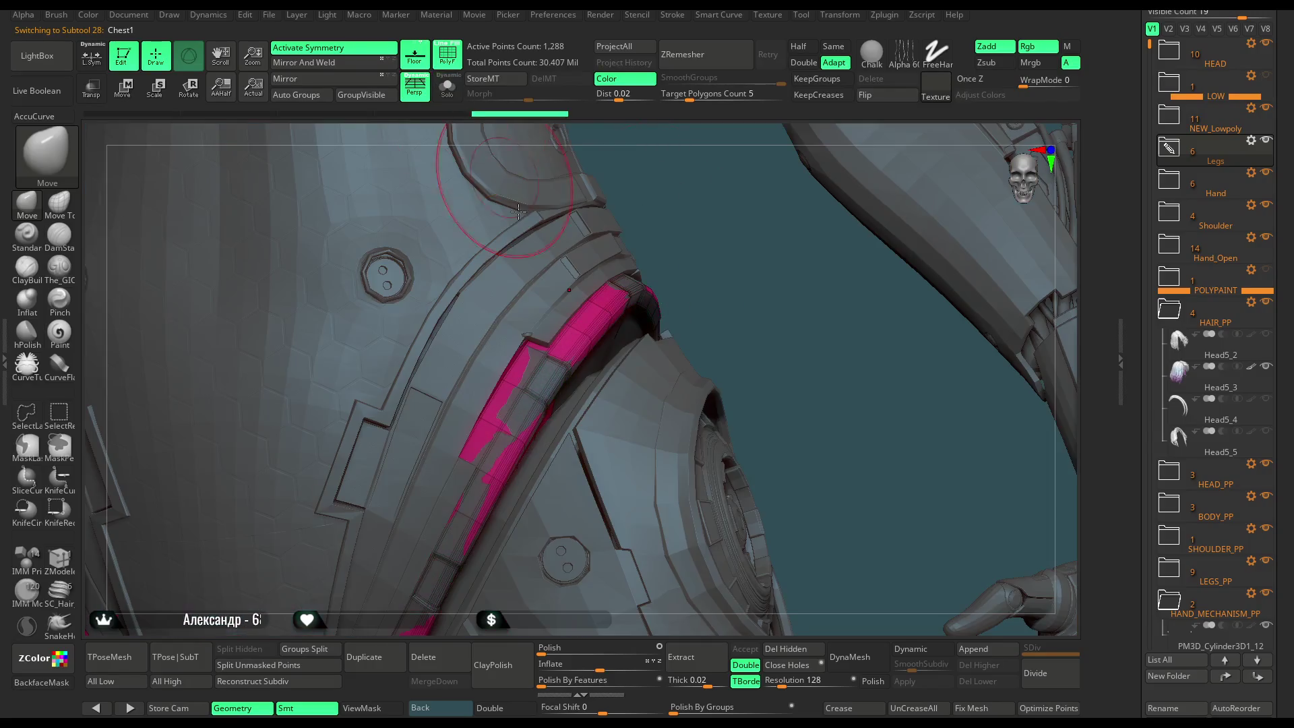
Select the Chest1_1 strap piece and inspect it in isolation.
{"action": "left_click", "coordinate": [543, 398], "text": "alt"}
{"action": "left_click_drag", "start_coordinate": [705, 271], "coordinate": [505, 152]}
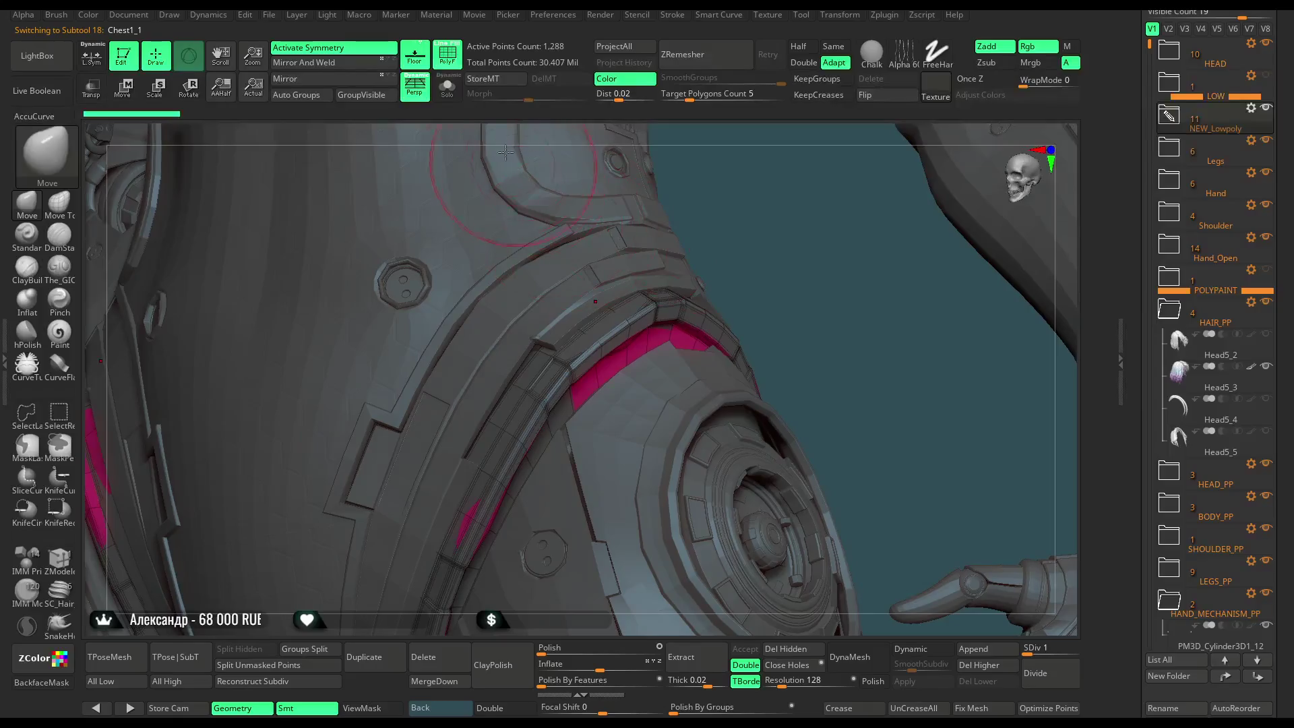
{"action": "left_click", "coordinate": [452, 93]}
{"action": "mouse_move", "coordinate": [775, 303]}
{"action": "left_mouse_down"}
{"action": "mouse_move", "coordinate": [864, 286]}
{"action": "mouse_move", "coordinate": [851, 219]}
{"action": "mouse_move", "coordinate": [858, 312]}
{"action": "mouse_move", "coordinate": [590, 206]}
{"action": "left_mouse_up"}
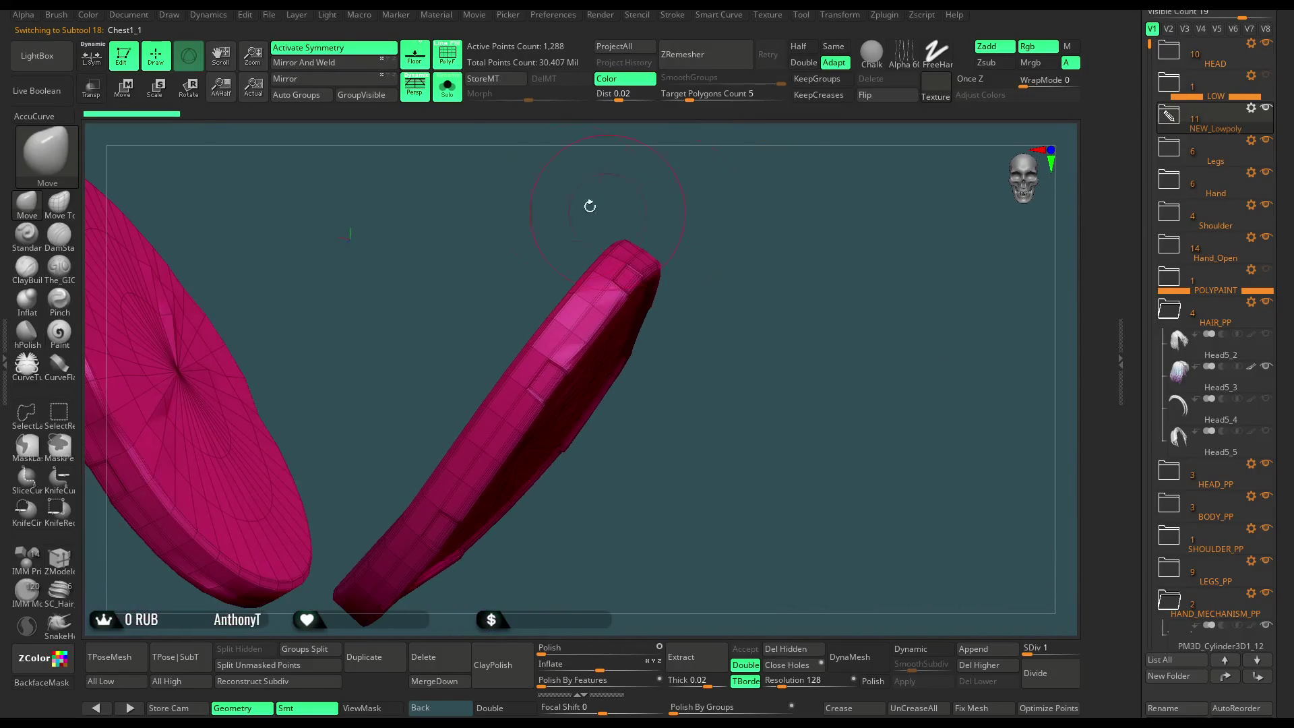
{"action": "left_click", "coordinate": [450, 93]}
Isolate the Chest1 strap discs facing the camera and expand the Legs folder.
{"action": "left_click", "coordinate": [589, 317], "text": "alt"}
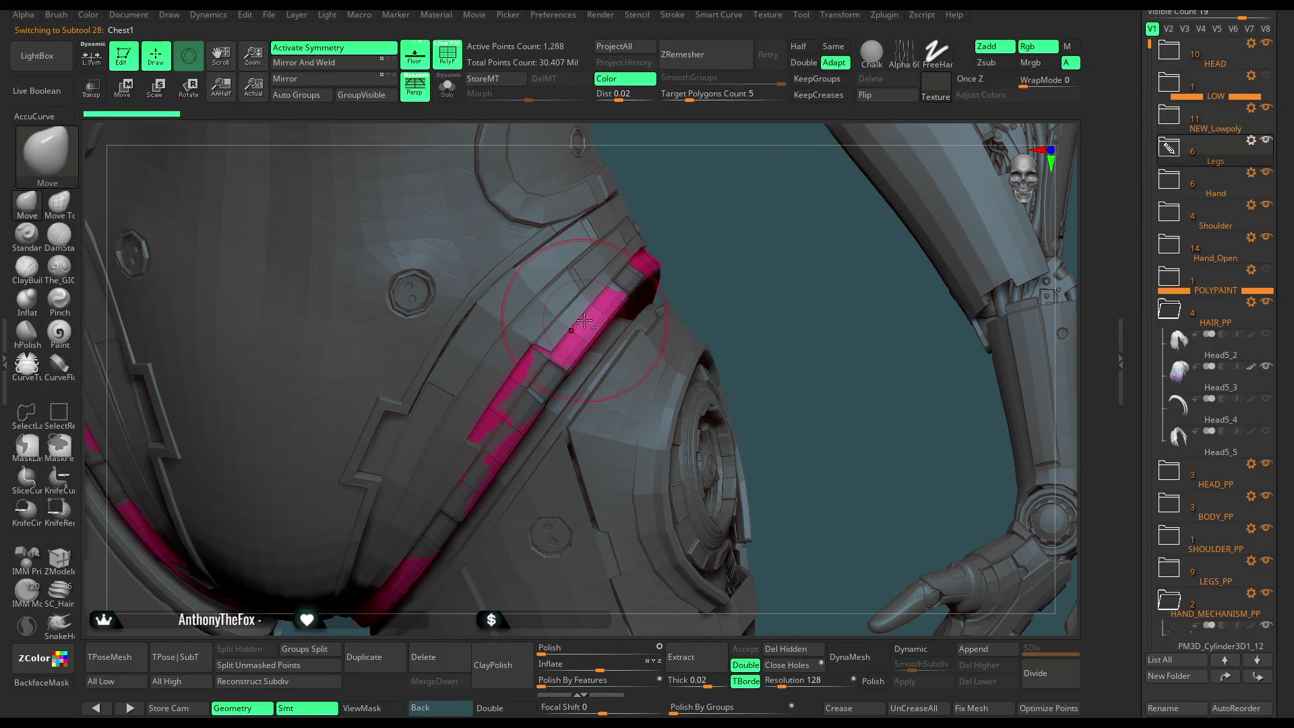
{"action": "left_click_drag", "start_coordinate": [711, 182], "coordinate": [512, 177]}
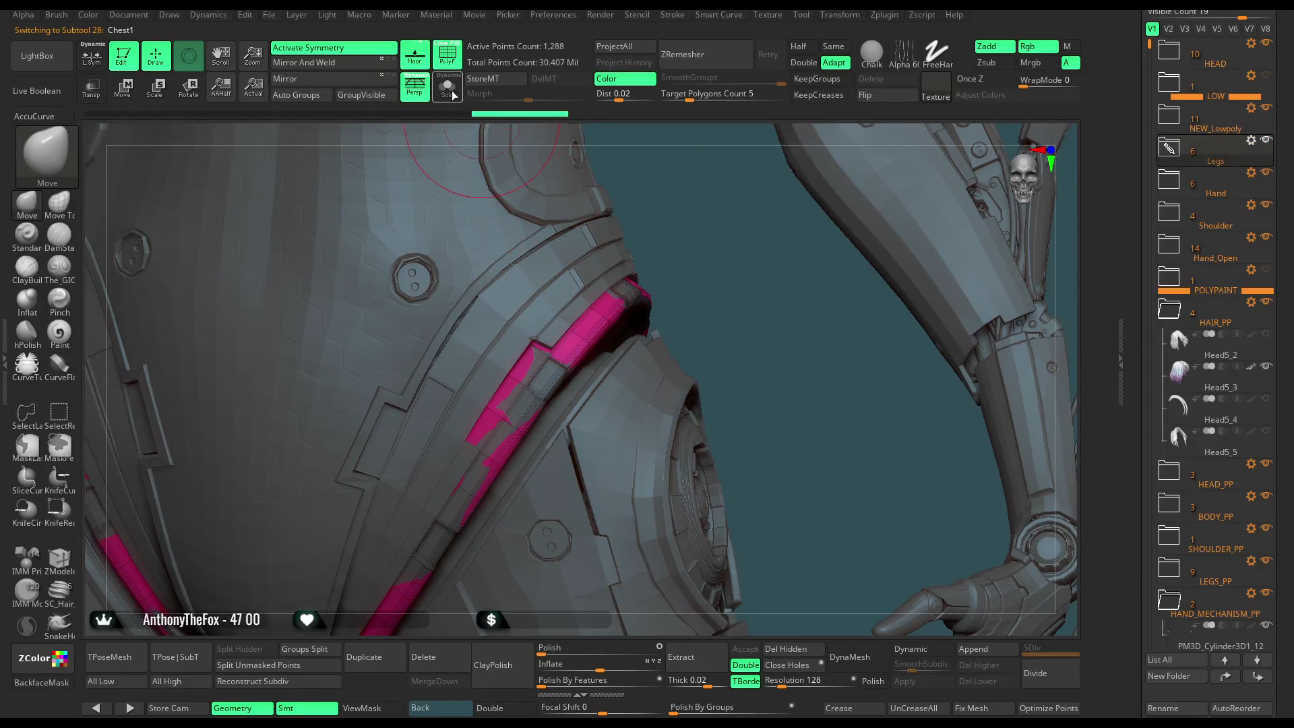
{"action": "left_click", "coordinate": [450, 93]}
{"action": "left_click_drag", "start_coordinate": [699, 231], "coordinate": [716, 261]}
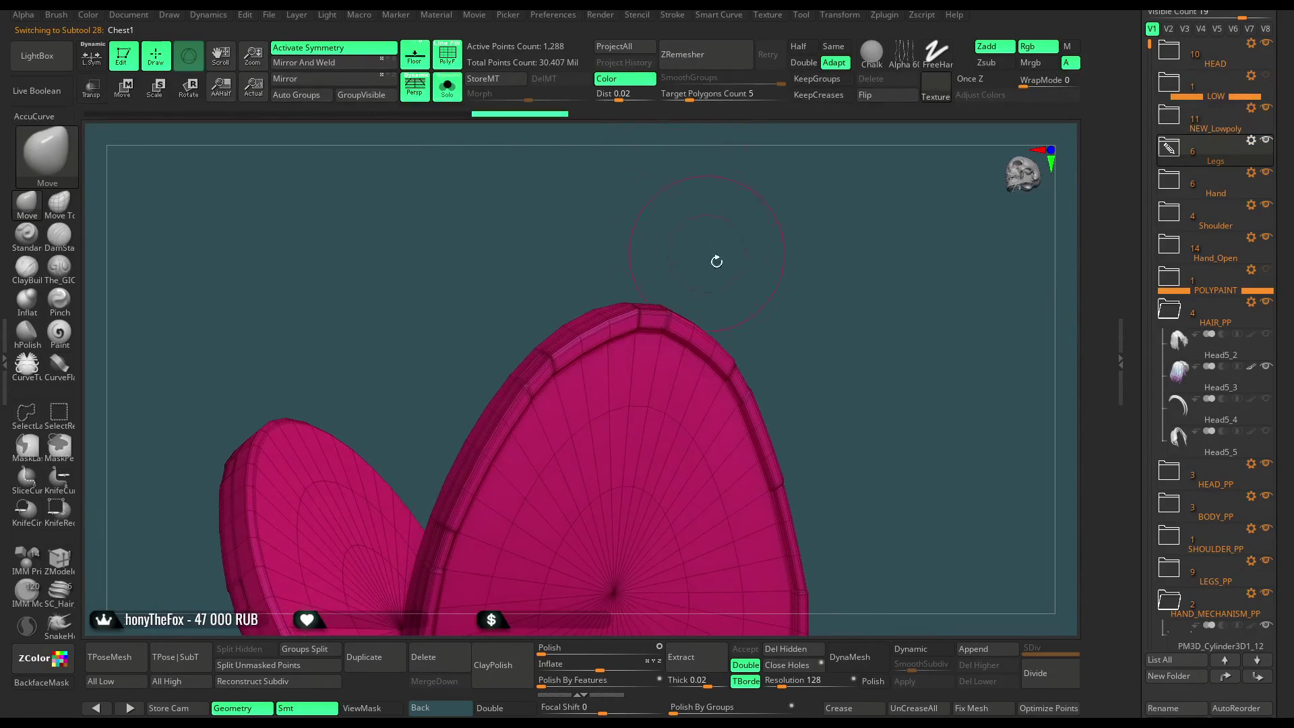
{"action": "left_click", "coordinate": [1169, 148]}
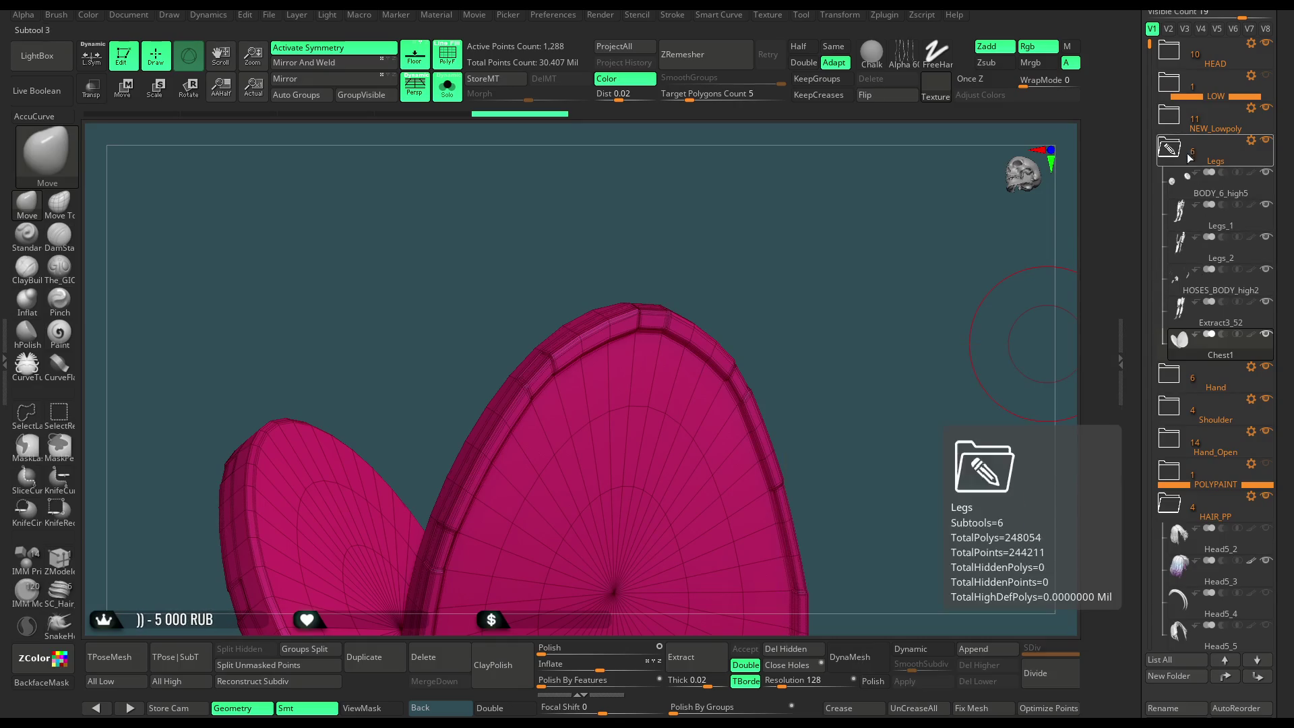
Expand NEW_Lowpoly, then load the .zpr project containing the two TPose50 disc rims.
{"action": "left_click", "coordinate": [1172, 121]}
{"action": "mouse_move", "coordinate": [1197, 330]}
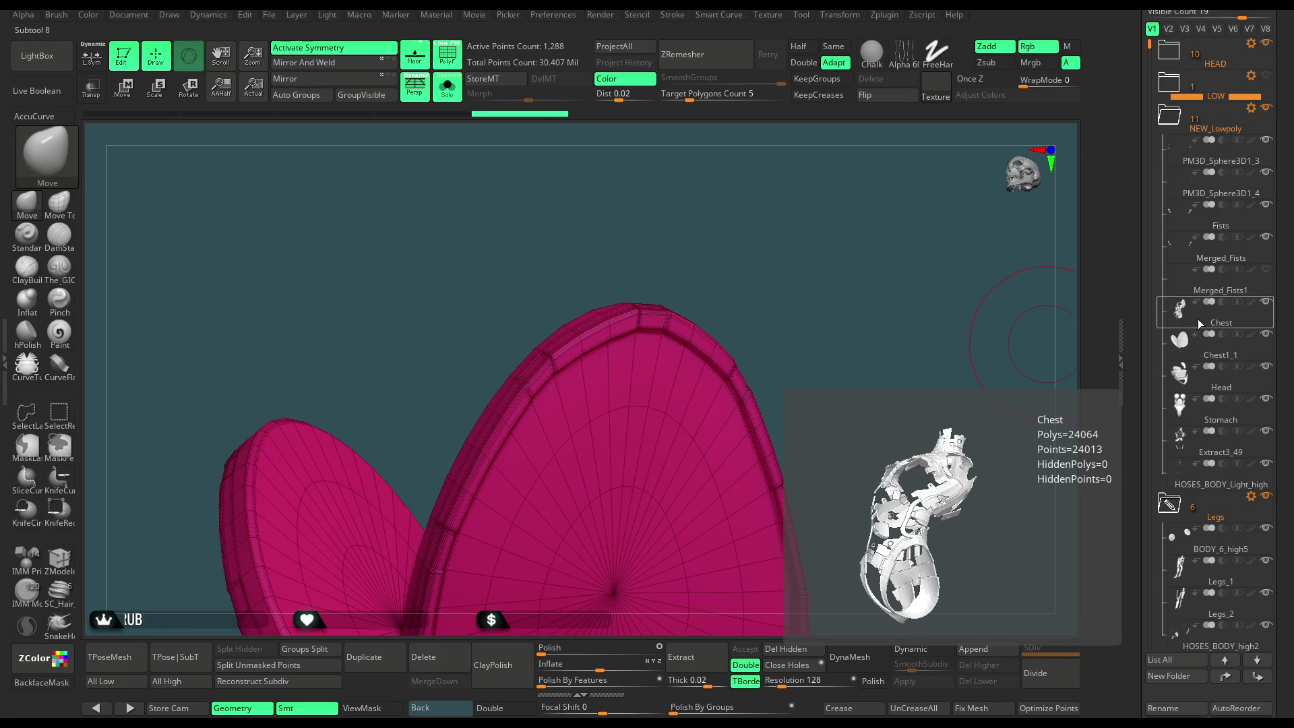
{"action": "left_click", "coordinate": [268, 17]}
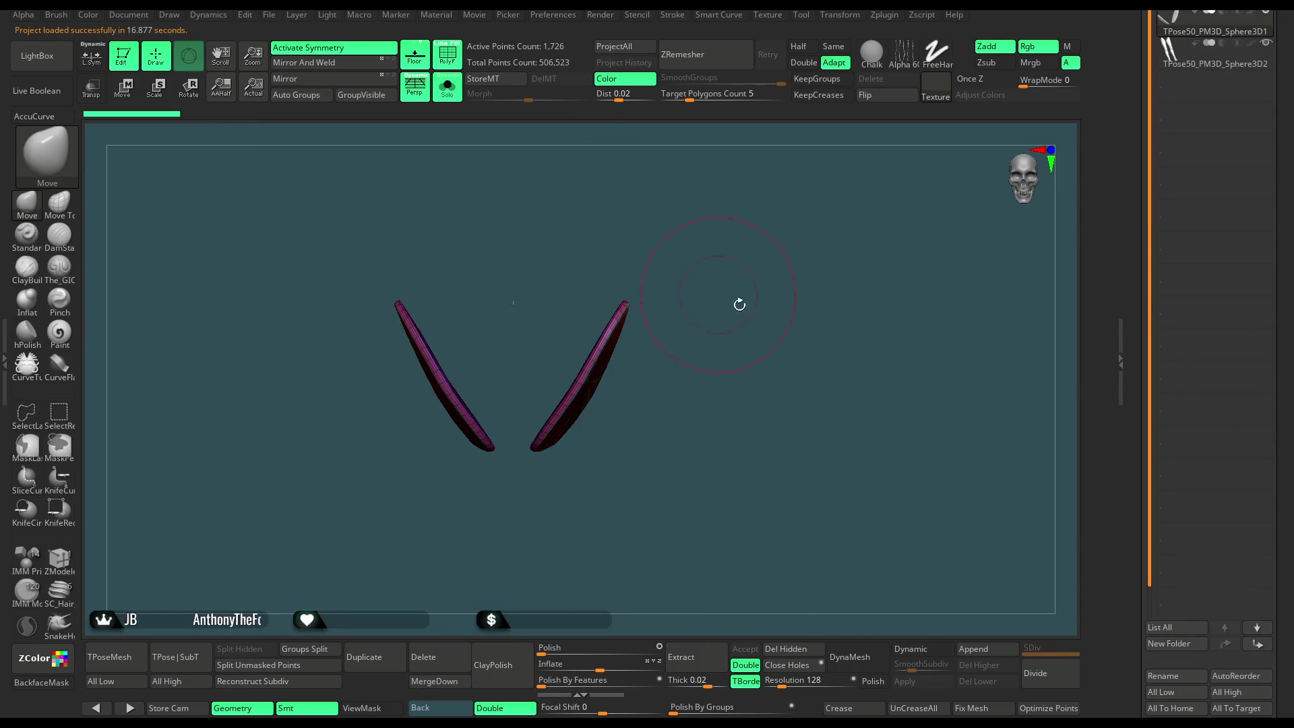
Return to the cyborg character and show all its parts in a frontal view.
{"action": "mouse_move", "coordinate": [807, 394]}
{"action": "left_mouse_down"}
{"action": "mouse_move", "coordinate": [817, 462]}
{"action": "mouse_move", "coordinate": [838, 485]}
{"action": "mouse_move", "coordinate": [842, 474]}
{"action": "left_mouse_up"}
{"action": "left_click_drag", "start_coordinate": [1186, 263], "coordinate": [1187, 357]}
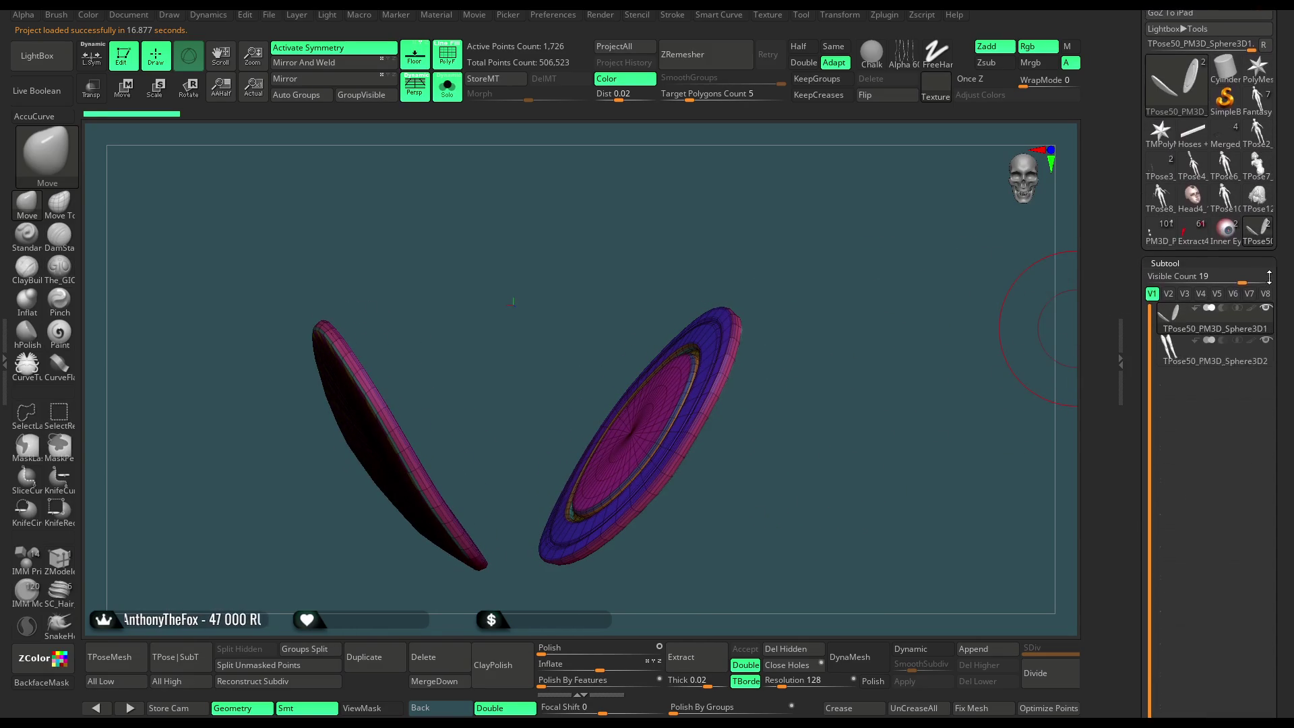
{"action": "left_click", "coordinate": [1166, 229]}
{"action": "scroll", "coordinate": [1278, 288], "scroll_direction": "down", "scroll_amount": 5}
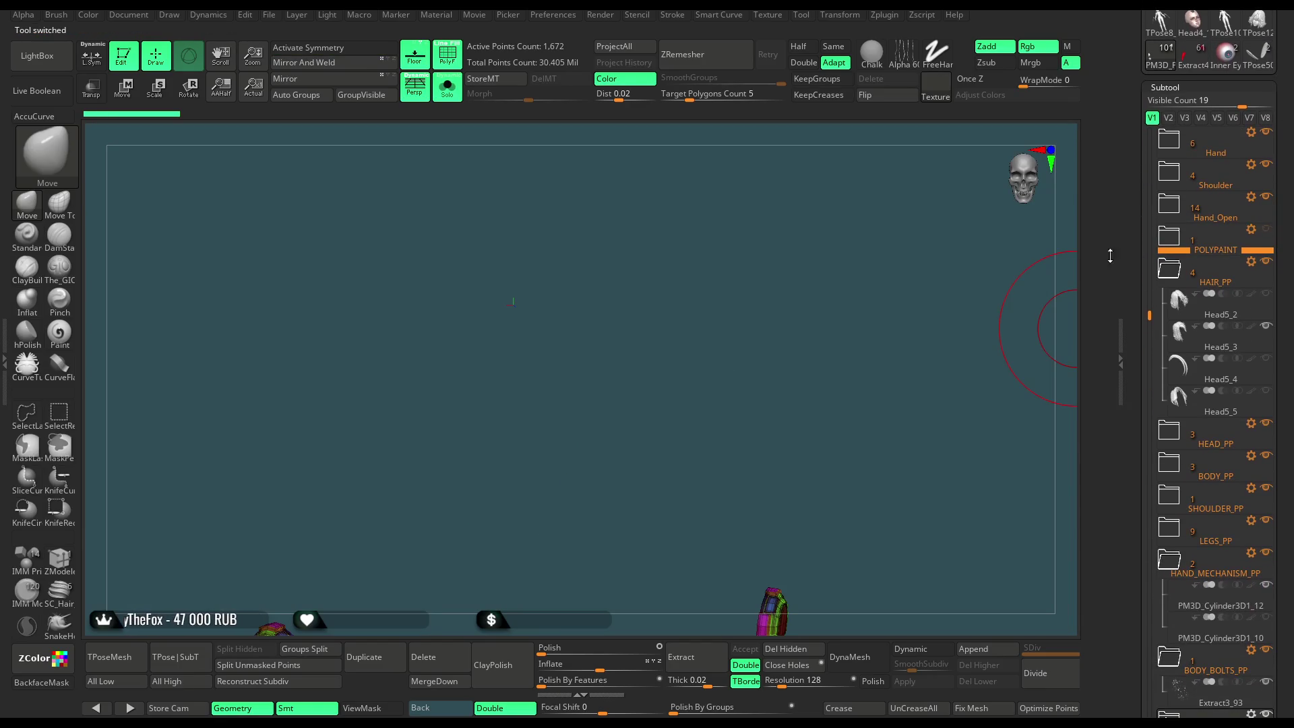
{"action": "left_click", "coordinate": [450, 91]}
{"action": "left_click_drag", "start_coordinate": [837, 446], "coordinate": [809, 415]}
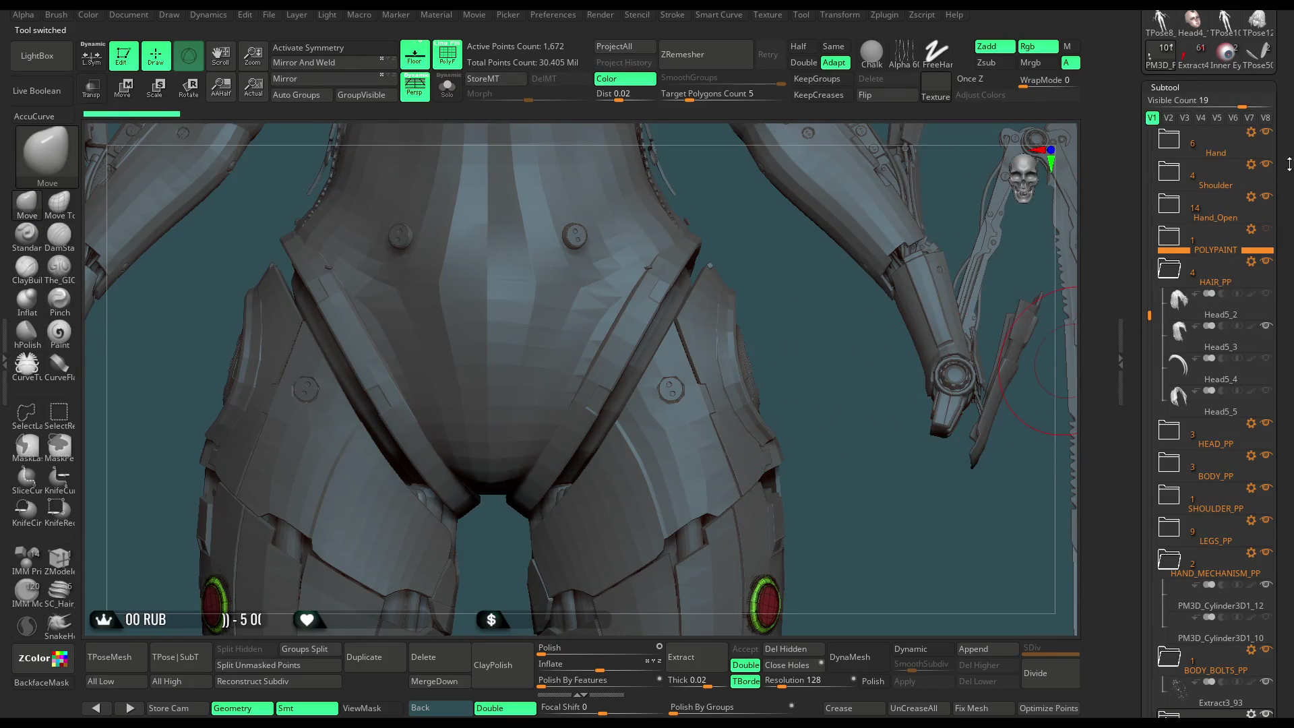
Copy the disc rim subtool and paste it into LEGS_BOLTS_PP as TPose50_PM3D_Sphere3D2.
{"action": "left_click_drag", "start_coordinate": [1288, 164], "coordinate": [1284, 138]}
{"action": "mouse_move", "coordinate": [1270, 336]}
{"action": "left_mouse_down"}
{"action": "mouse_move", "coordinate": [1281, 256]}
{"action": "mouse_move", "coordinate": [1267, 377]}
{"action": "mouse_move", "coordinate": [1291, 239]}
{"action": "left_mouse_up"}
{"action": "left_click", "coordinate": [1187, 355]}
{"action": "left_click", "coordinate": [1266, 340]}
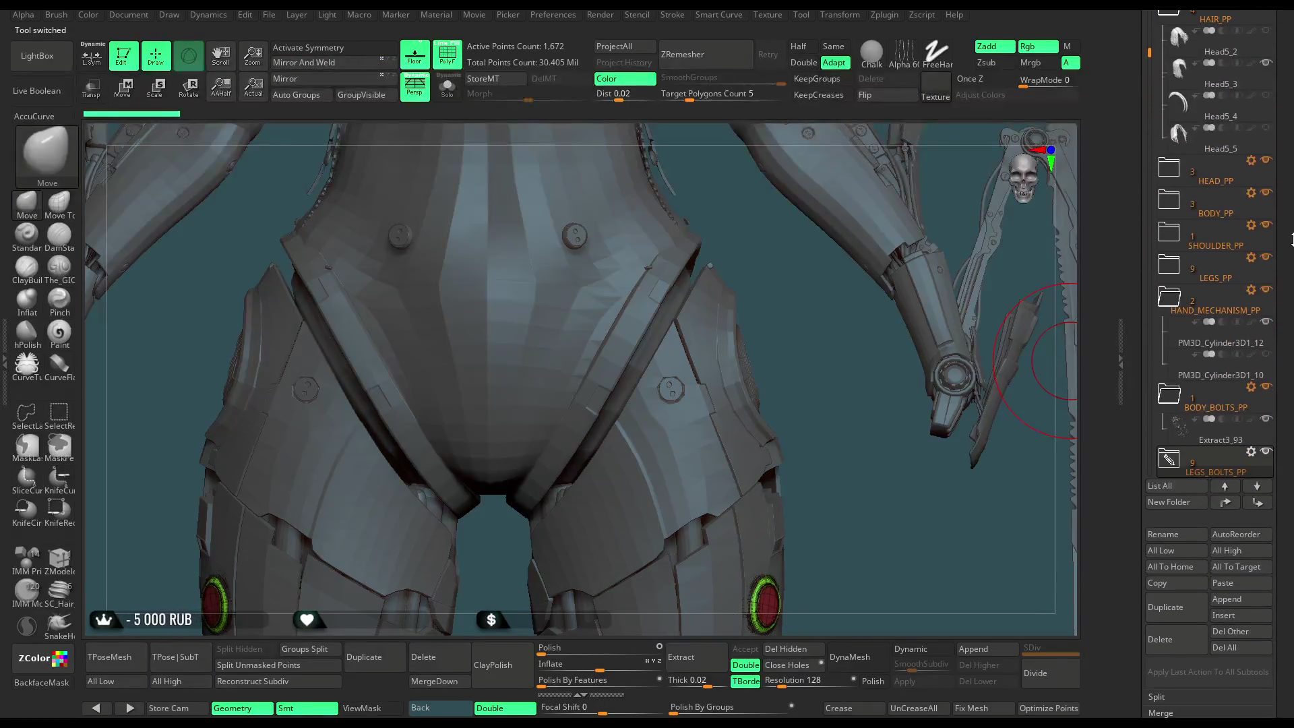
{"action": "left_click", "coordinate": [1223, 582]}
{"action": "mouse_move", "coordinate": [800, 337]}
{"action": "left_mouse_down"}
{"action": "mouse_move", "coordinate": [712, 339]}
{"action": "mouse_move", "coordinate": [751, 401]}
{"action": "mouse_move", "coordinate": [748, 320]}
{"action": "left_mouse_up"}
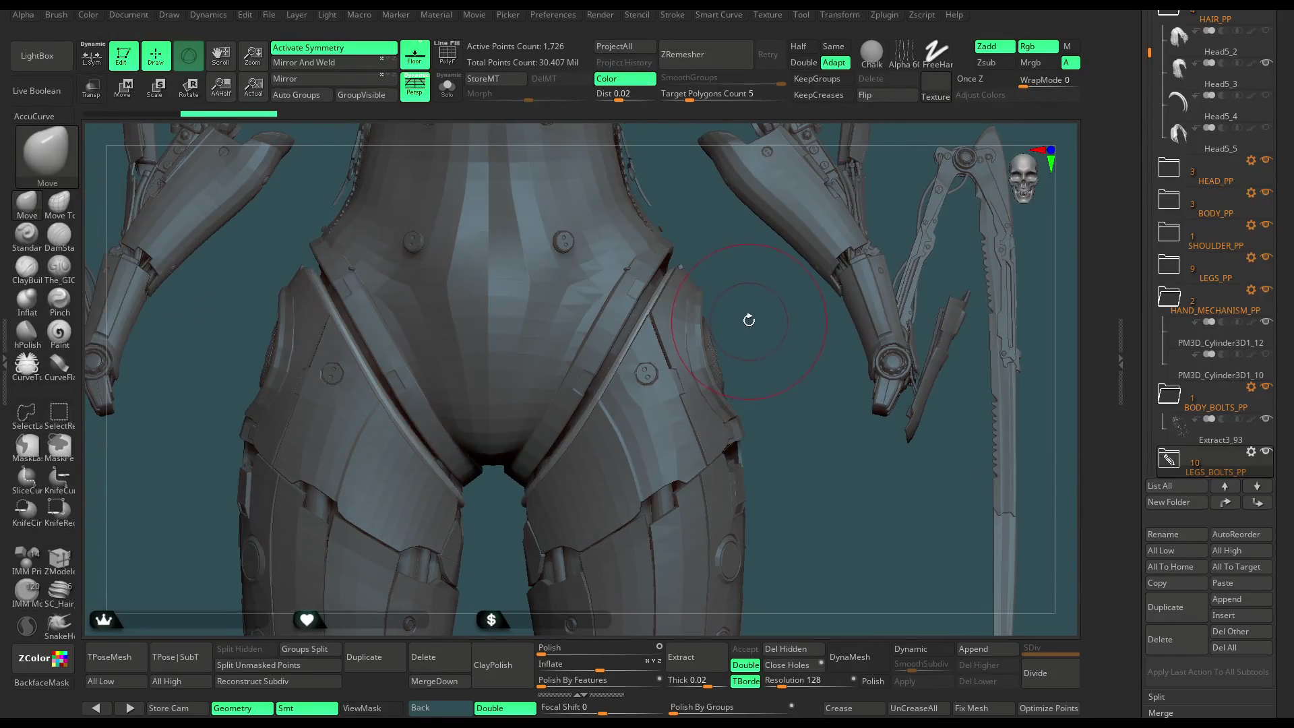
{"action": "left_click", "coordinate": [637, 313], "text": "alt"}
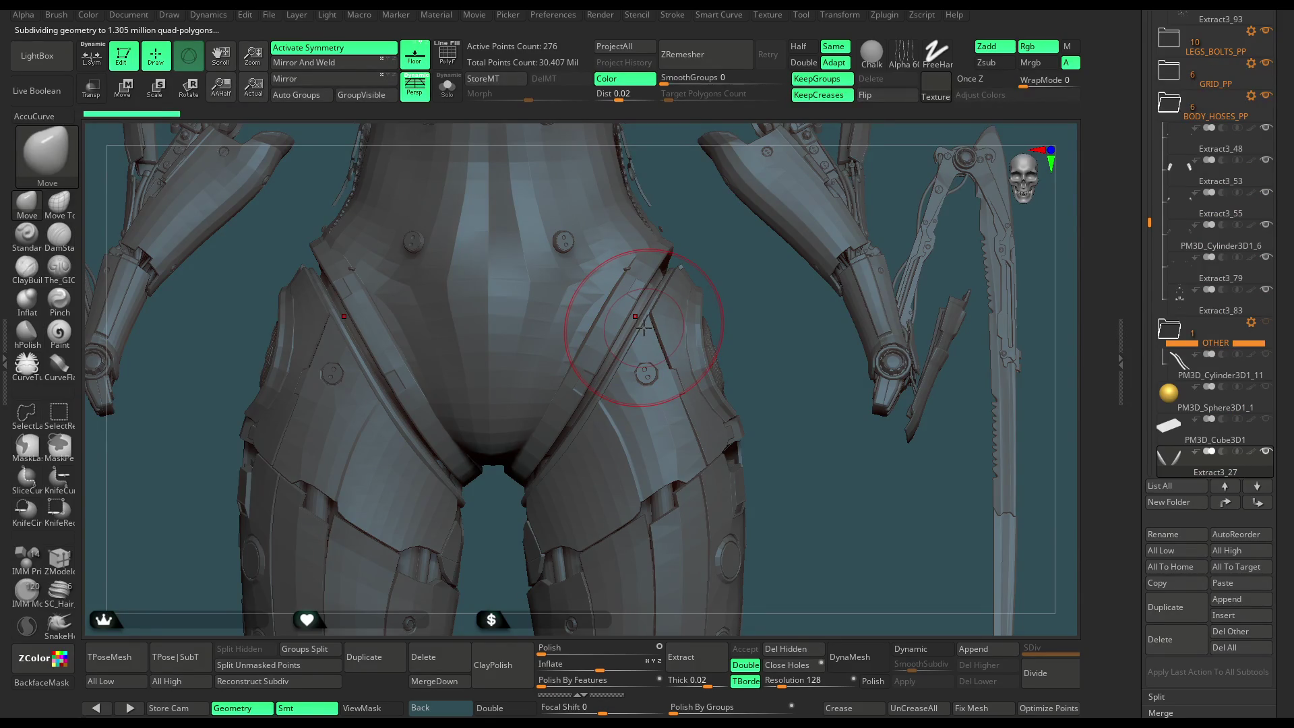
{"action": "left_click_drag", "start_coordinate": [677, 273], "coordinate": [690, 278]}
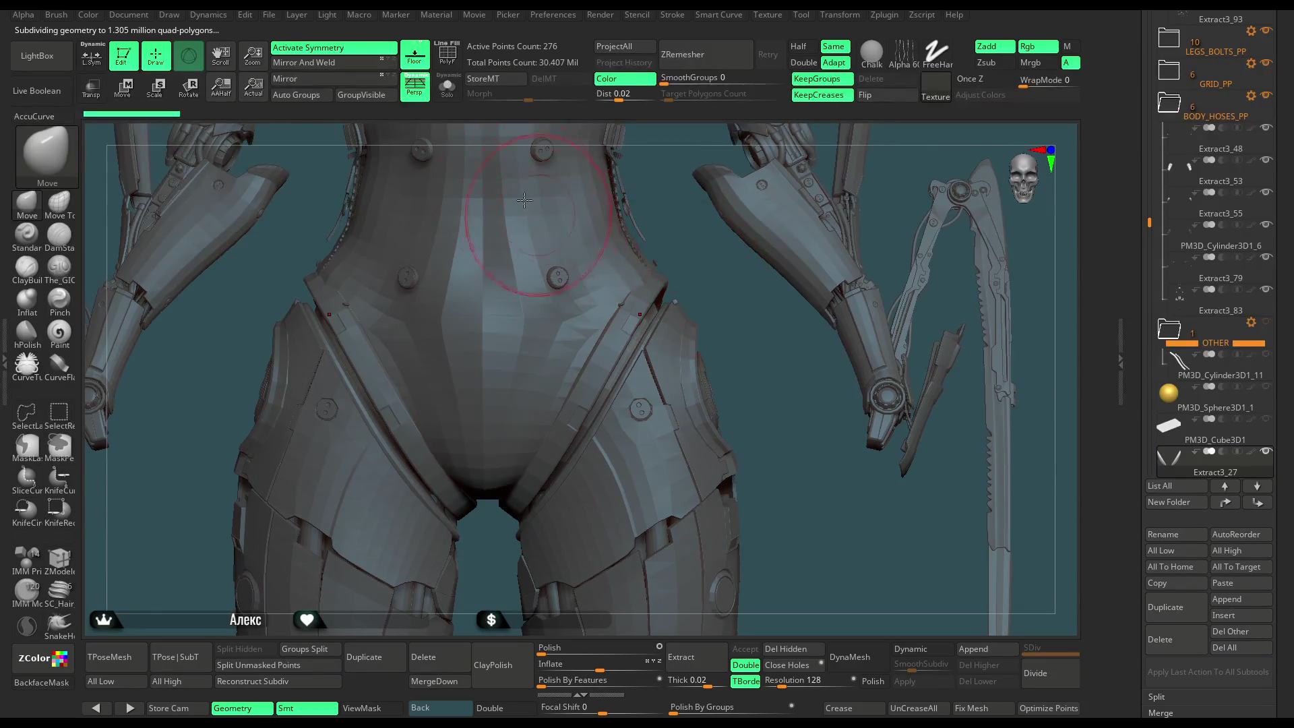
{"action": "left_click", "coordinate": [447, 92]}
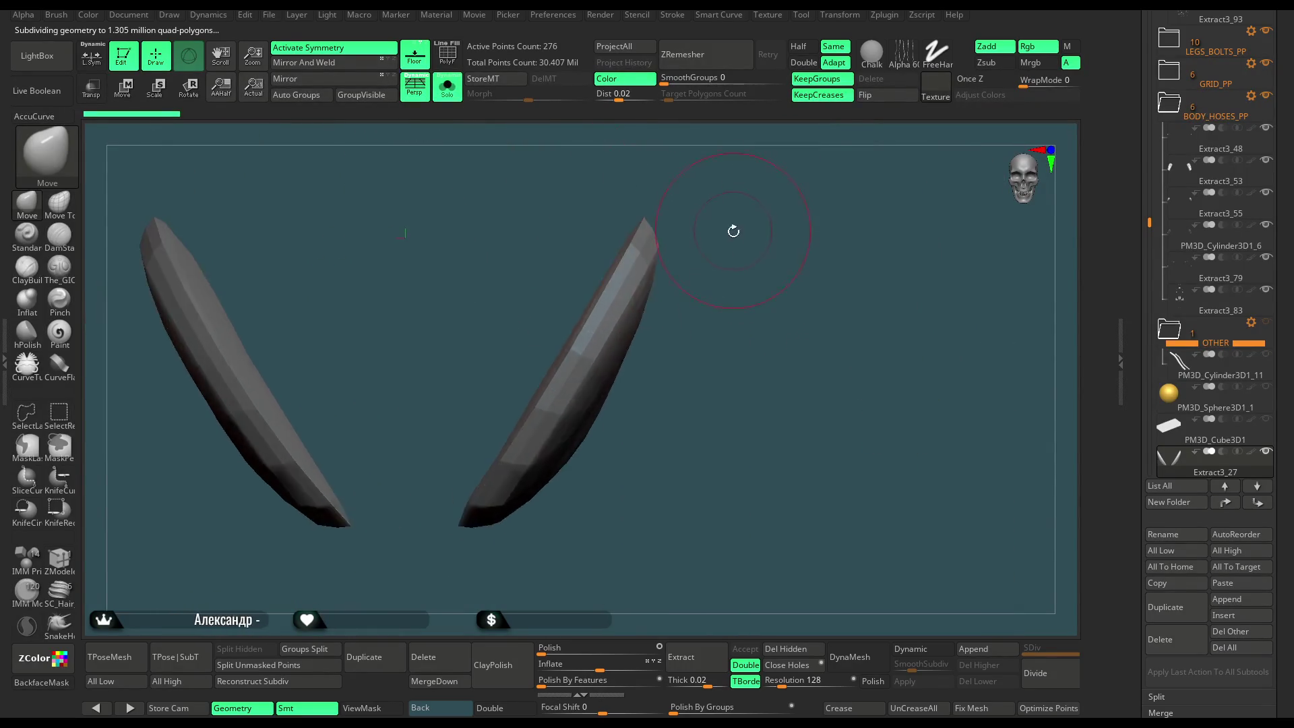
{"action": "key", "text": "space"}
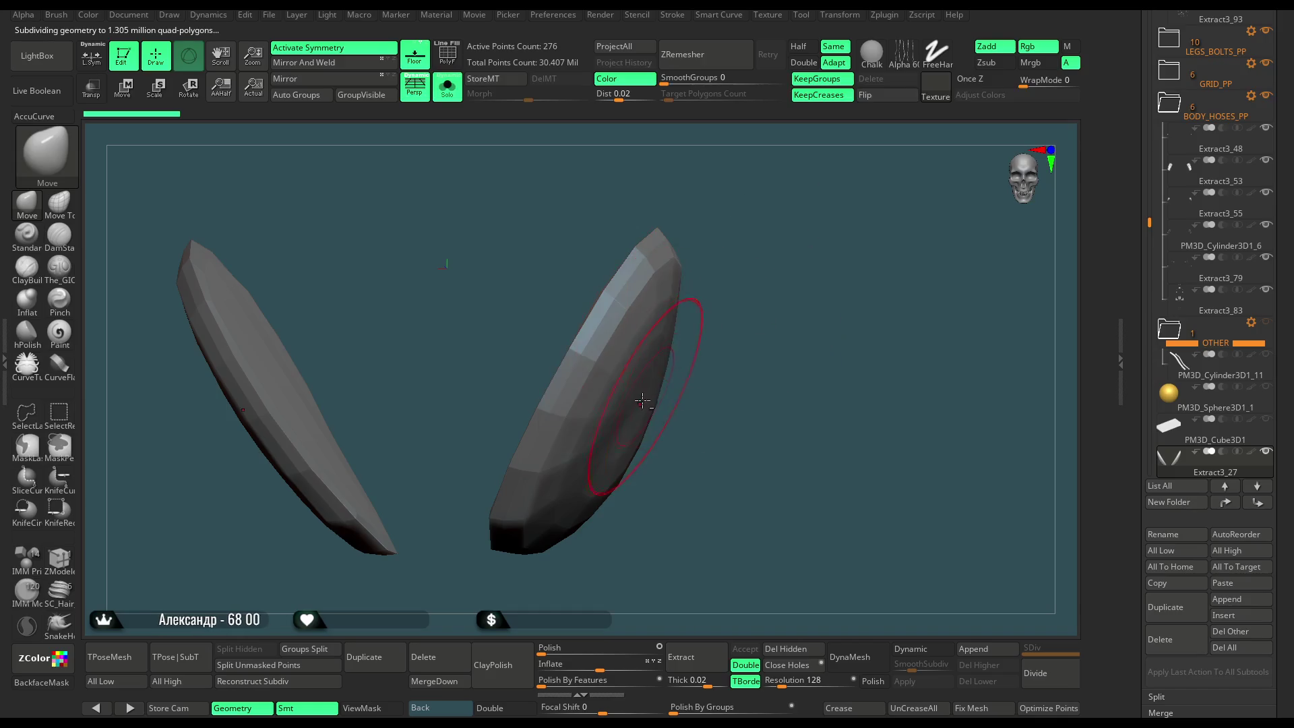
{"action": "left_click_drag", "start_coordinate": [708, 308], "coordinate": [453, 148]}
{"action": "left_click", "coordinate": [447, 92]}
{"action": "key", "text": "space"}
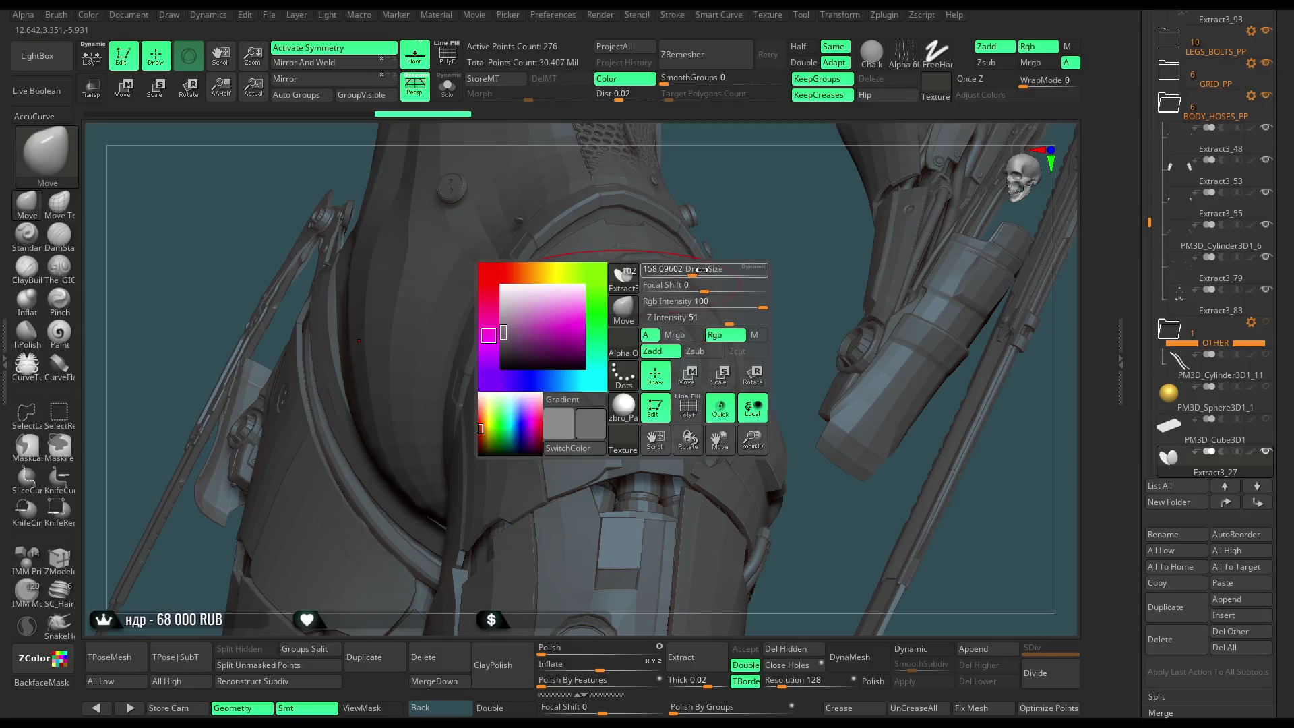
{"action": "left_click_drag", "start_coordinate": [732, 208], "coordinate": [566, 276]}
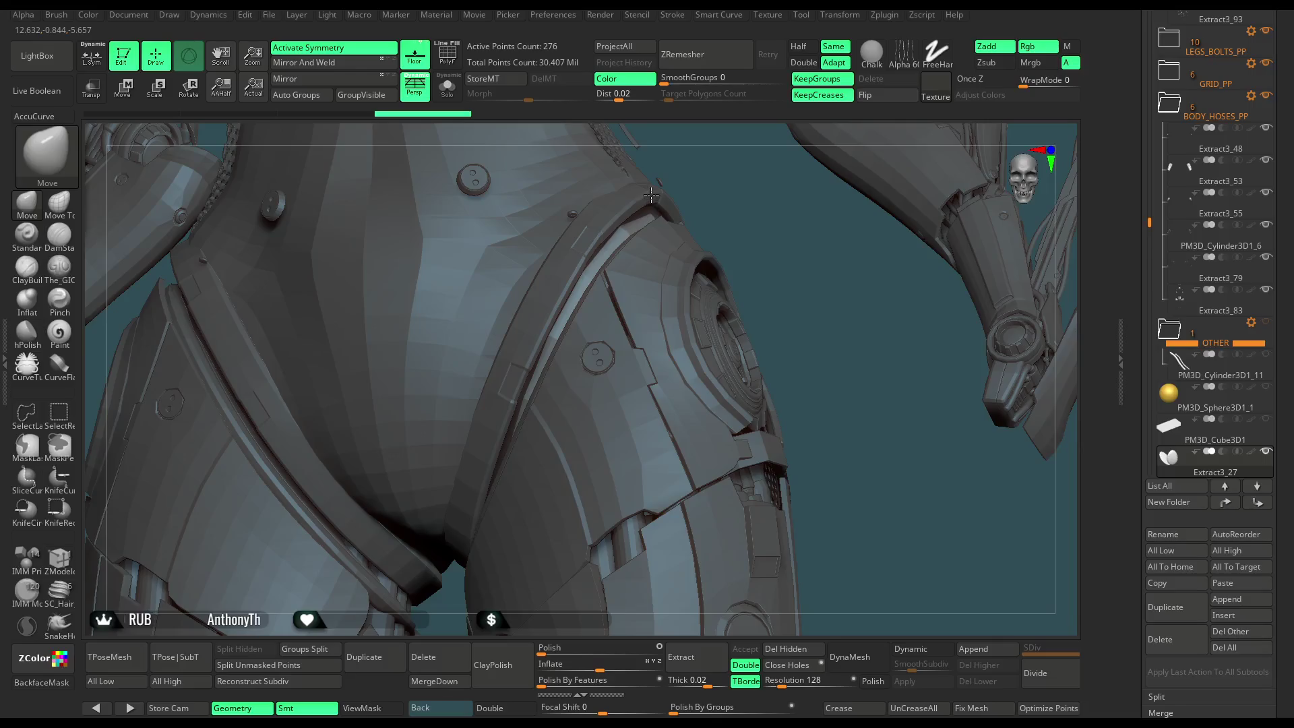
{"action": "mouse_move", "coordinate": [876, 270]}
{"action": "left_mouse_down"}
{"action": "mouse_move", "coordinate": [920, 248]}
{"action": "mouse_move", "coordinate": [759, 296]}
{"action": "mouse_move", "coordinate": [771, 333]}
{"action": "left_mouse_up"}
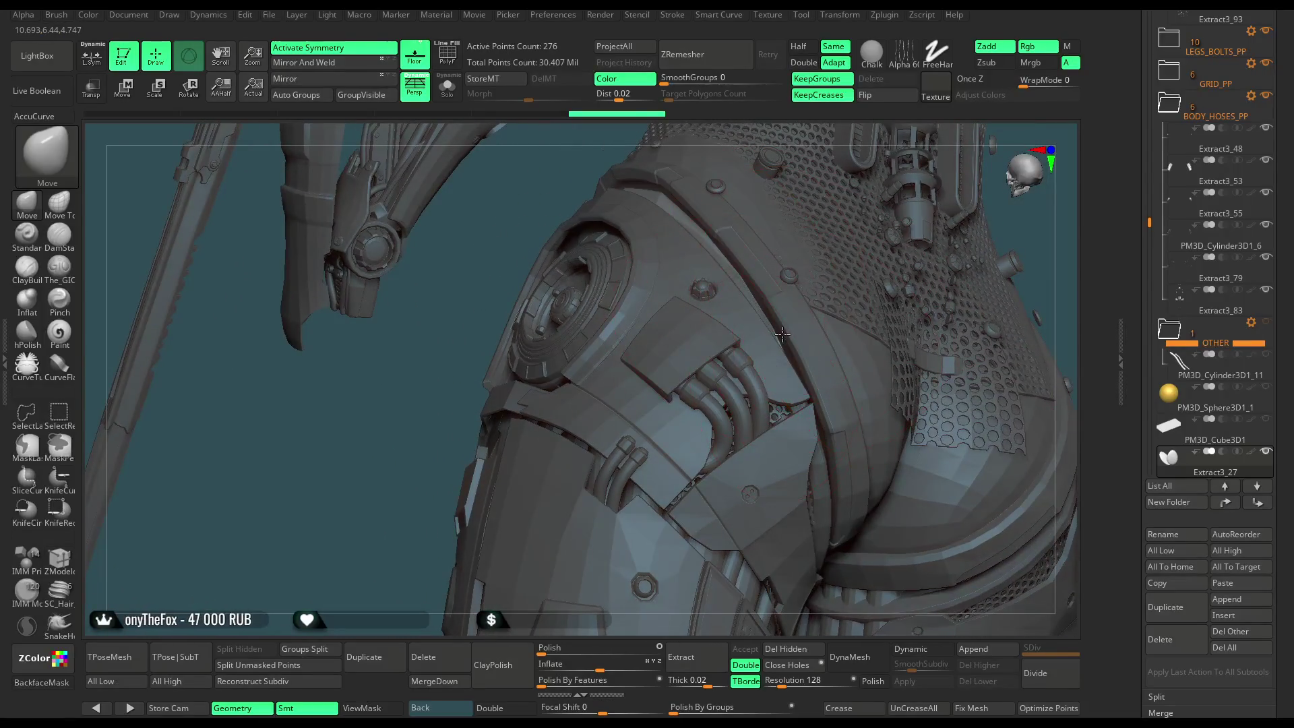
{"action": "left_click_drag", "start_coordinate": [456, 457], "coordinate": [548, 436]}
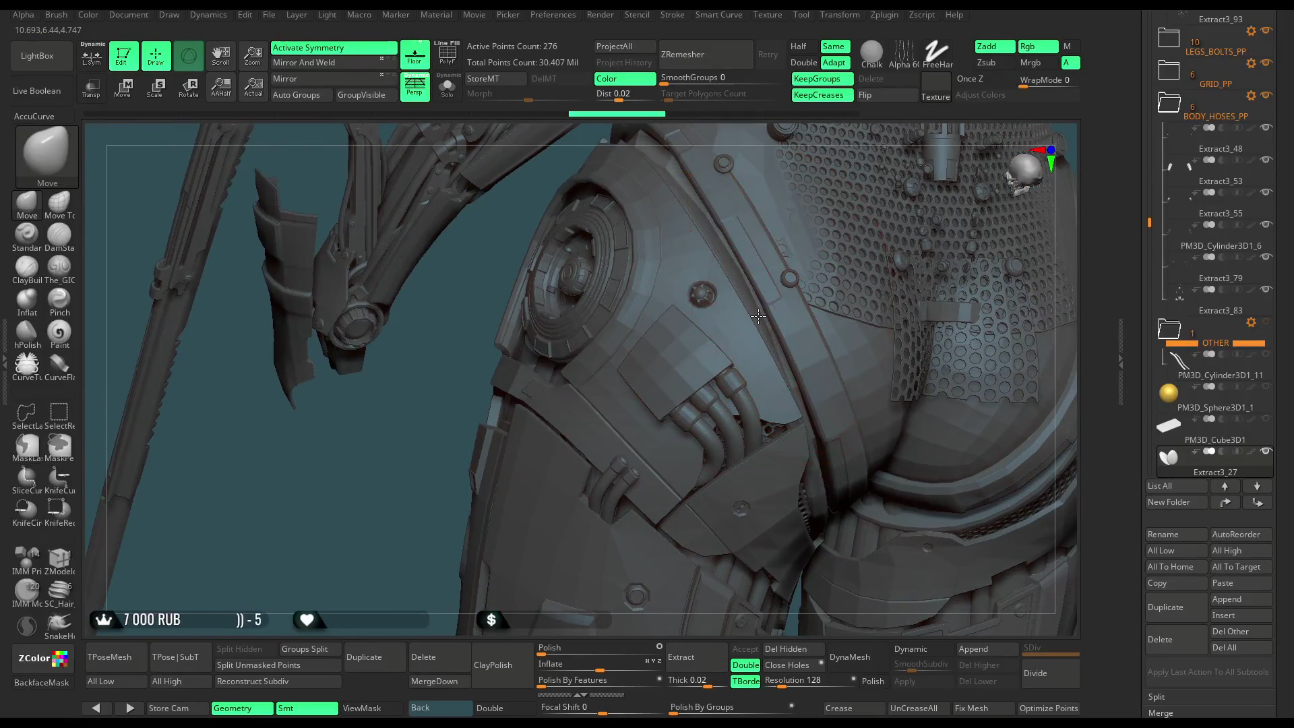
{"action": "mouse_move", "coordinate": [390, 512]}
{"action": "left_mouse_down"}
{"action": "mouse_move", "coordinate": [664, 433]}
{"action": "mouse_move", "coordinate": [1016, 223]}
{"action": "left_mouse_up"}
{"action": "scroll", "coordinate": [1152, 495], "scroll_direction": "up", "scroll_amount": 5}
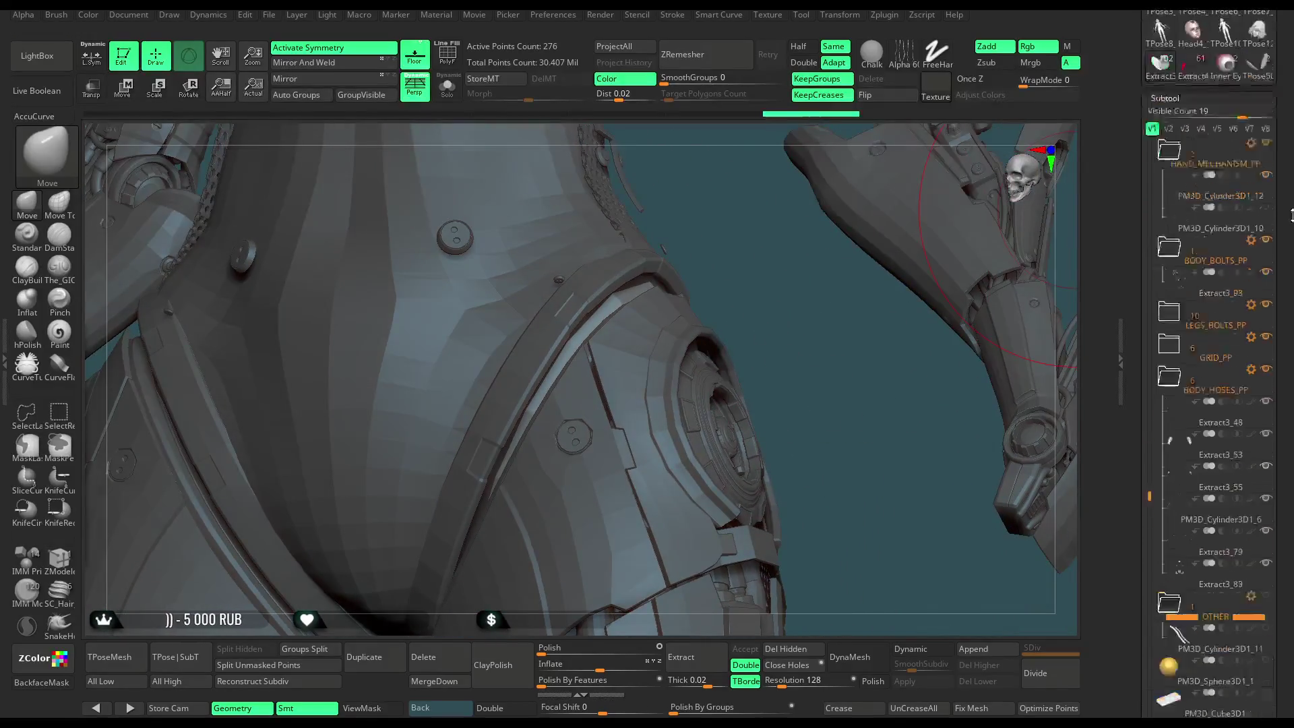
{"action": "scroll", "coordinate": [1152, 496], "scroll_direction": "up", "scroll_amount": 4}
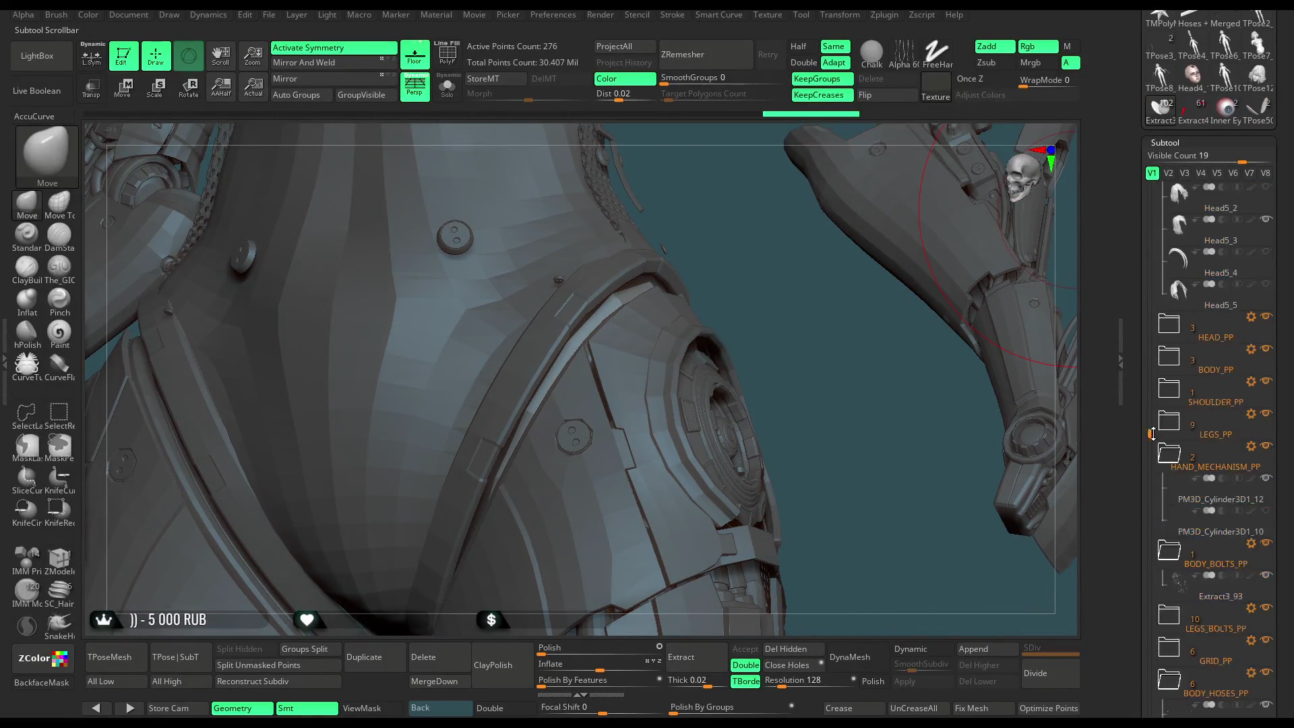
{"action": "key", "text": "Up"}
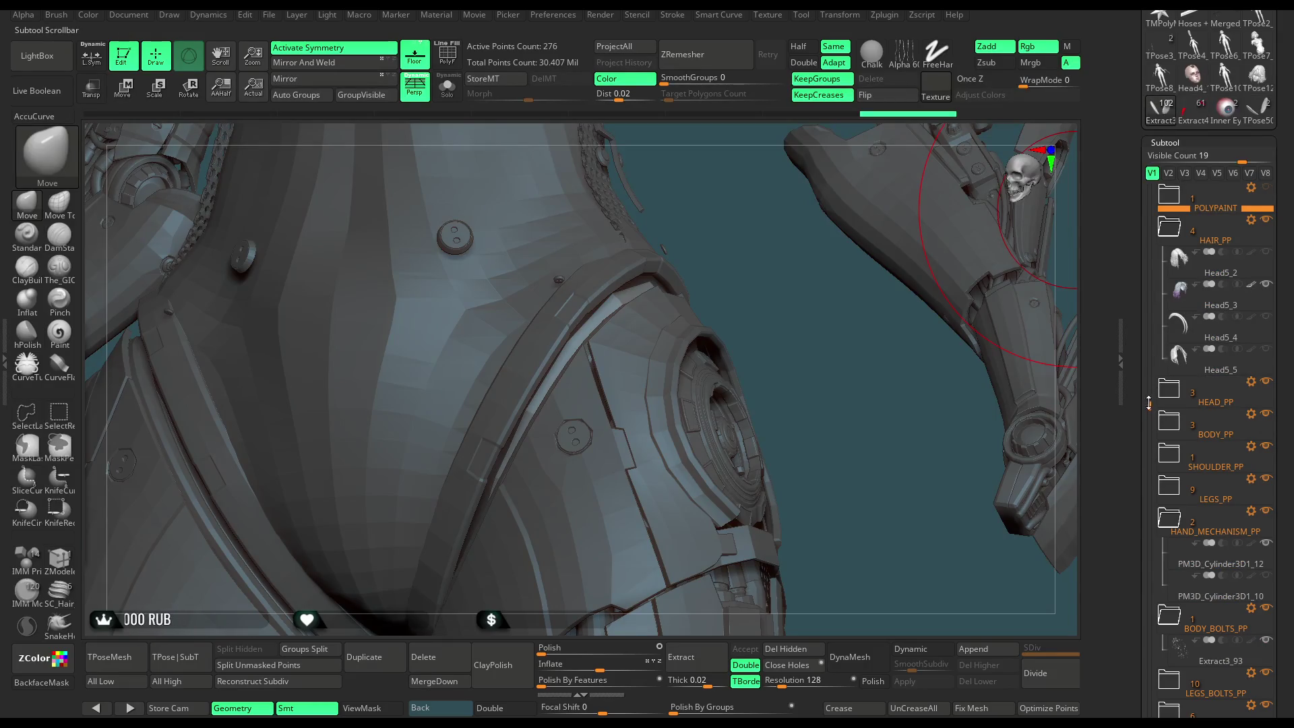
{"action": "mouse_move", "coordinate": [907, 384]}
{"action": "left_mouse_down"}
{"action": "mouse_move", "coordinate": [725, 309]}
{"action": "mouse_move", "coordinate": [627, 235]}
{"action": "left_mouse_up"}
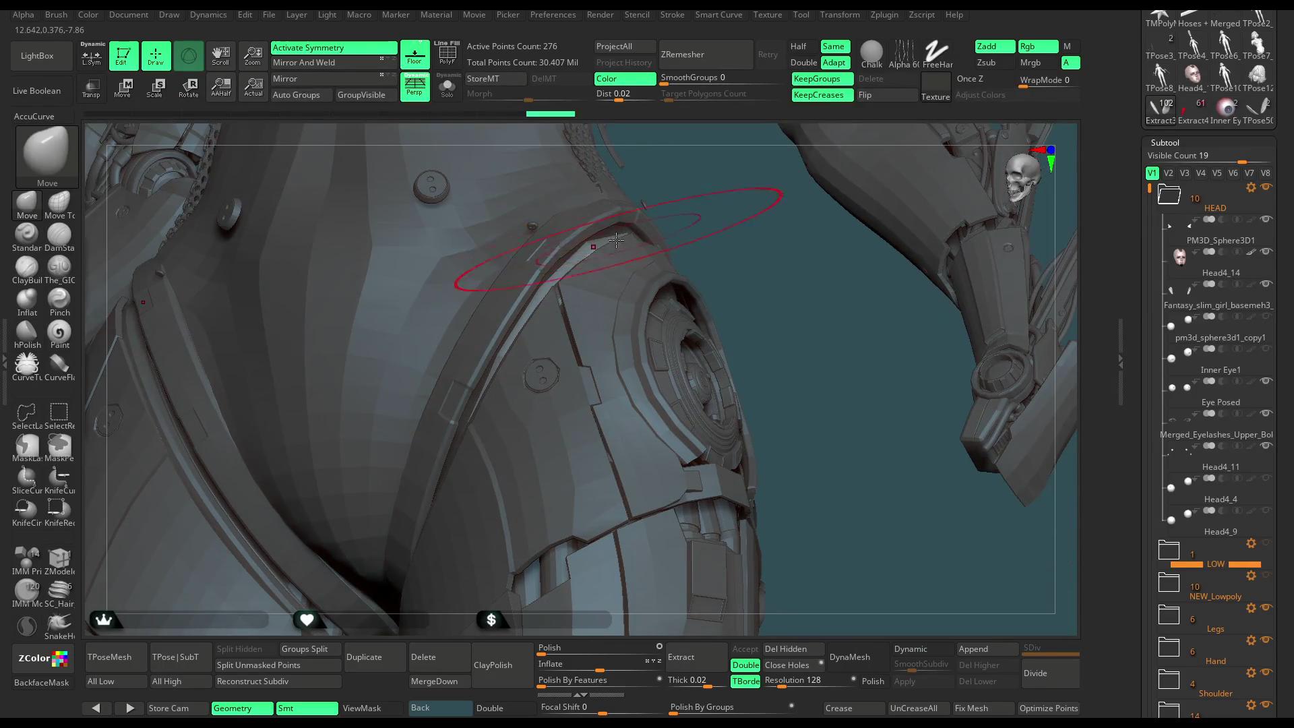
{"action": "left_click", "coordinate": [596, 242]}
{"action": "mouse_move", "coordinate": [687, 229]}
{"action": "left_mouse_down"}
{"action": "mouse_move", "coordinate": [607, 269]}
{"action": "mouse_move", "coordinate": [802, 196]}
{"action": "left_mouse_up"}
{"action": "mouse_move", "coordinate": [701, 258]}
{"action": "left_mouse_down", "text": "shift"}
{"action": "mouse_move", "coordinate": [714, 290]}
{"action": "mouse_move", "coordinate": [698, 217]}
{"action": "mouse_move", "coordinate": [864, 196]}
{"action": "mouse_move", "coordinate": [818, 240]}
{"action": "mouse_move", "coordinate": [813, 229]}
{"action": "mouse_move", "coordinate": [748, 250]}
{"action": "left_mouse_up", "text": "shift"}
Collapse HEAD, select NEW_Lowpoly and the Head5_2 hair, and show polypaint on all subtools.
{"action": "left_click", "coordinate": [1161, 196]}
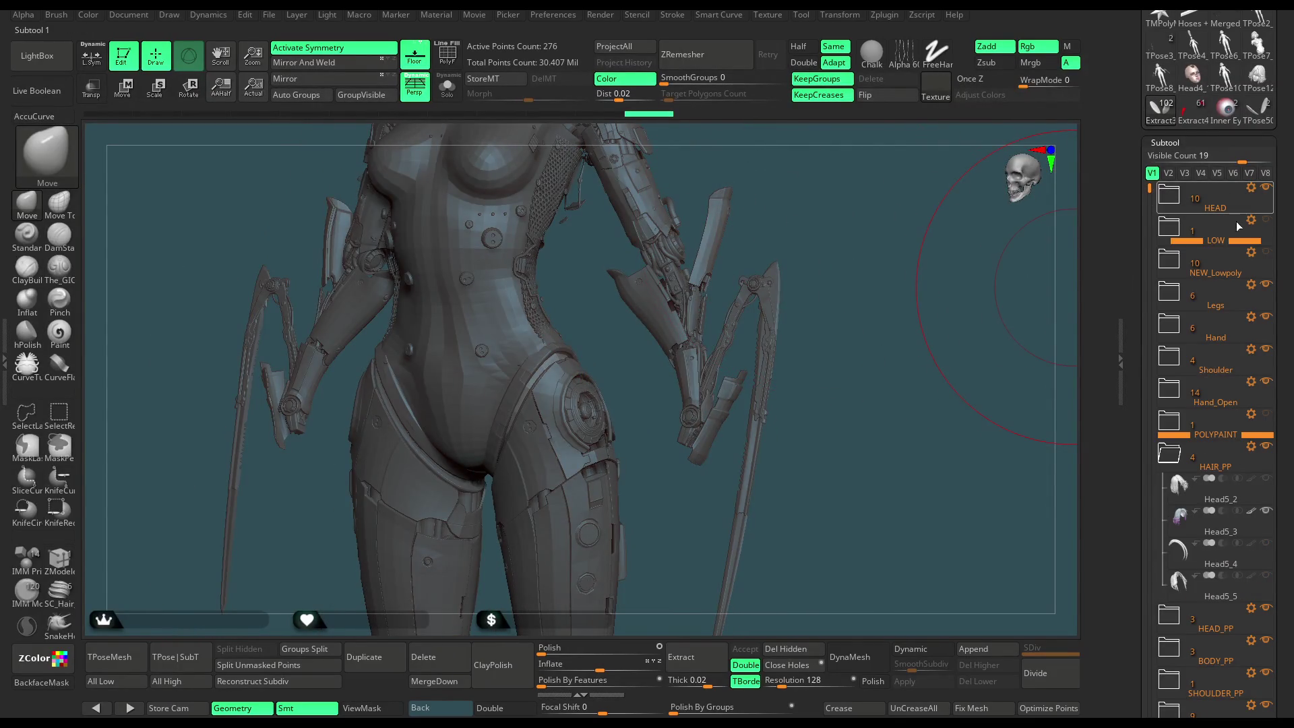
{"action": "left_click", "coordinate": [1263, 256]}
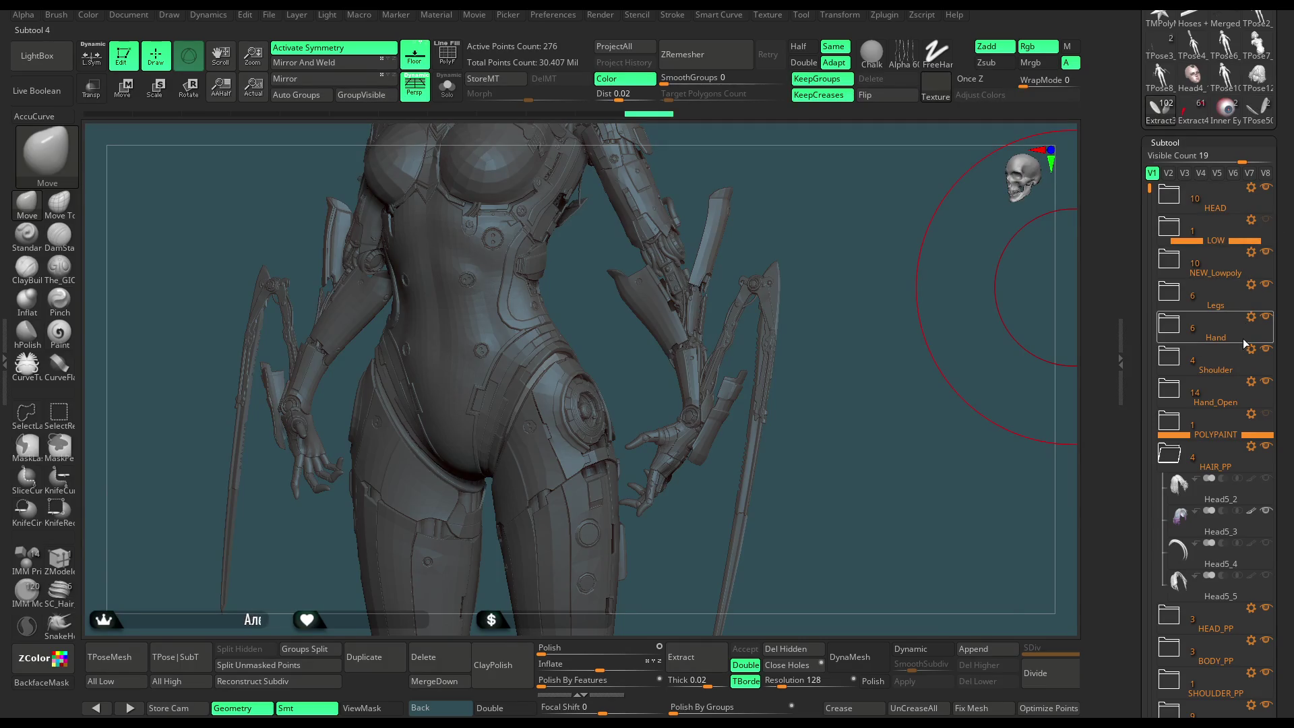
{"action": "mouse_move", "coordinate": [1151, 172]}
{"action": "left_mouse_down"}
{"action": "mouse_move", "coordinate": [1131, 369]}
{"action": "mouse_move", "coordinate": [1136, 192]}
{"action": "left_mouse_up"}
{"action": "left_click", "coordinate": [1239, 452]}
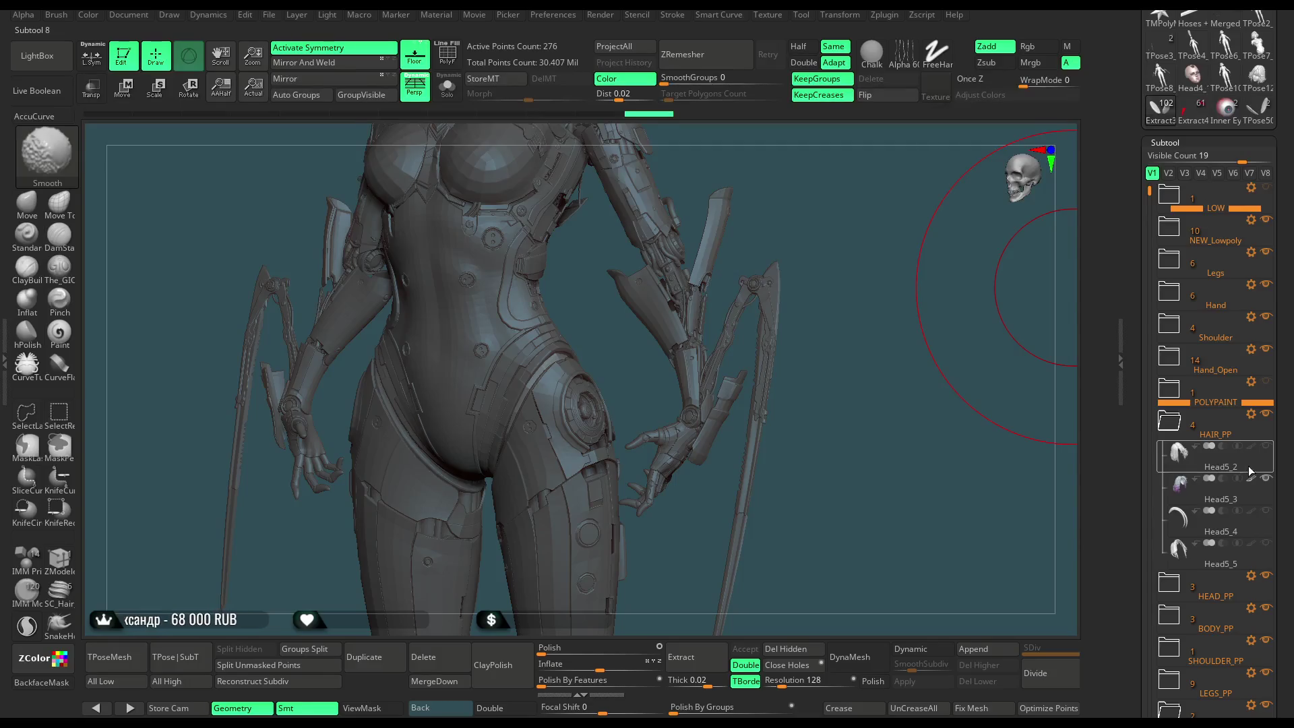
{"action": "left_click", "coordinate": [1246, 443], "text": "shift"}
{"action": "mouse_move", "coordinate": [842, 198]}
{"action": "left_mouse_down"}
{"action": "mouse_move", "coordinate": [826, 195]}
{"action": "mouse_move", "coordinate": [834, 203]}
{"action": "mouse_move", "coordinate": [778, 270]}
{"action": "mouse_move", "coordinate": [746, 268]}
{"action": "mouse_move", "coordinate": [787, 289]}
{"action": "left_mouse_up"}
{"action": "key", "text": "space"}
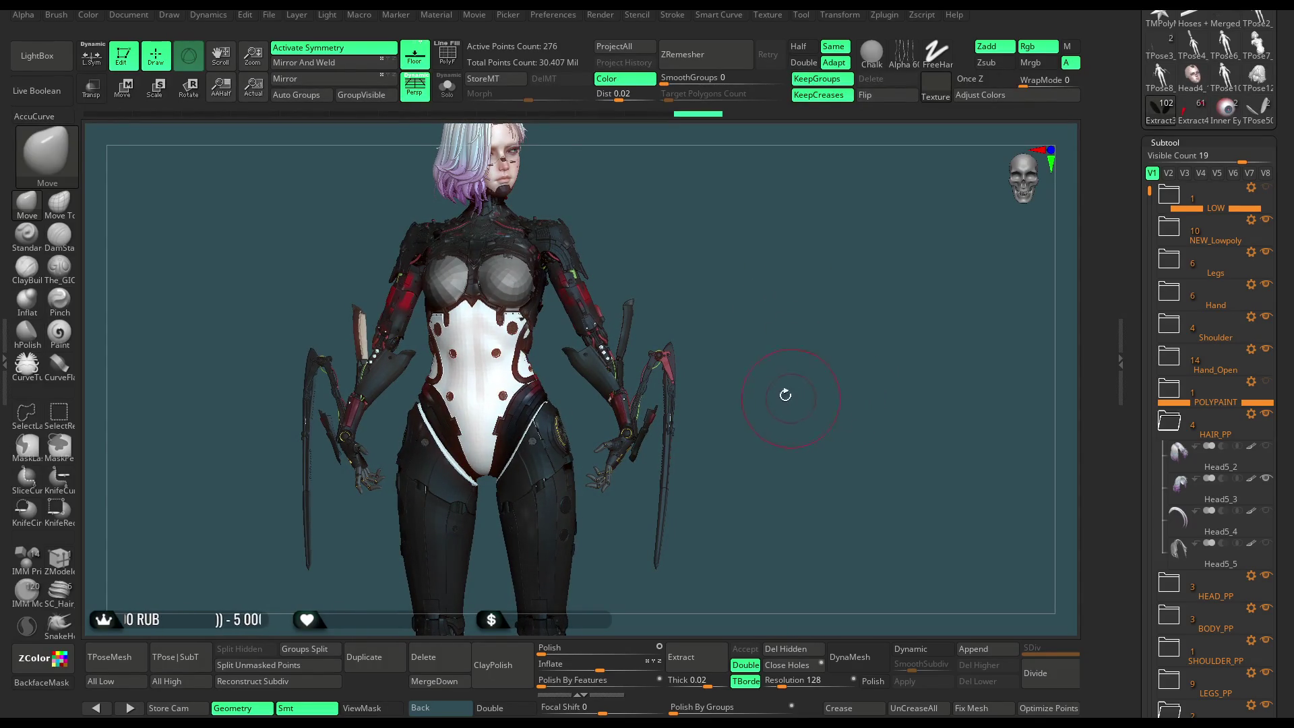
Save the polypainted cyborg project with Ctrl+S.
{"action": "left_click", "coordinate": [268, 16]}
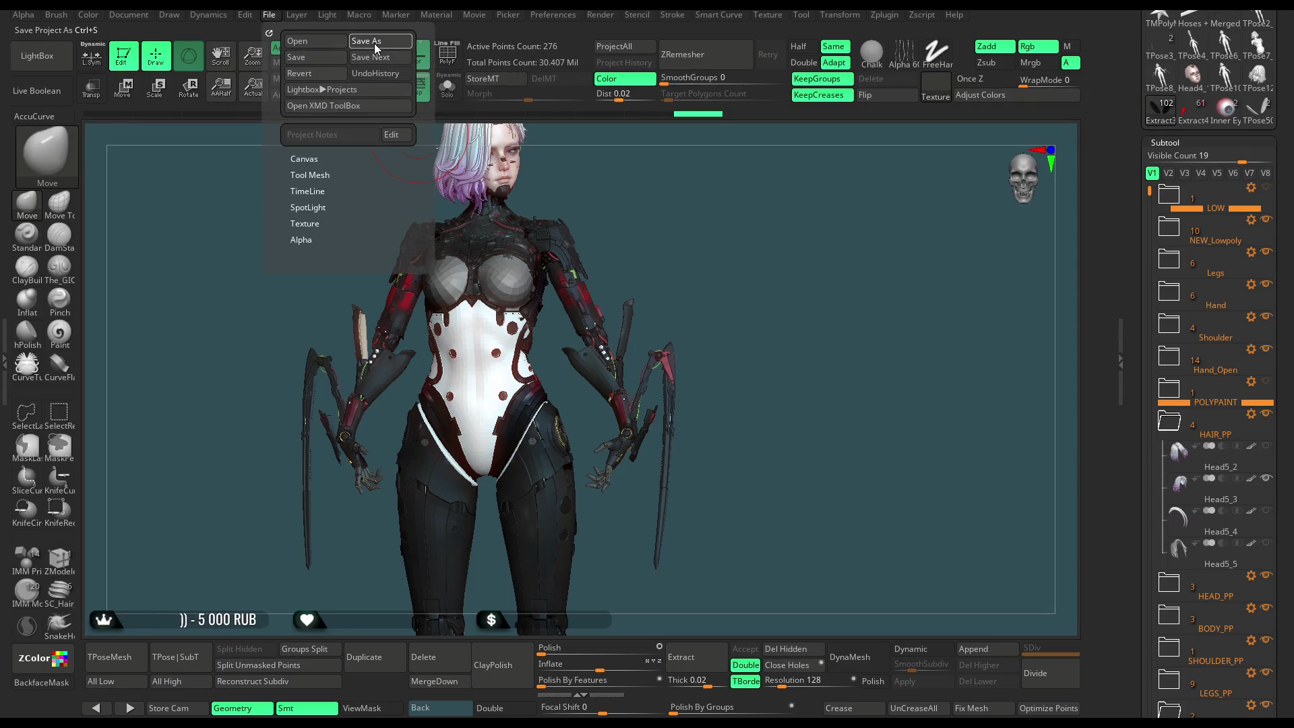
{"action": "key", "text": "ctrl+s"}
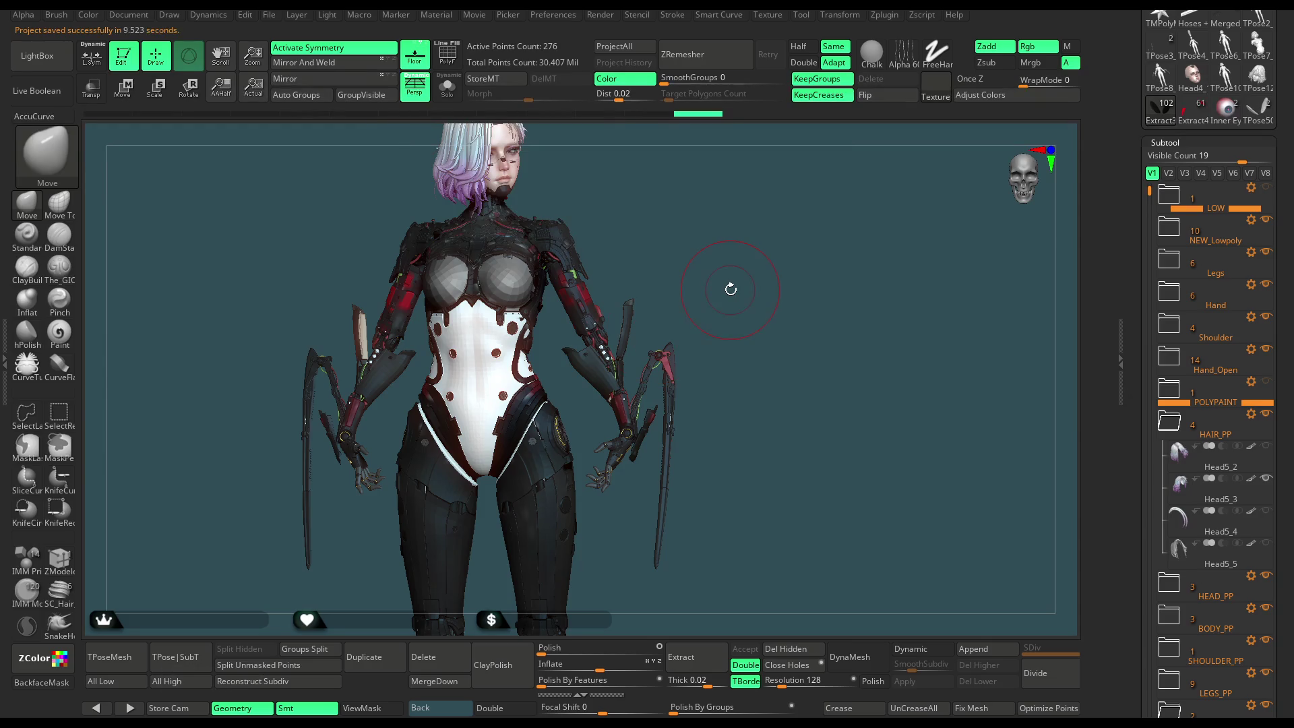
{"action": "left_click_drag", "start_coordinate": [729, 283], "coordinate": [711, 284]}
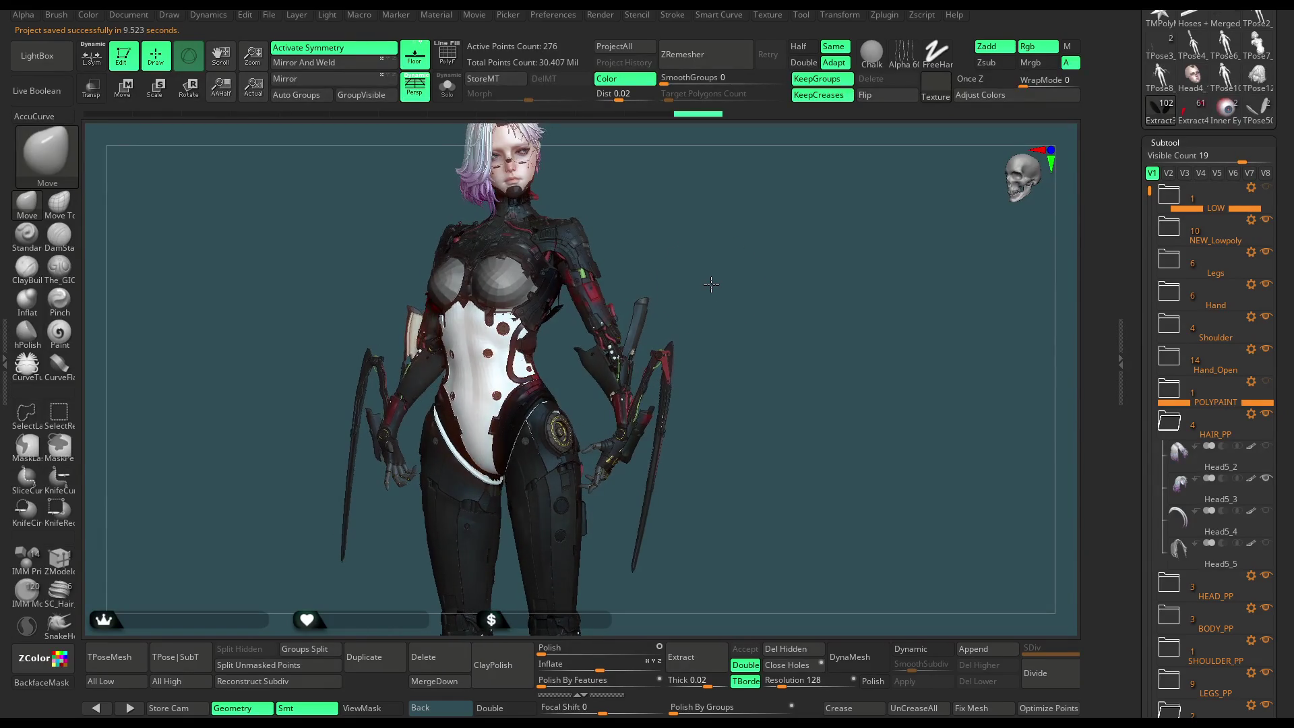
{"action": "mouse_move", "coordinate": [796, 295]}
{"action": "left_mouse_down"}
{"action": "mouse_move", "coordinate": [820, 299]}
{"action": "mouse_move", "coordinate": [660, 322]}
{"action": "left_mouse_up"}
Select the Legs subtool and inspect the leg hoses in isolation.
{"action": "left_click", "coordinate": [231, 464], "text": "alt"}
{"action": "key", "text": "ctrl+d"}
{"action": "left_click", "coordinate": [455, 98]}
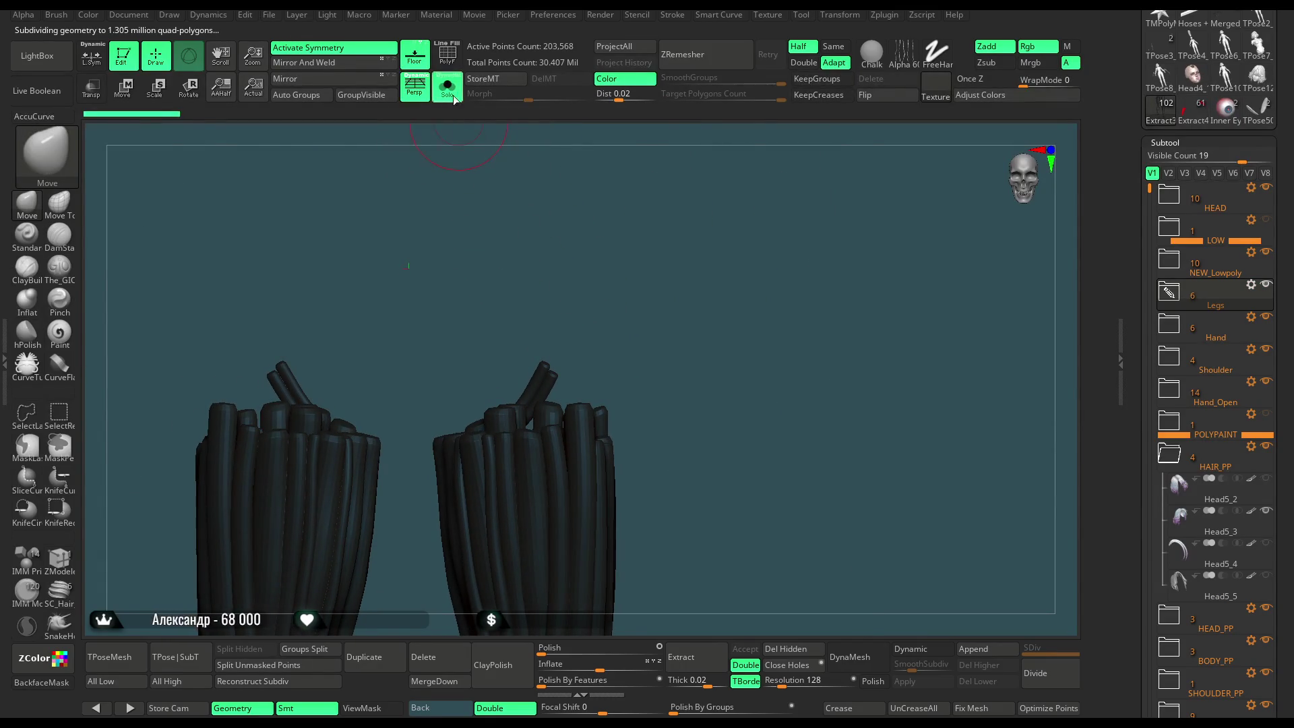
{"action": "left_click", "coordinate": [455, 97]}
{"action": "left_click_drag", "start_coordinate": [627, 333], "coordinate": [437, 474]}
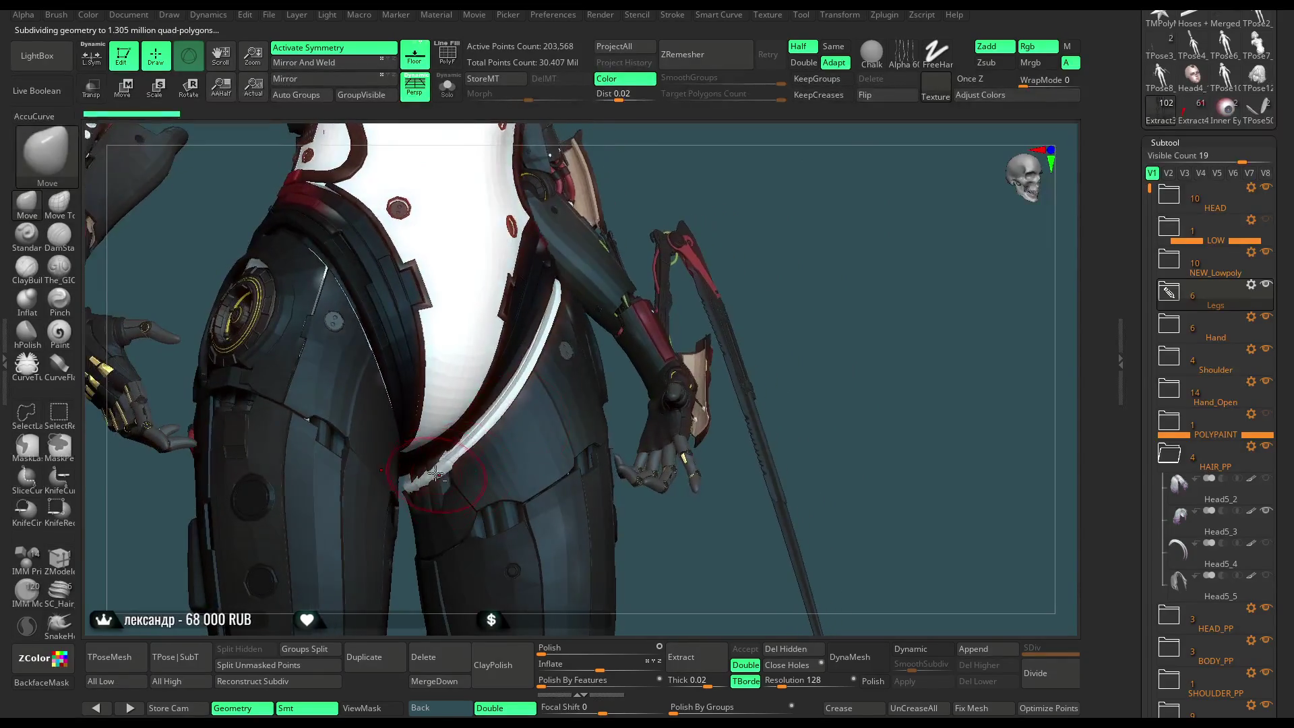
{"action": "left_click", "coordinate": [447, 86]}
{"action": "mouse_move", "coordinate": [543, 309]}
{"action": "left_mouse_down"}
{"action": "mouse_move", "coordinate": [572, 256]}
{"action": "mouse_move", "coordinate": [468, 135]}
{"action": "left_mouse_up"}
{"action": "left_click", "coordinate": [455, 99]}
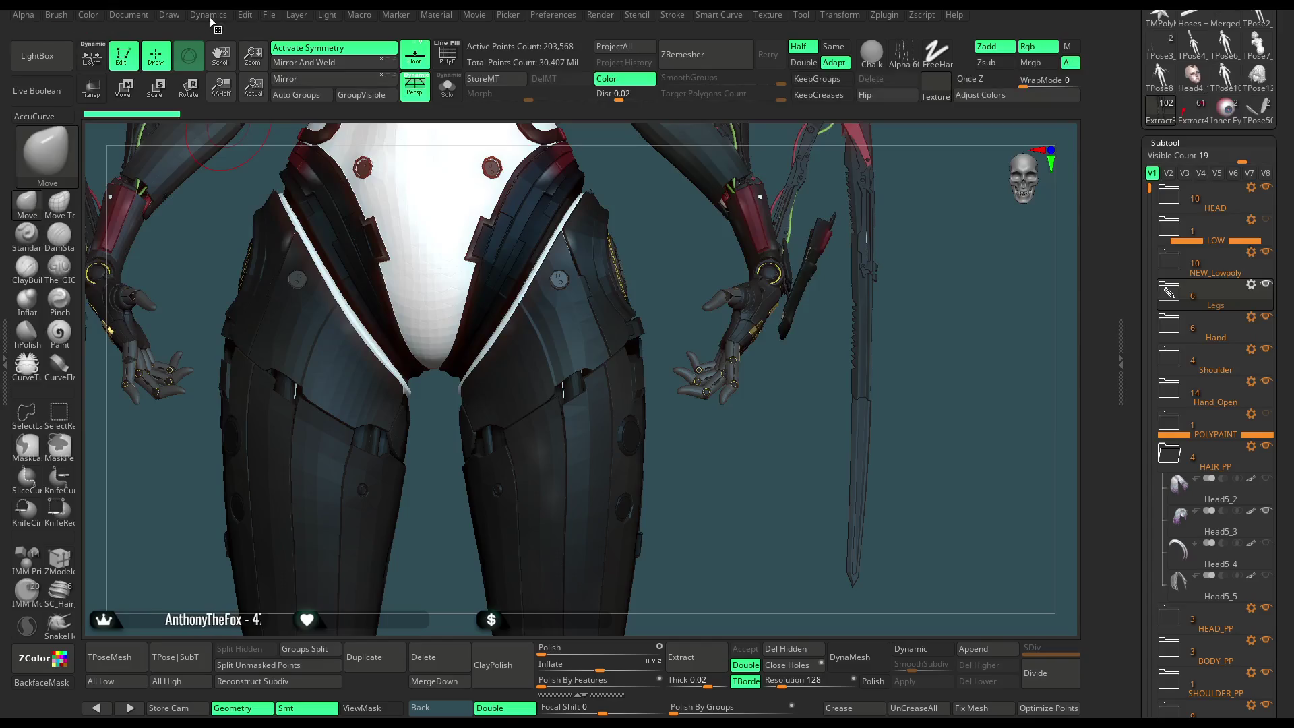
Save the project again and isolate the leg hoses.
{"action": "left_click", "coordinate": [273, 17]}
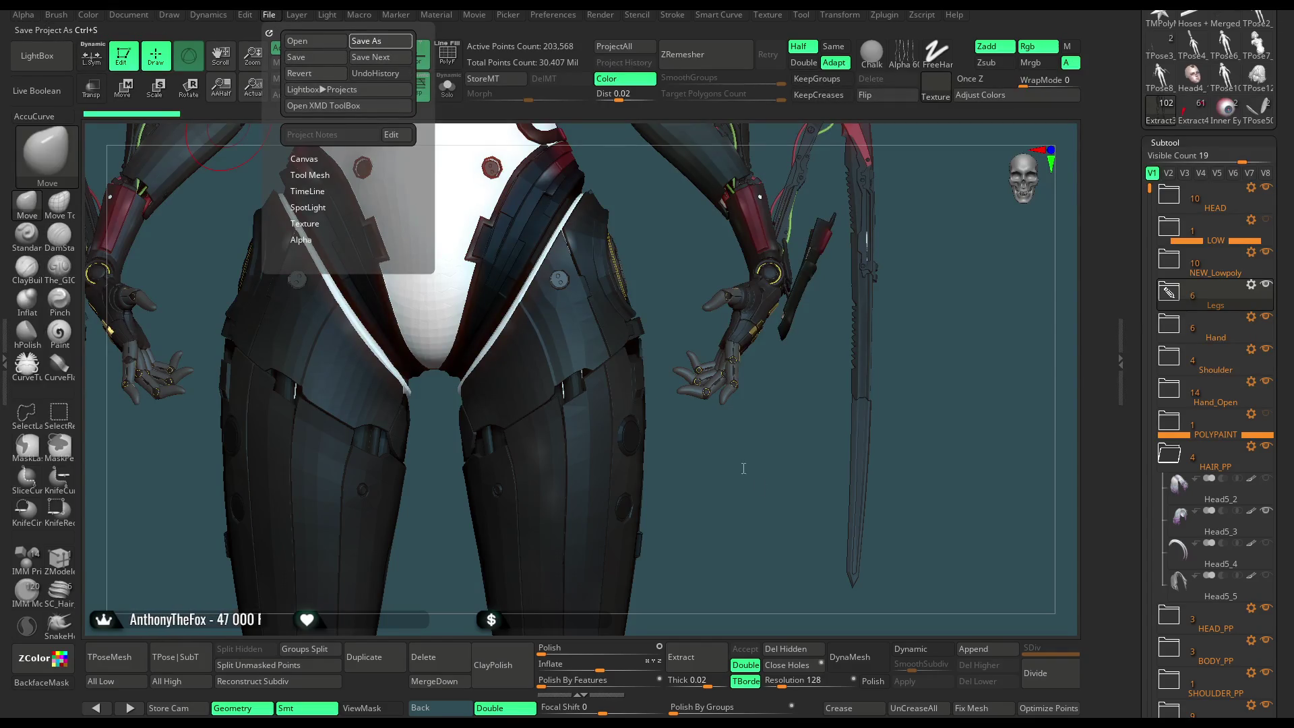
{"action": "key", "text": "ctrl+s"}
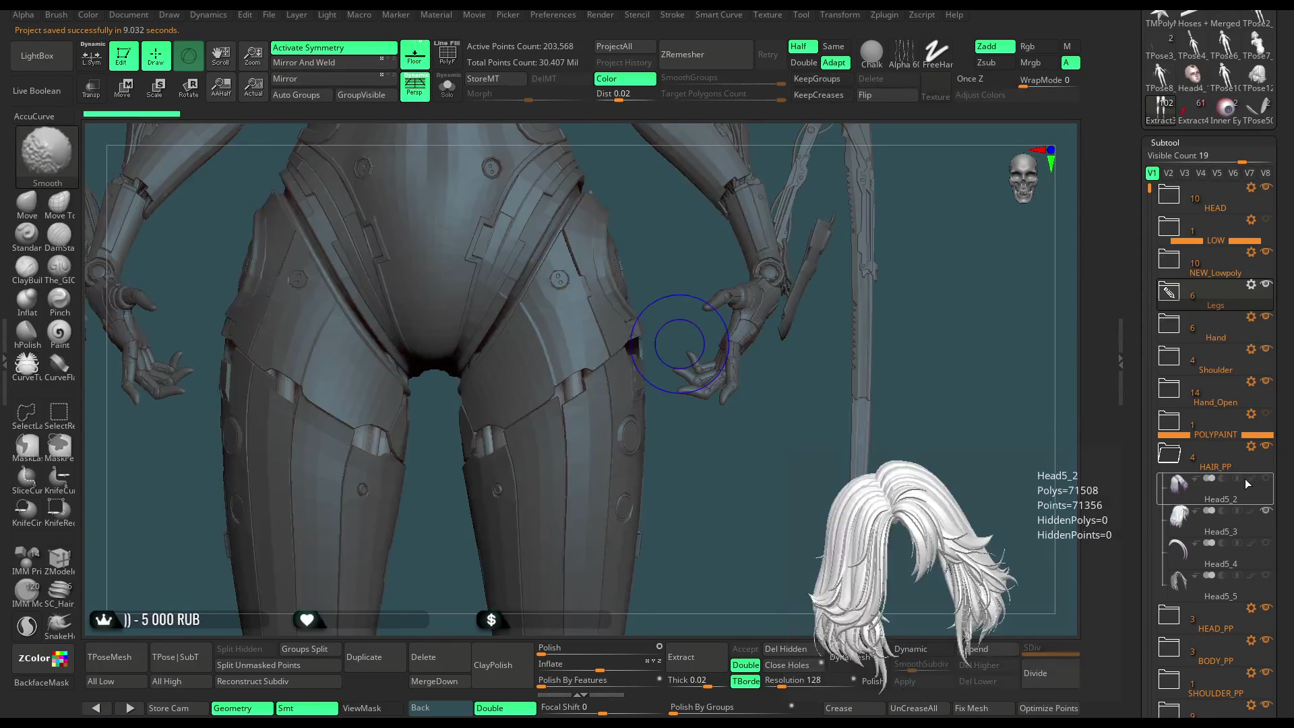
{"action": "left_click", "coordinate": [458, 96]}
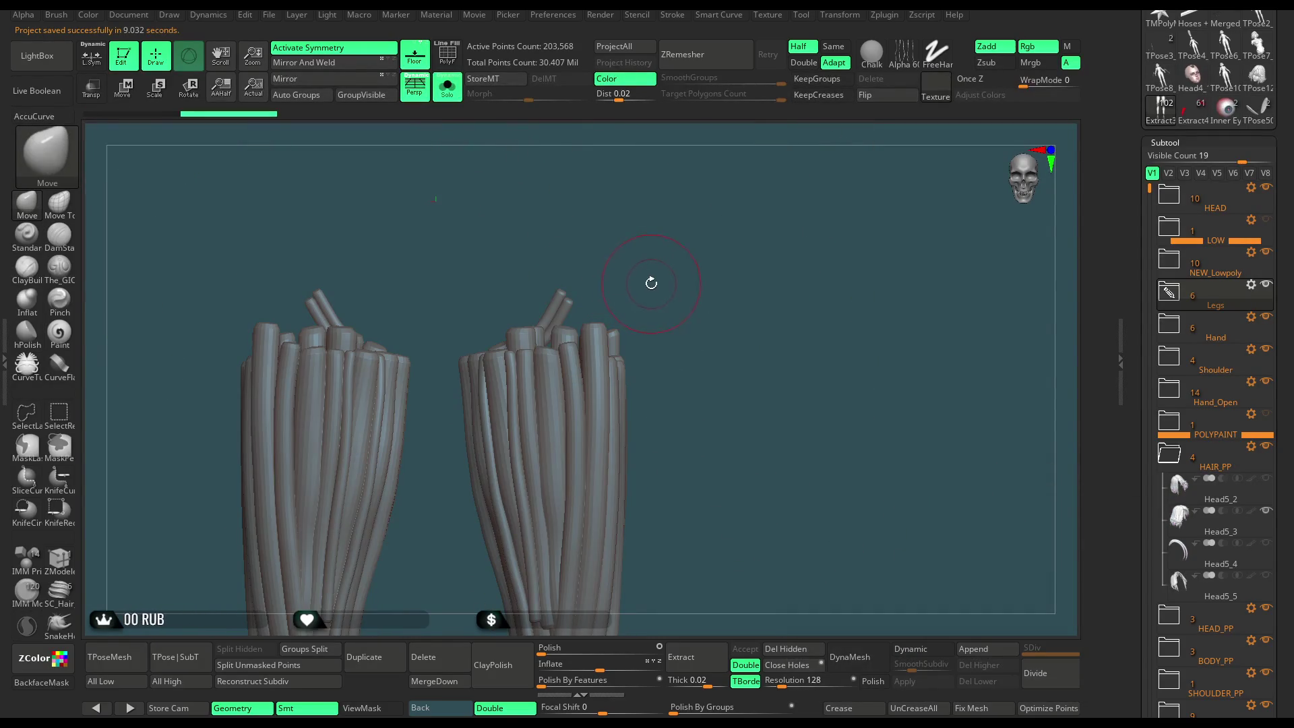
Slice the top of the right hose bundle at an angle and trim its tips.
{"action": "key", "text": "b"}
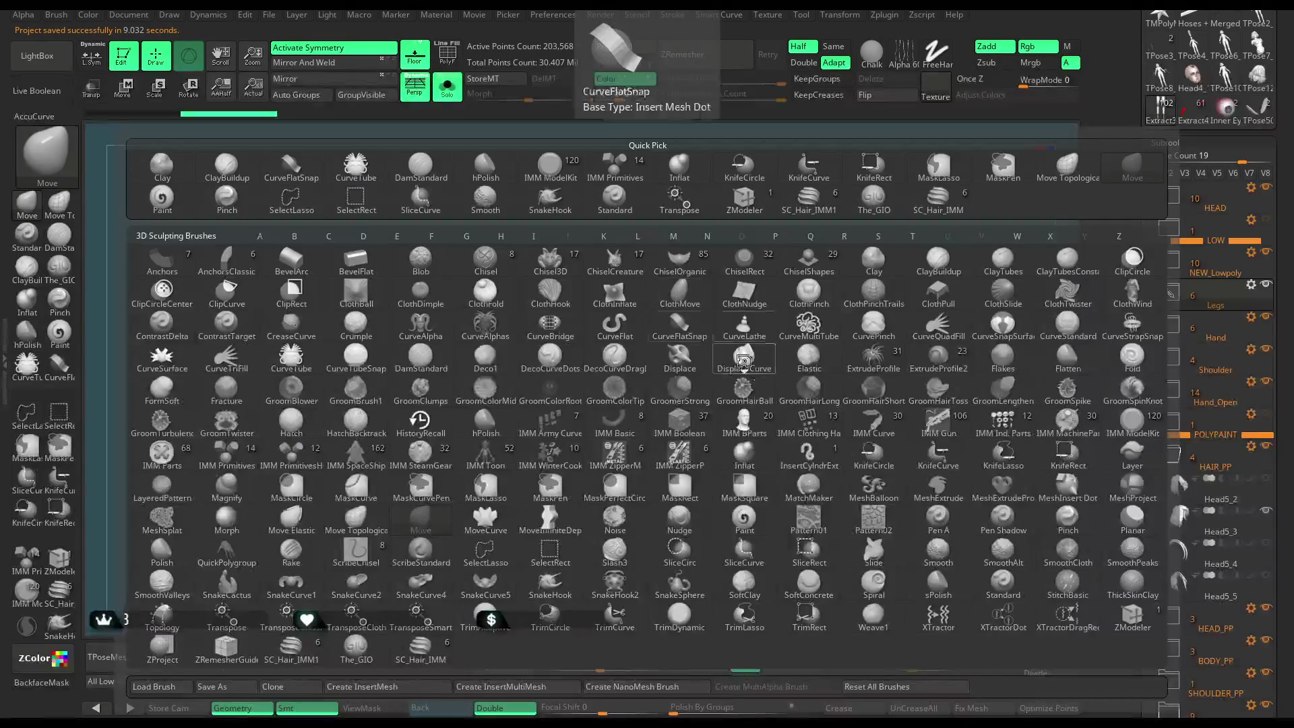
{"action": "left_click", "coordinate": [967, 465]}
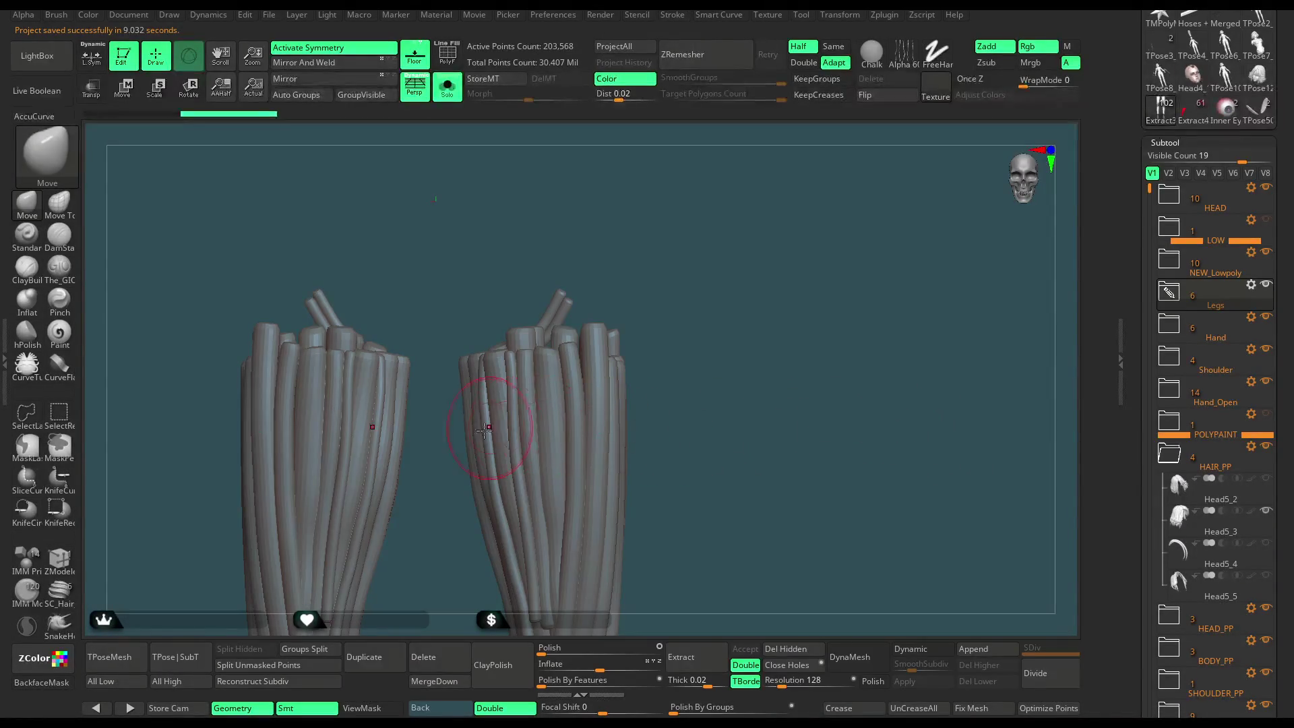
{"action": "mouse_move", "coordinate": [448, 412]}
{"action": "left_mouse_down", "text": "ctrl+shift"}
{"action": "mouse_move", "coordinate": [606, 274]}
{"action": "mouse_move", "coordinate": [651, 260]}
{"action": "left_mouse_up", "text": "ctrl+shift"}
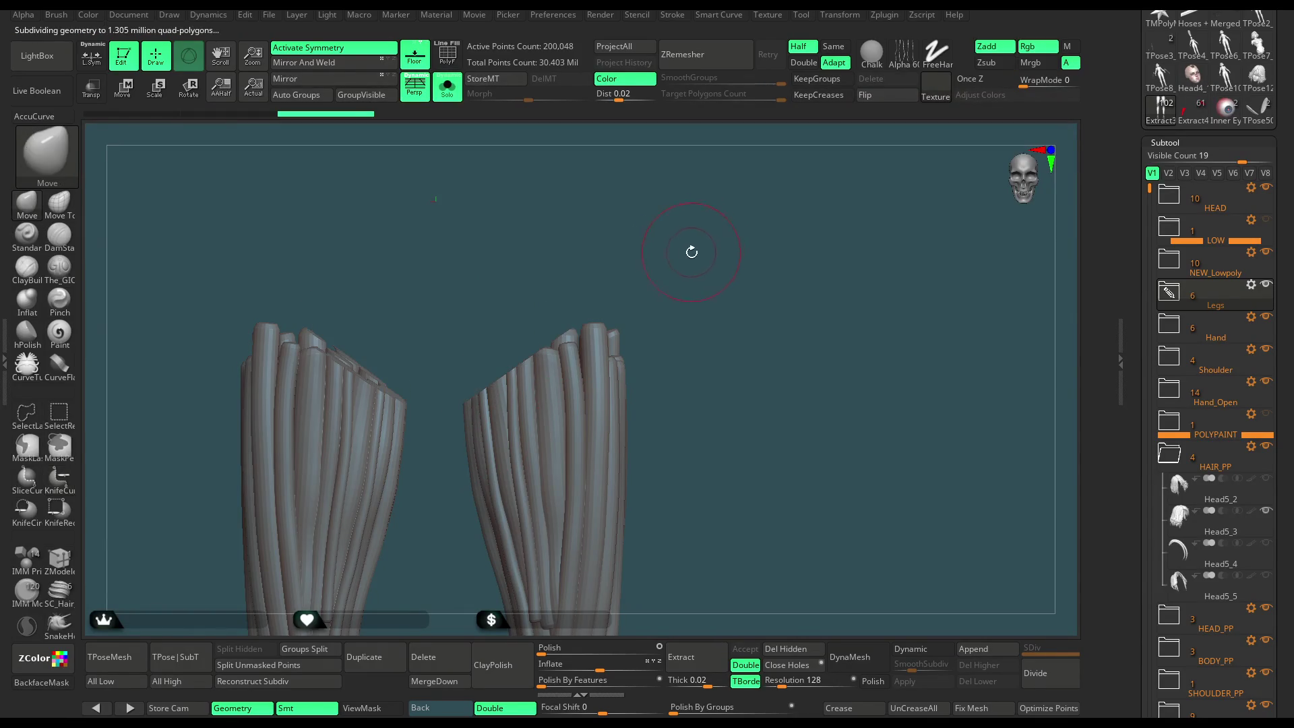
{"action": "left_click", "coordinate": [447, 88]}
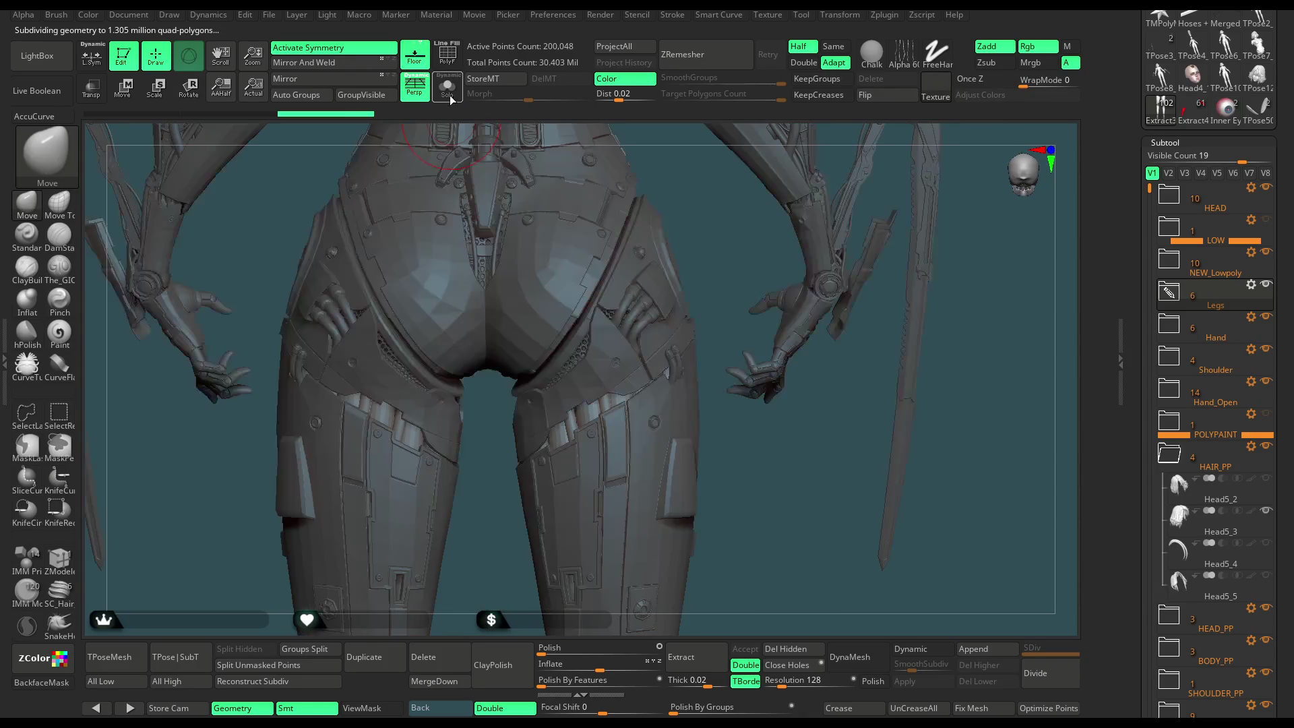
{"action": "left_click_drag", "start_coordinate": [731, 433], "coordinate": [724, 404], "text": "alt"}
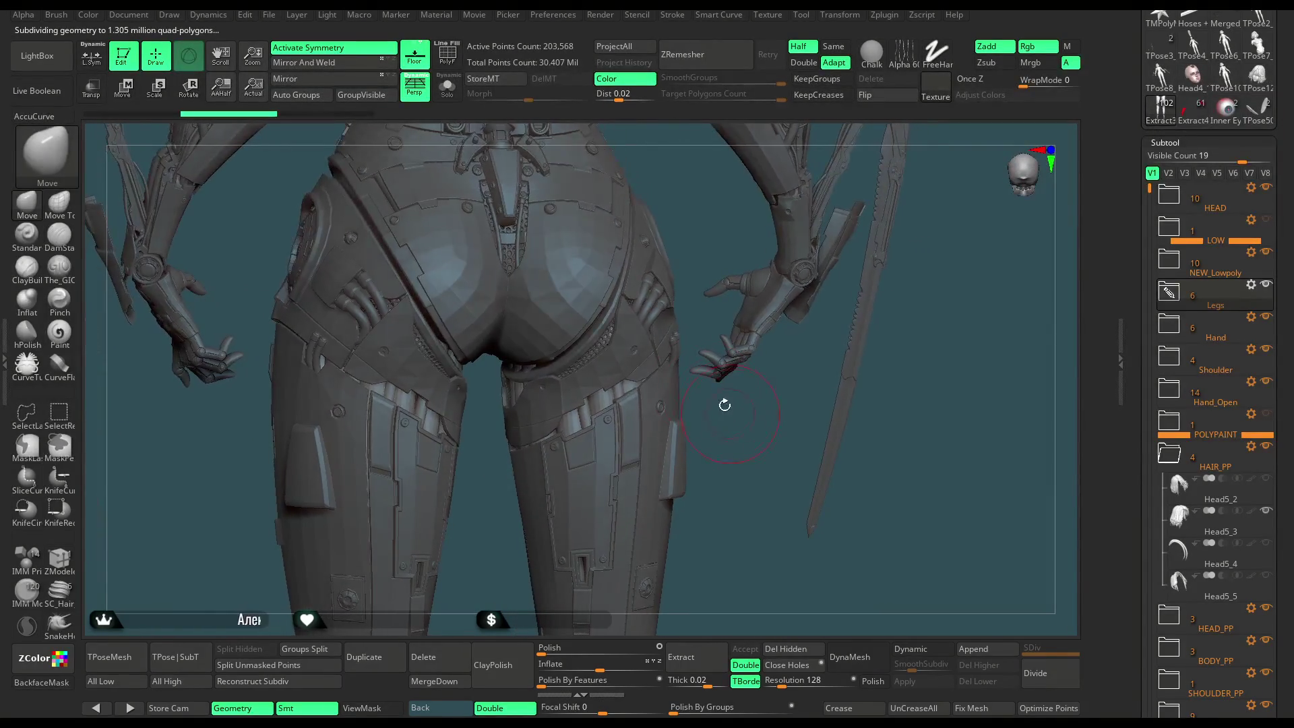
{"action": "left_click", "coordinate": [447, 87]}
{"action": "left_click_drag", "start_coordinate": [705, 222], "coordinate": [694, 242]}
{"action": "key", "text": "ctrl+shift"}
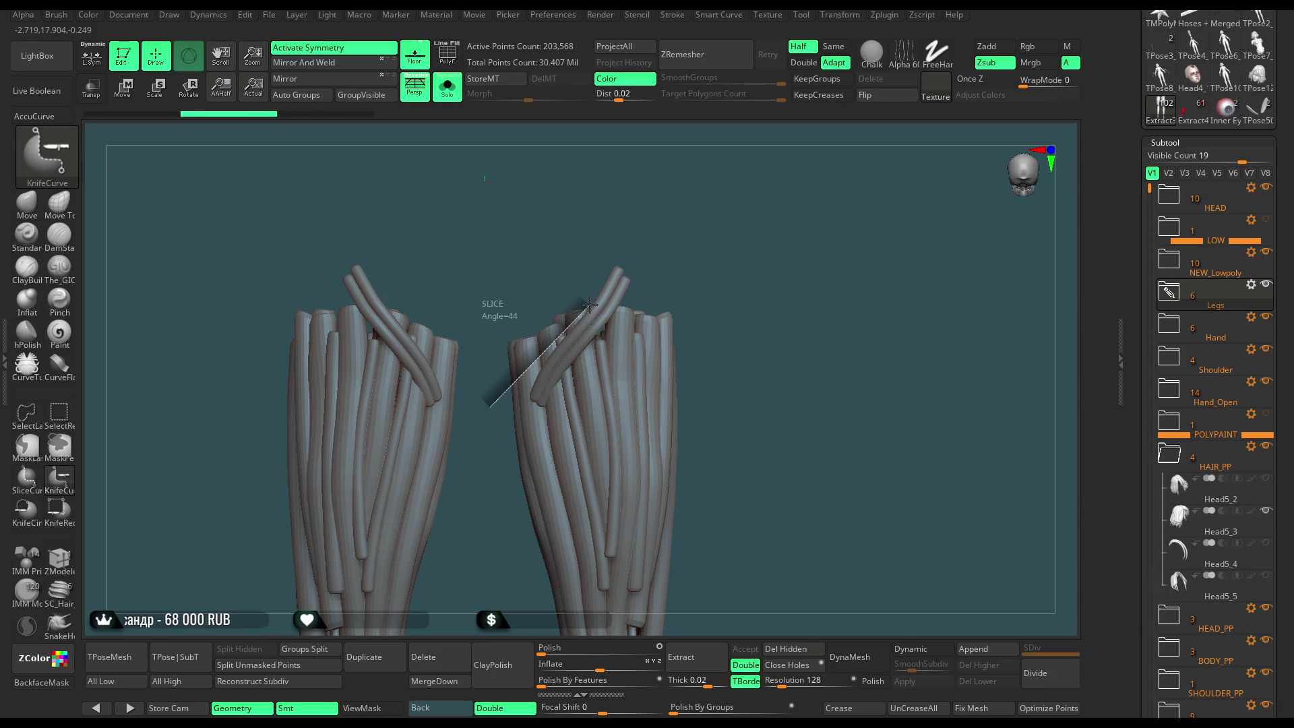
{"action": "mouse_move", "coordinate": [626, 241]}
{"action": "left_mouse_down"}
{"action": "mouse_move", "coordinate": [652, 251]}
{"action": "mouse_move", "coordinate": [726, 218]}
{"action": "mouse_move", "coordinate": [694, 223]}
{"action": "left_mouse_up"}
{"action": "left_click", "coordinate": [447, 86]}
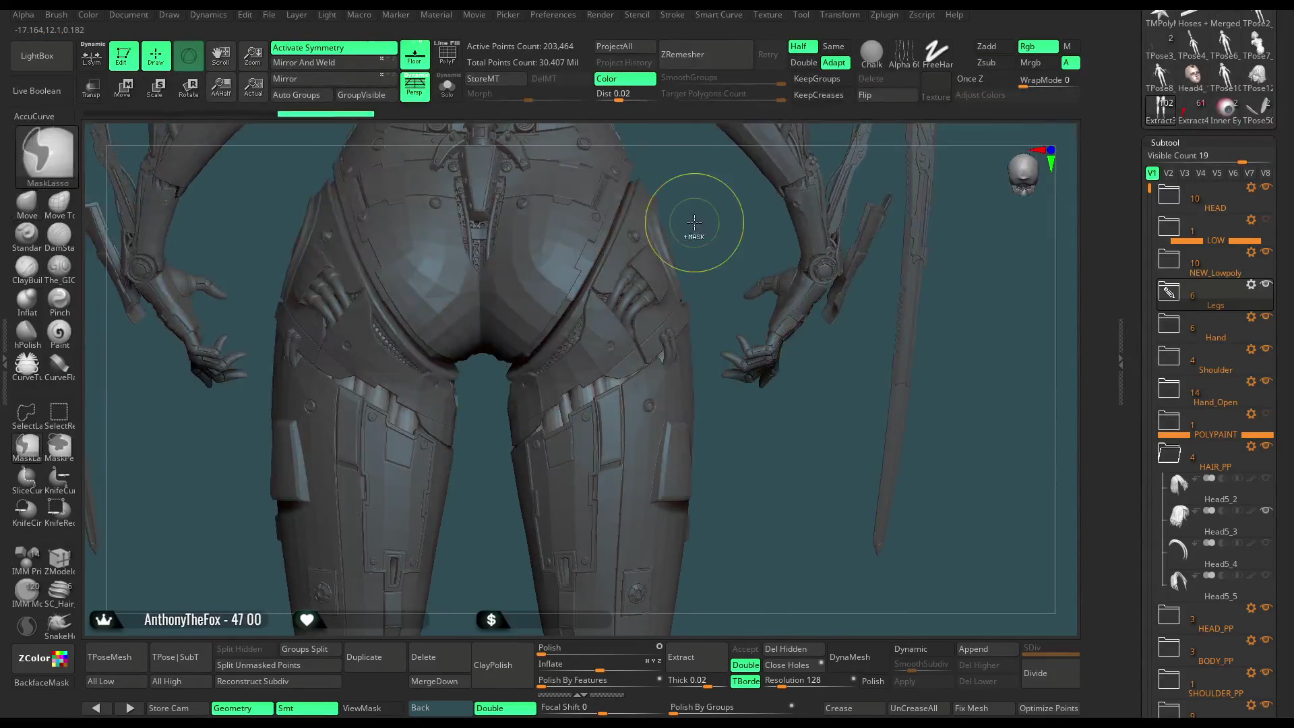
Cut the crossing hose tops along a KnifeCurve slice, then show the full character.
{"action": "key", "text": "alt+s"}
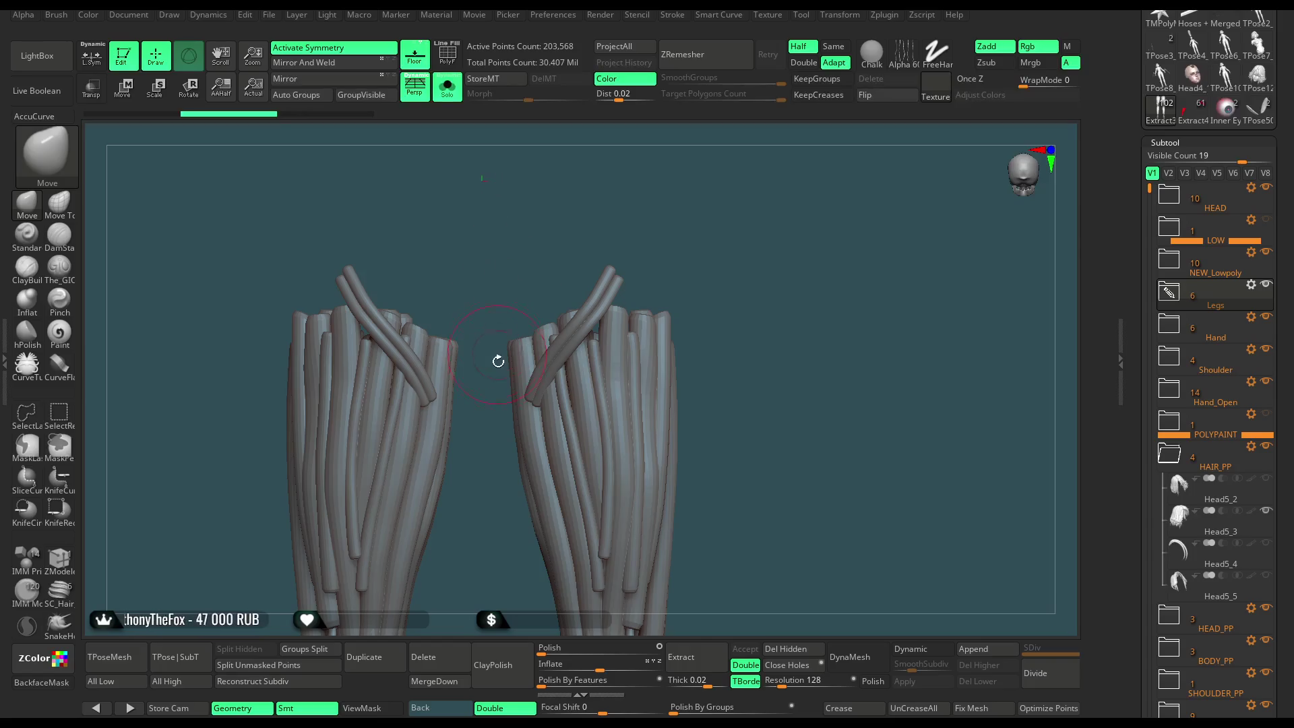
{"action": "key", "text": "ctrl+shift"}
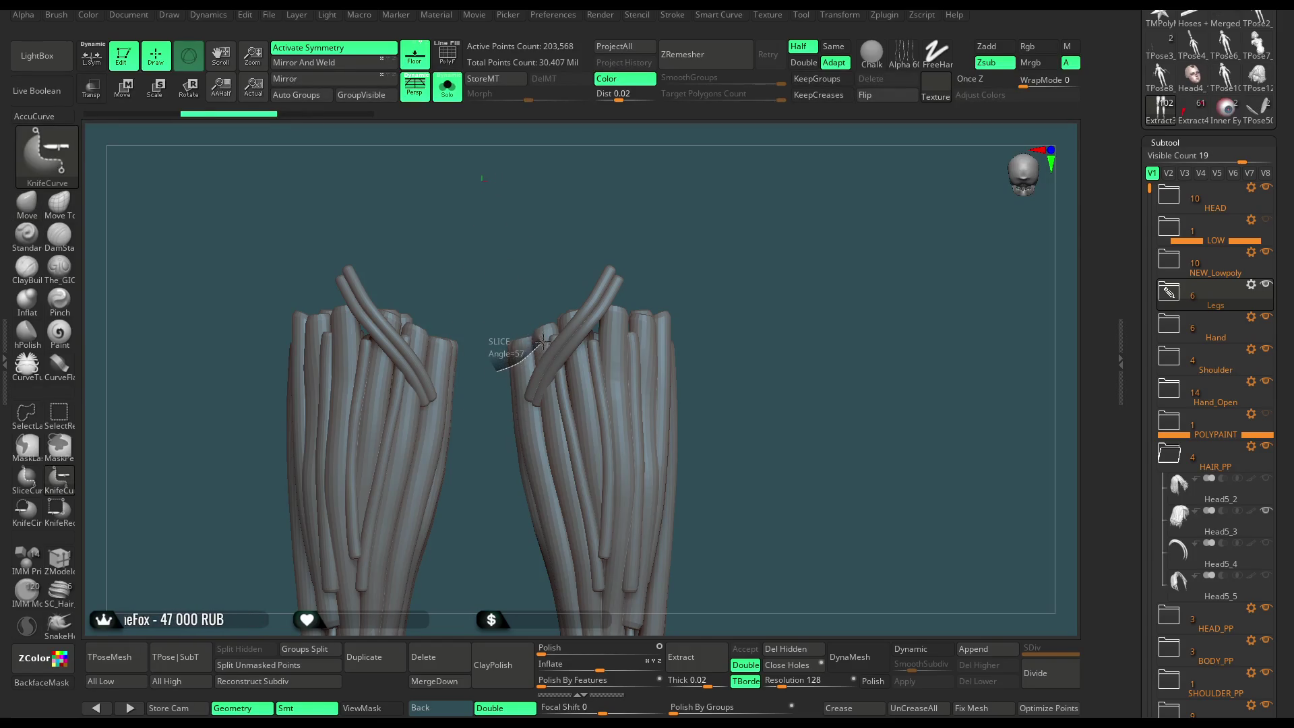
{"action": "mouse_move", "coordinate": [562, 318]}
{"action": "left_mouse_down", "text": "ctrl+shift"}
{"action": "mouse_move", "coordinate": [622, 196]}
{"action": "mouse_move", "coordinate": [613, 209]}
{"action": "left_mouse_up", "text": "ctrl+shift"}
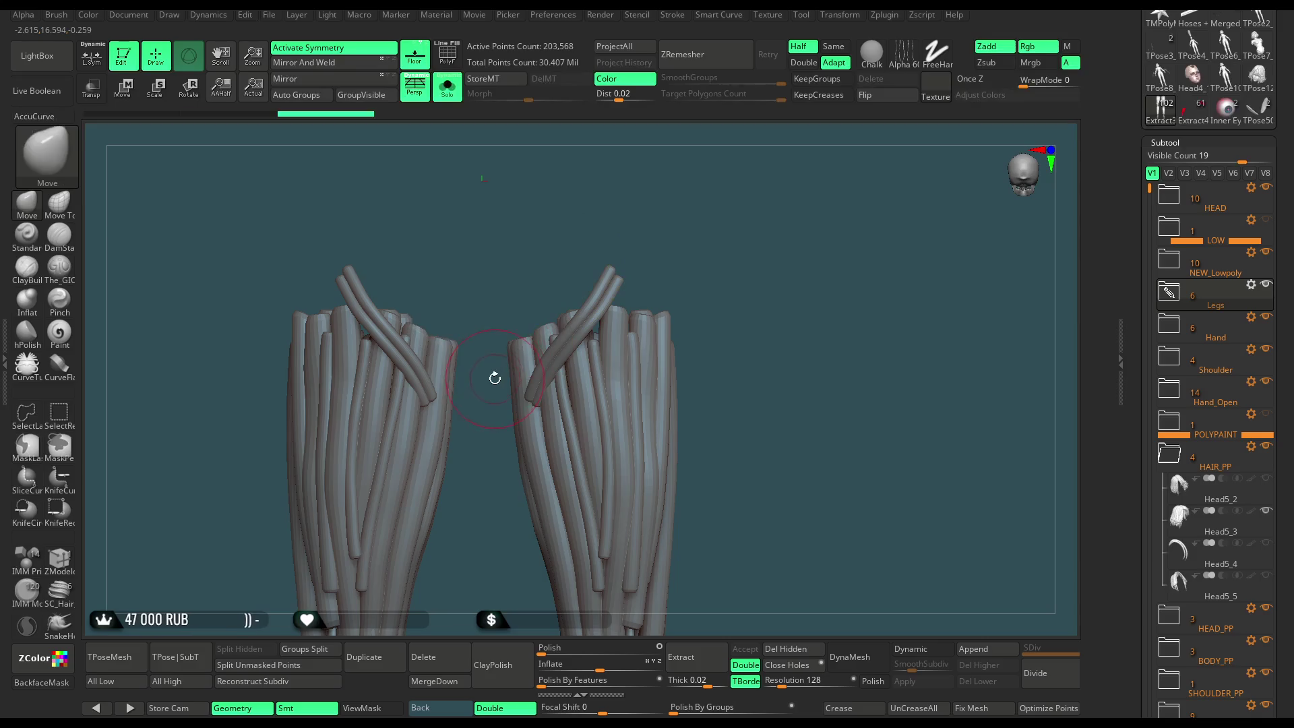
{"action": "key", "text": "ctrl+shift"}
{"action": "mouse_move", "coordinate": [571, 307]}
{"action": "left_mouse_down", "text": "ctrl+shift"}
{"action": "mouse_move", "coordinate": [611, 262]}
{"action": "mouse_move", "coordinate": [629, 197]}
{"action": "left_mouse_up", "text": "ctrl+shift"}
{"action": "right_click_drag", "start_coordinate": [662, 210], "coordinate": [539, 393], "text": "ctrl"}
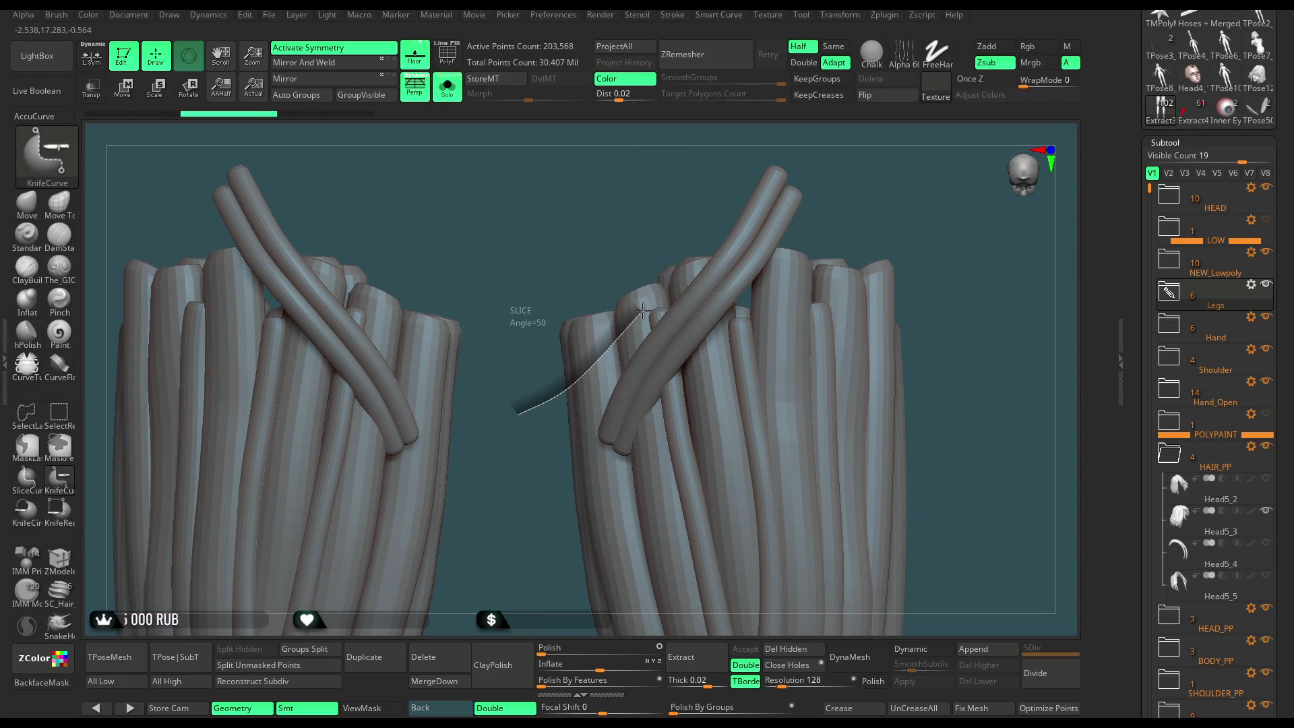
{"action": "mouse_move", "coordinate": [679, 279]}
{"action": "left_mouse_down", "text": "ctrl+shift"}
{"action": "mouse_move", "coordinate": [758, 142]}
{"action": "mouse_move", "coordinate": [701, 128]}
{"action": "left_mouse_up", "text": "ctrl+shift"}
{"action": "left_click", "coordinate": [452, 94]}
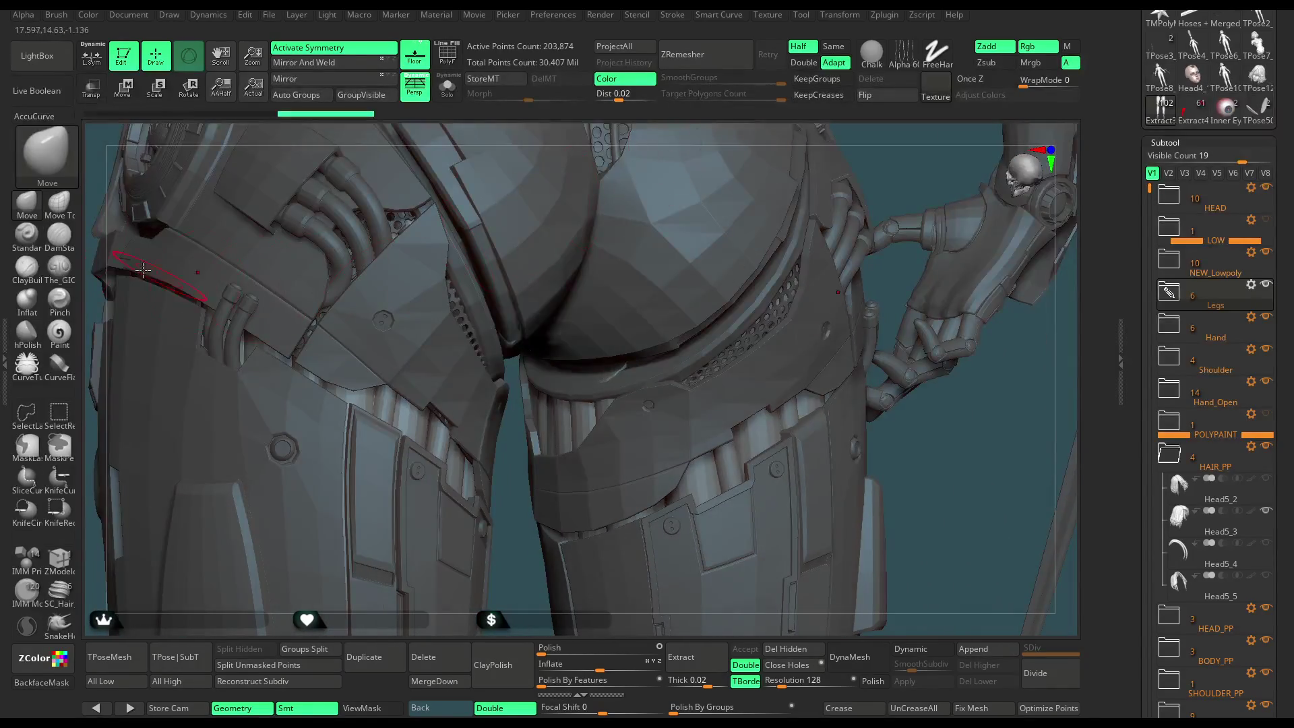
{"action": "key", "text": "space"}
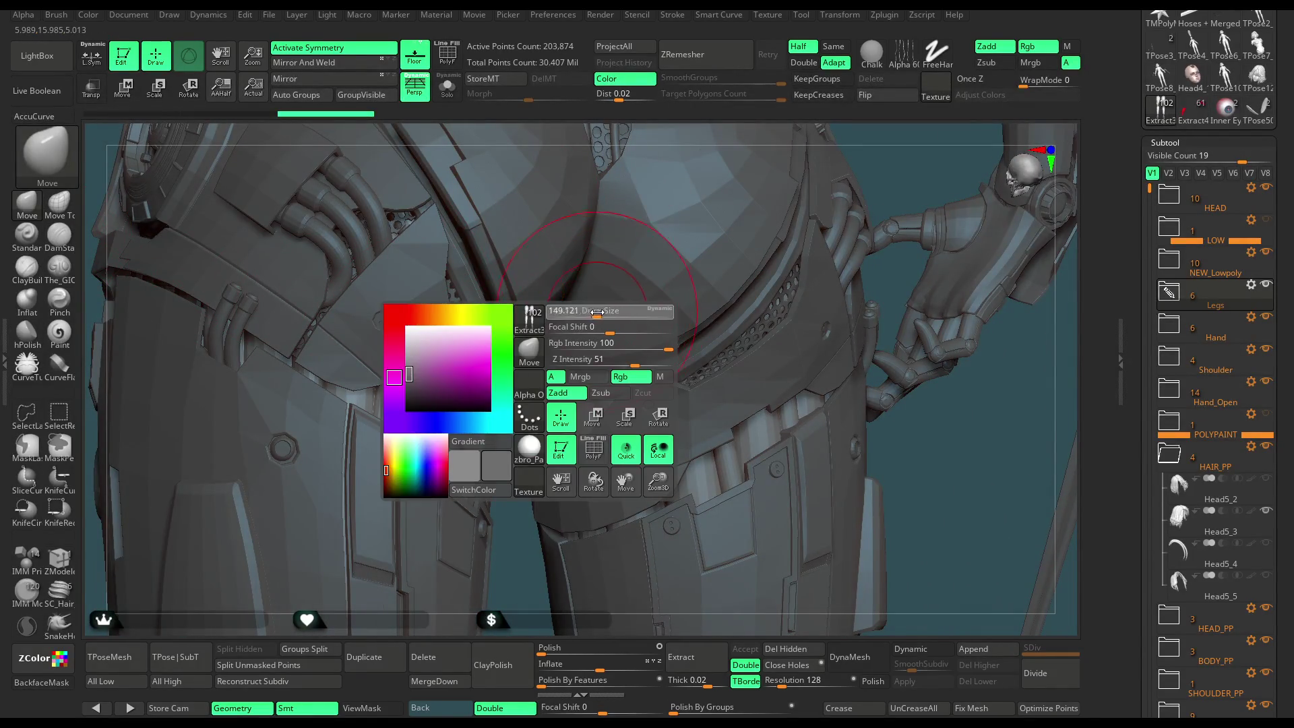
{"action": "key", "text": "ctrl+shift+z"}
{"action": "key", "text": "ctrl+shift+z"}
{"action": "left_click_drag", "start_coordinate": [820, 97], "coordinate": [650, 413]}
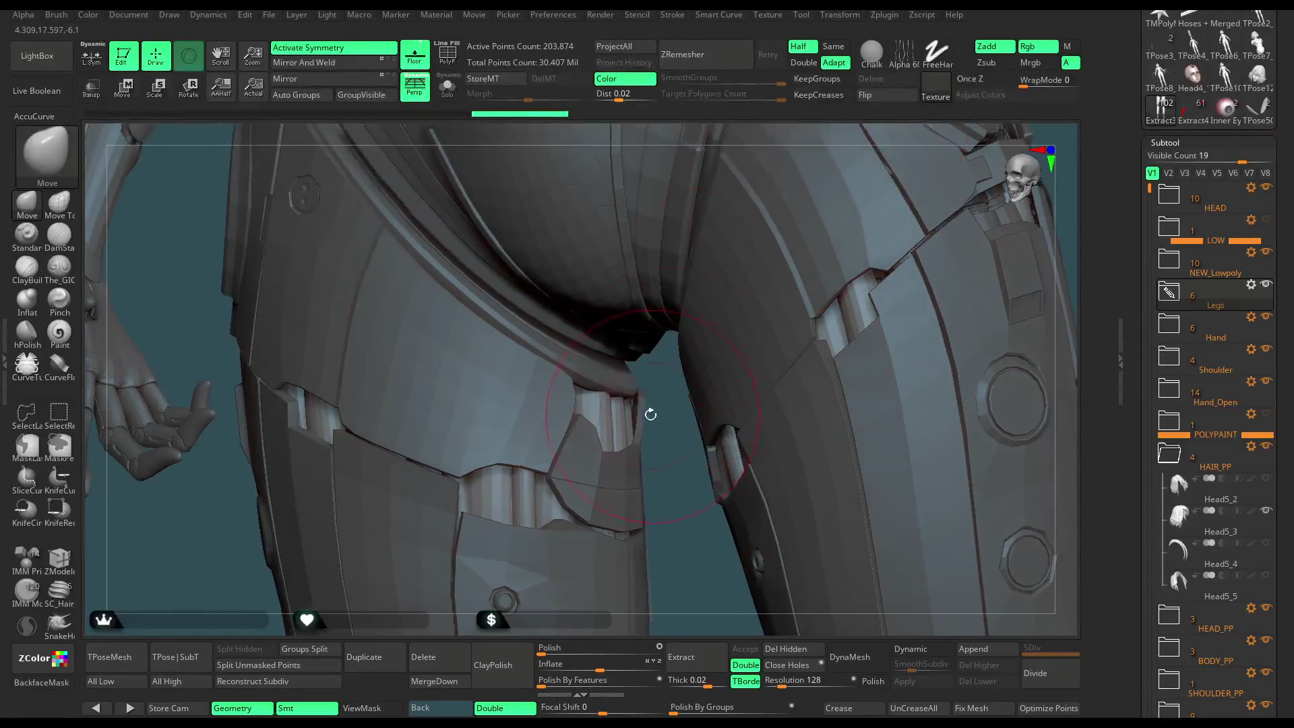
{"action": "key", "text": "ctrl+shift+z"}
{"action": "key", "text": "ctrl+shift+z"}
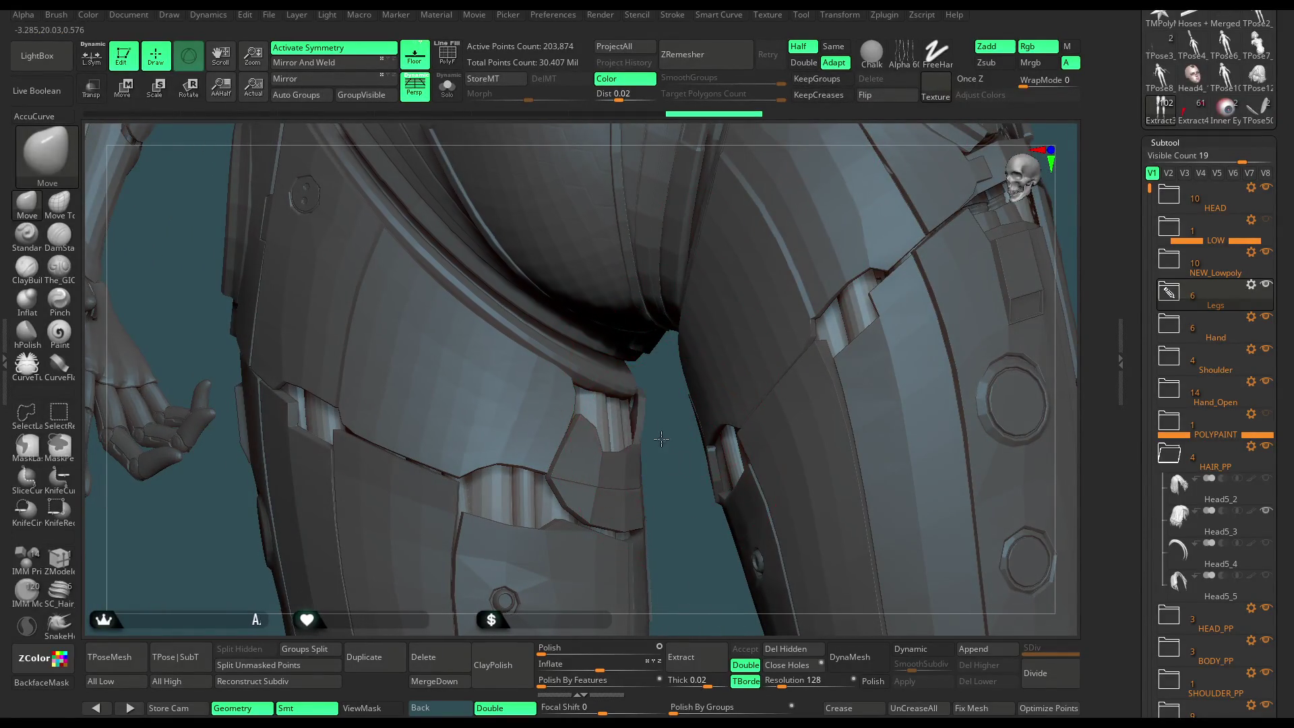
{"action": "left_click", "coordinate": [596, 358], "text": "alt"}
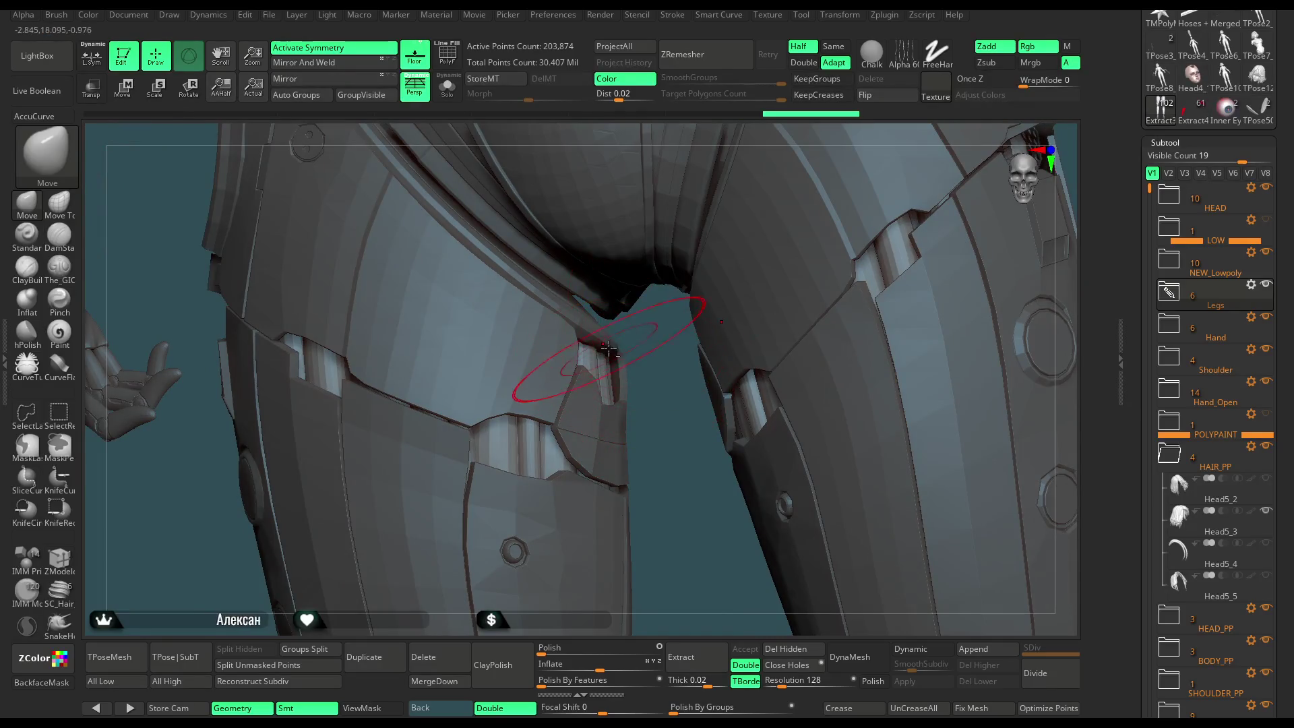
{"action": "key", "text": "space"}
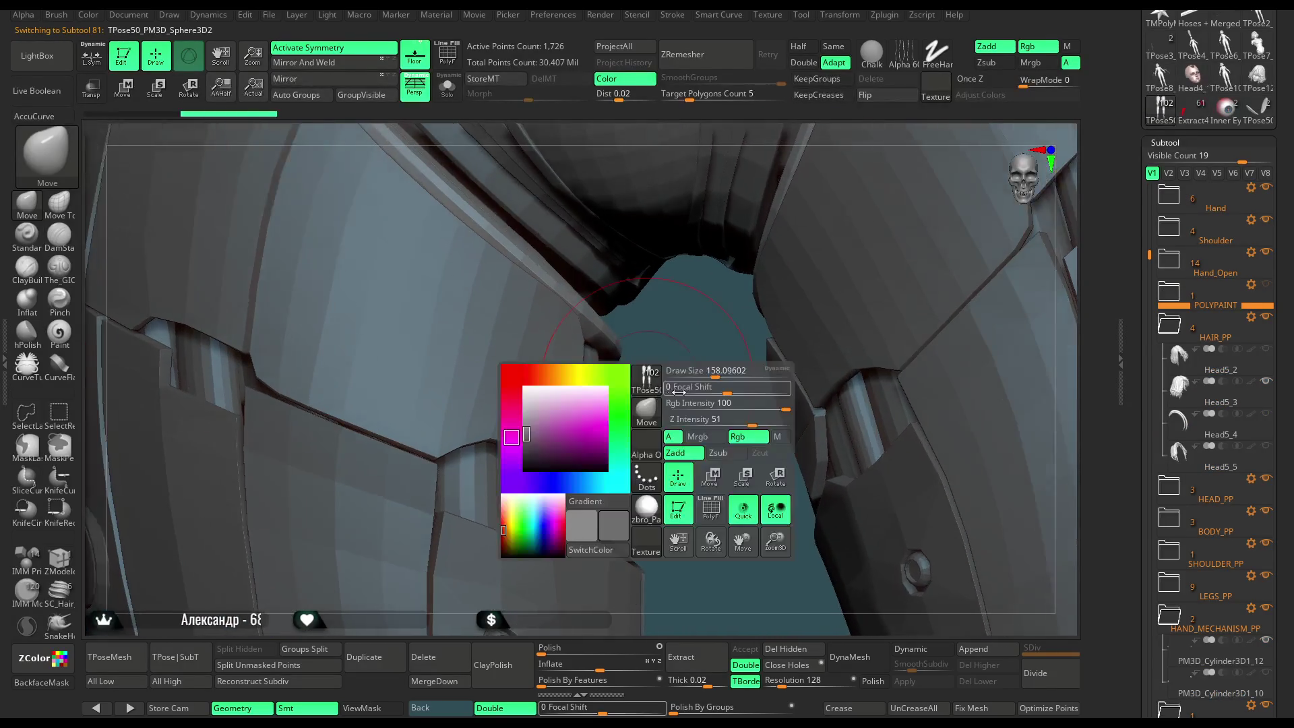
{"action": "right_click_drag", "start_coordinate": [652, 417], "coordinate": [593, 364]}
{"action": "key", "text": "ctrl+shift+z"}
{"action": "key", "text": "ctrl+shift+z"}
{"action": "key", "text": "ctrl+shift+z"}
{"action": "key", "text": "ctrl+shift+z"}
{"action": "mouse_move", "coordinate": [683, 420]}
{"action": "right_mouse_down"}
{"action": "mouse_move", "coordinate": [658, 337]}
{"action": "mouse_move", "coordinate": [634, 430]}
{"action": "mouse_move", "coordinate": [776, 214]}
{"action": "mouse_move", "coordinate": [759, 231]}
{"action": "mouse_move", "coordinate": [756, 374]}
{"action": "mouse_move", "coordinate": [641, 434]}
{"action": "mouse_move", "coordinate": [661, 462]}
{"action": "mouse_move", "coordinate": [634, 465]}
{"action": "mouse_move", "coordinate": [619, 410]}
{"action": "mouse_move", "coordinate": [548, 335]}
{"action": "mouse_move", "coordinate": [721, 303]}
{"action": "mouse_move", "coordinate": [855, 236]}
{"action": "mouse_move", "coordinate": [643, 251]}
{"action": "right_mouse_up"}
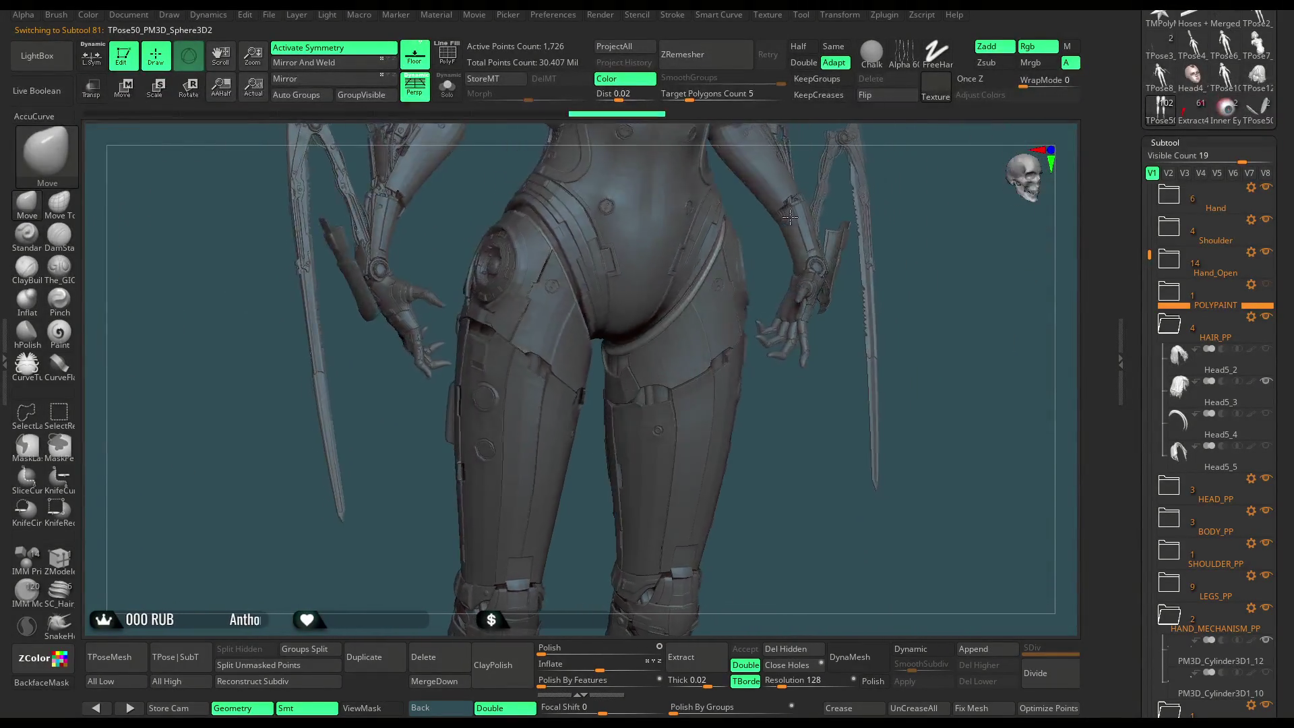
{"action": "left_click", "coordinate": [806, 182], "text": "alt"}
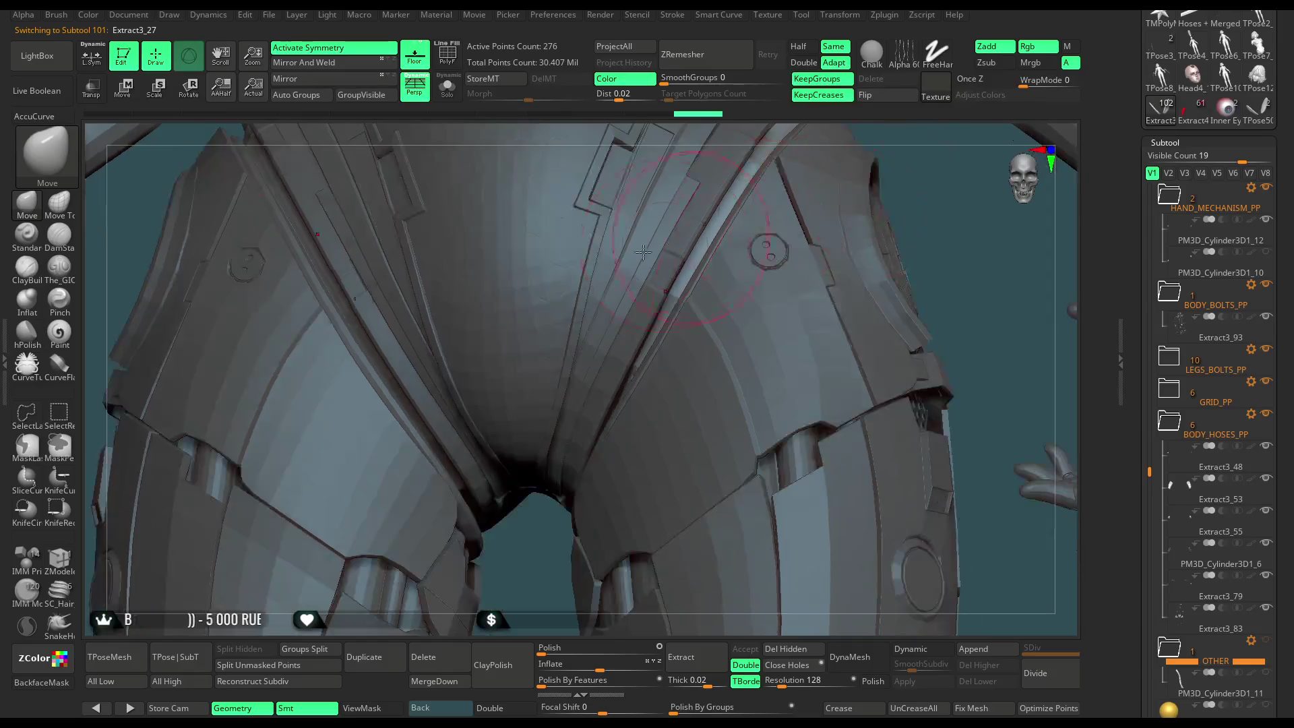
Make the model transparent and view the green hose part along the leg.
{"action": "left_click", "coordinate": [94, 91]}
{"action": "mouse_move", "coordinate": [932, 260]}
{"action": "right_mouse_down"}
{"action": "mouse_move", "coordinate": [1025, 398]}
{"action": "mouse_move", "coordinate": [988, 325]}
{"action": "mouse_move", "coordinate": [785, 306]}
{"action": "mouse_move", "coordinate": [721, 333]}
{"action": "right_mouse_up"}
{"action": "key", "text": "space"}
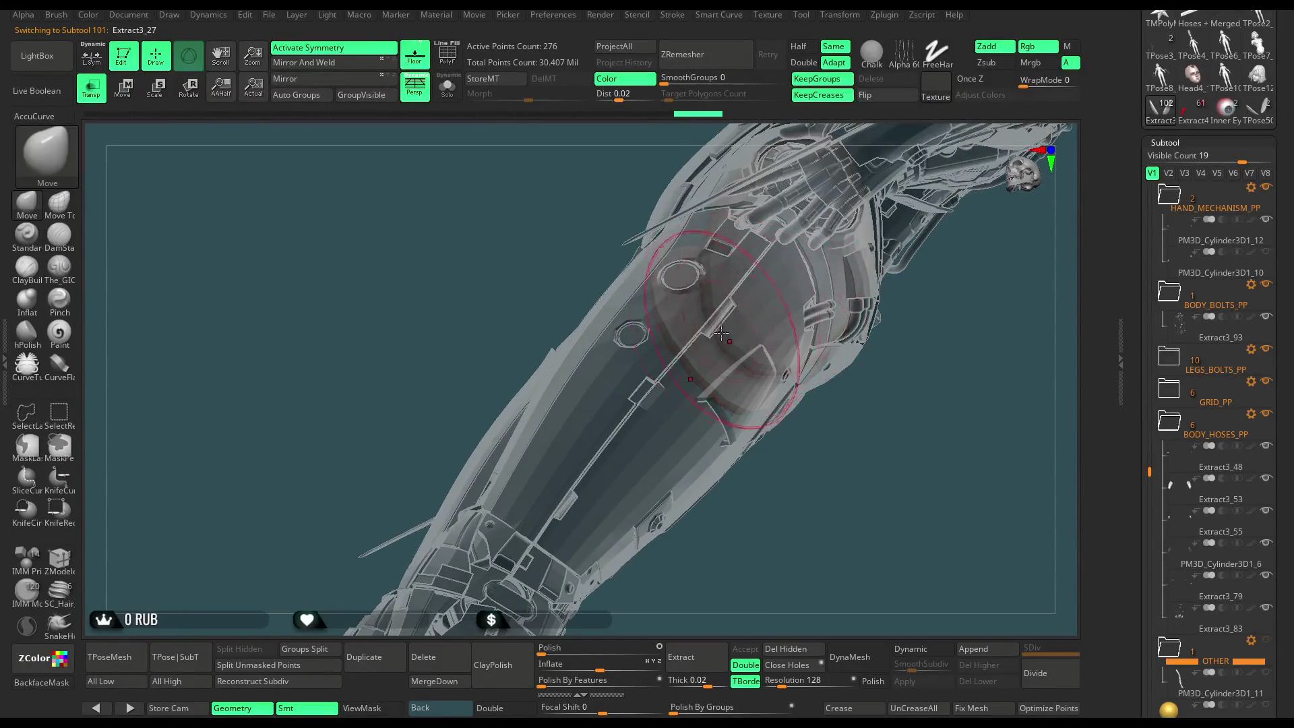
{"action": "mouse_move", "coordinate": [876, 436]}
{"action": "right_mouse_down"}
{"action": "mouse_move", "coordinate": [920, 536]}
{"action": "mouse_move", "coordinate": [943, 266]}
{"action": "mouse_move", "coordinate": [592, 312]}
{"action": "right_mouse_up"}
{"action": "key", "text": "space"}
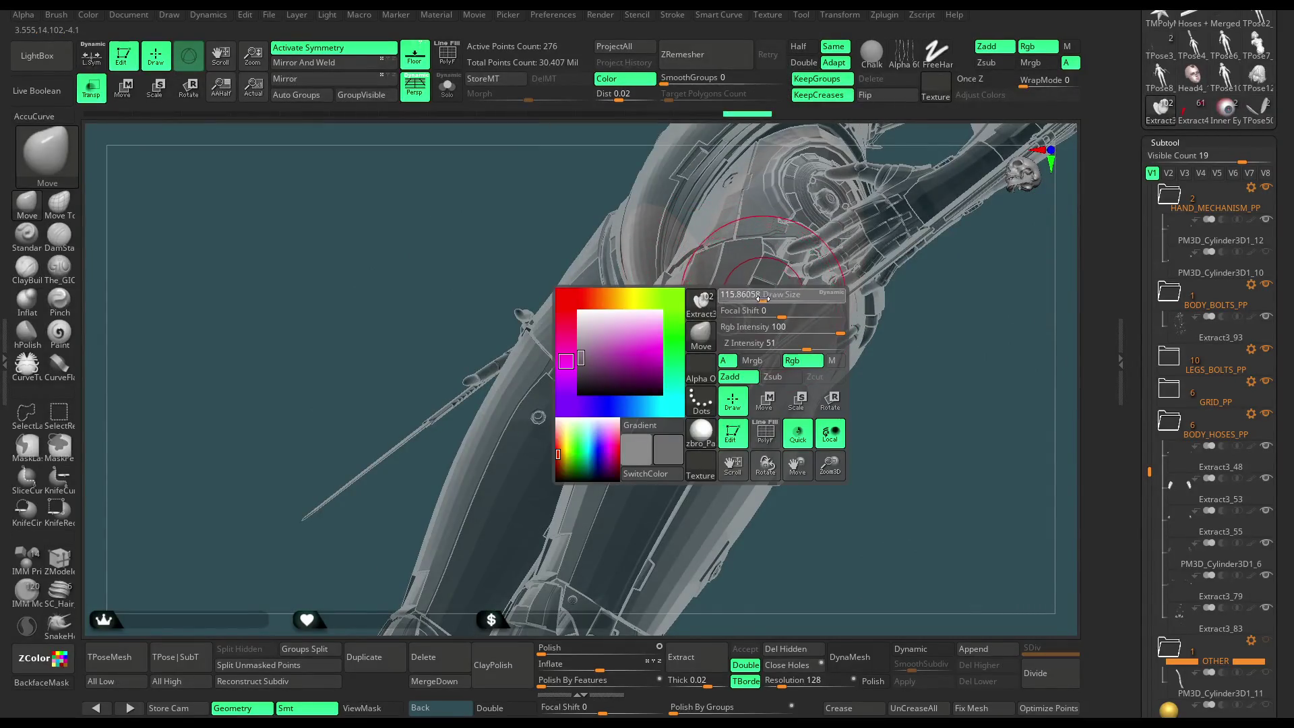
{"action": "right_click_drag", "start_coordinate": [891, 364], "coordinate": [739, 279]}
Inspect the green hose piece in isolation from several angles, then show all parts.
{"action": "left_click", "coordinate": [447, 86]}
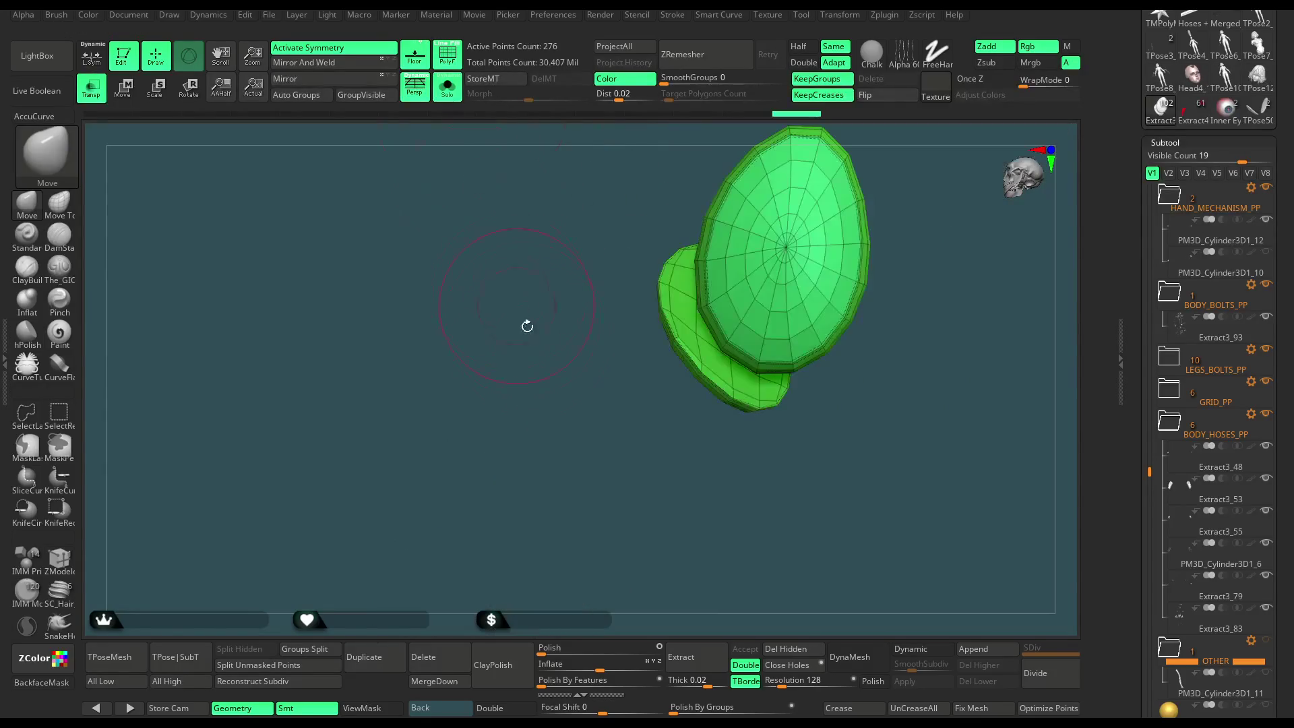
{"action": "right_click_drag", "start_coordinate": [525, 323], "coordinate": [575, 399]}
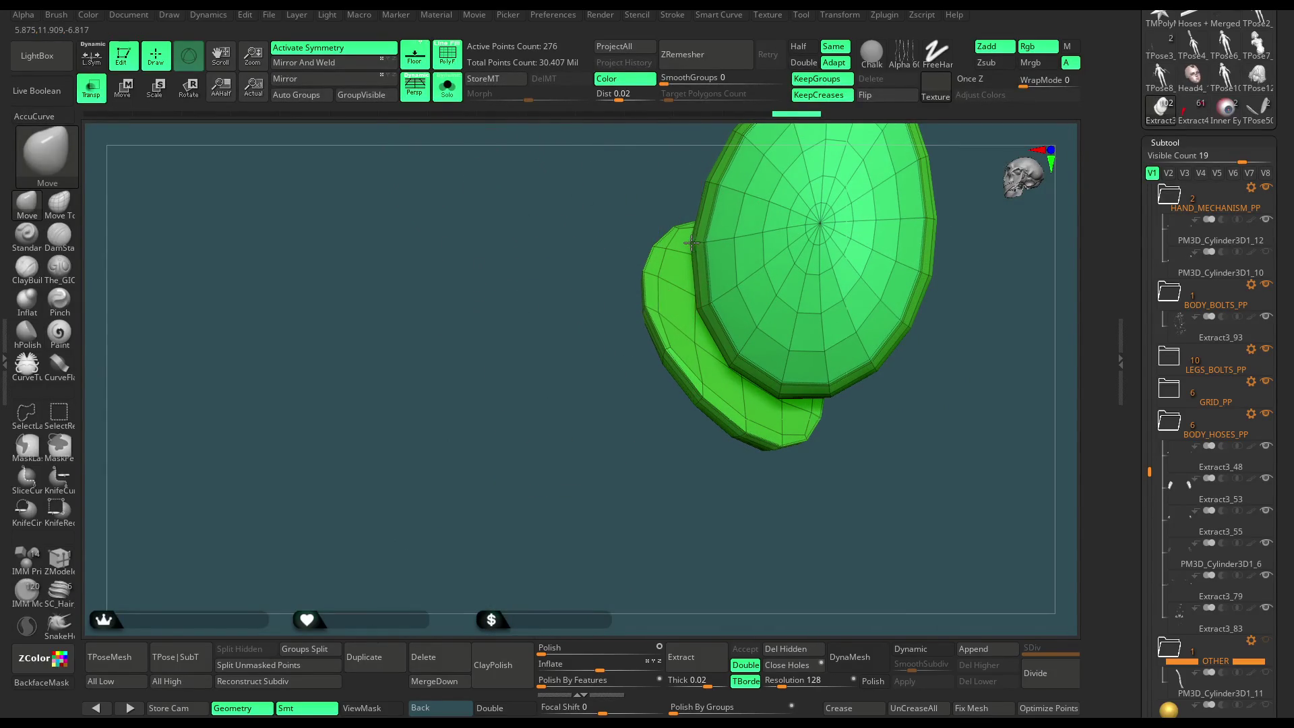
{"action": "mouse_move", "coordinate": [606, 424]}
{"action": "right_mouse_down"}
{"action": "mouse_move", "coordinate": [684, 497]}
{"action": "mouse_move", "coordinate": [805, 316]}
{"action": "right_mouse_up"}
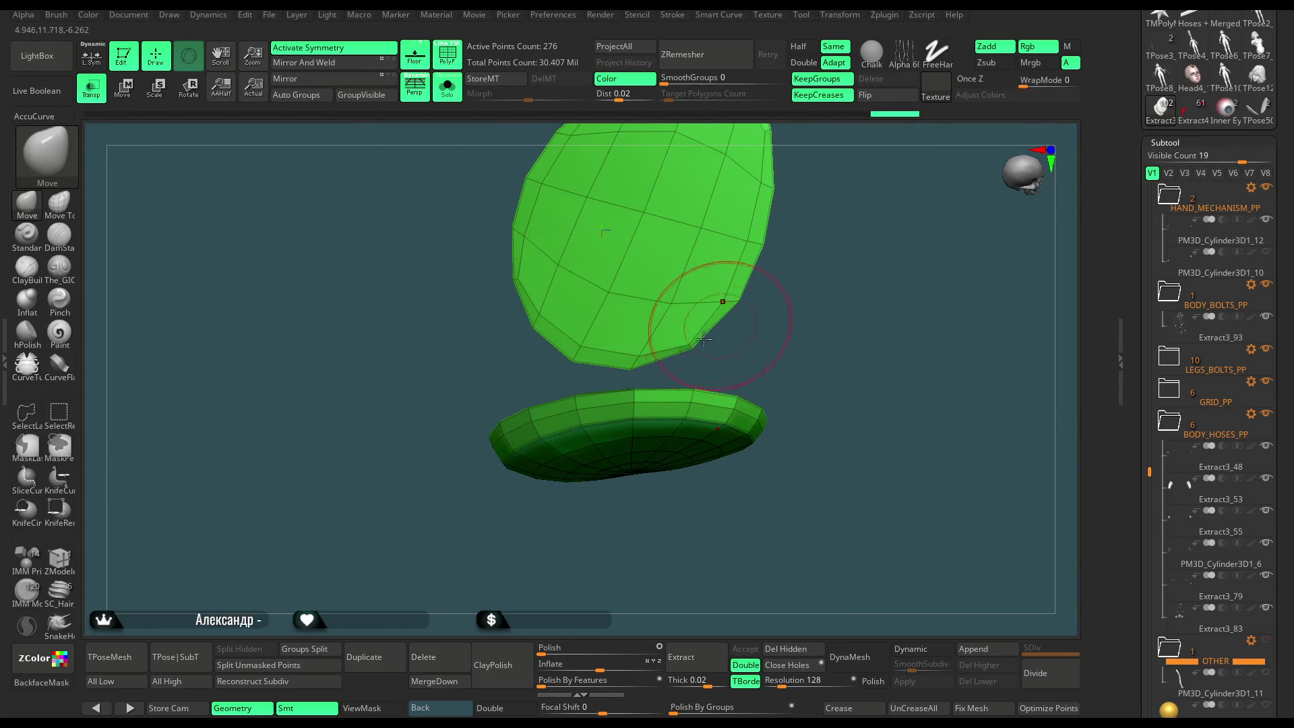
{"action": "key", "text": "space"}
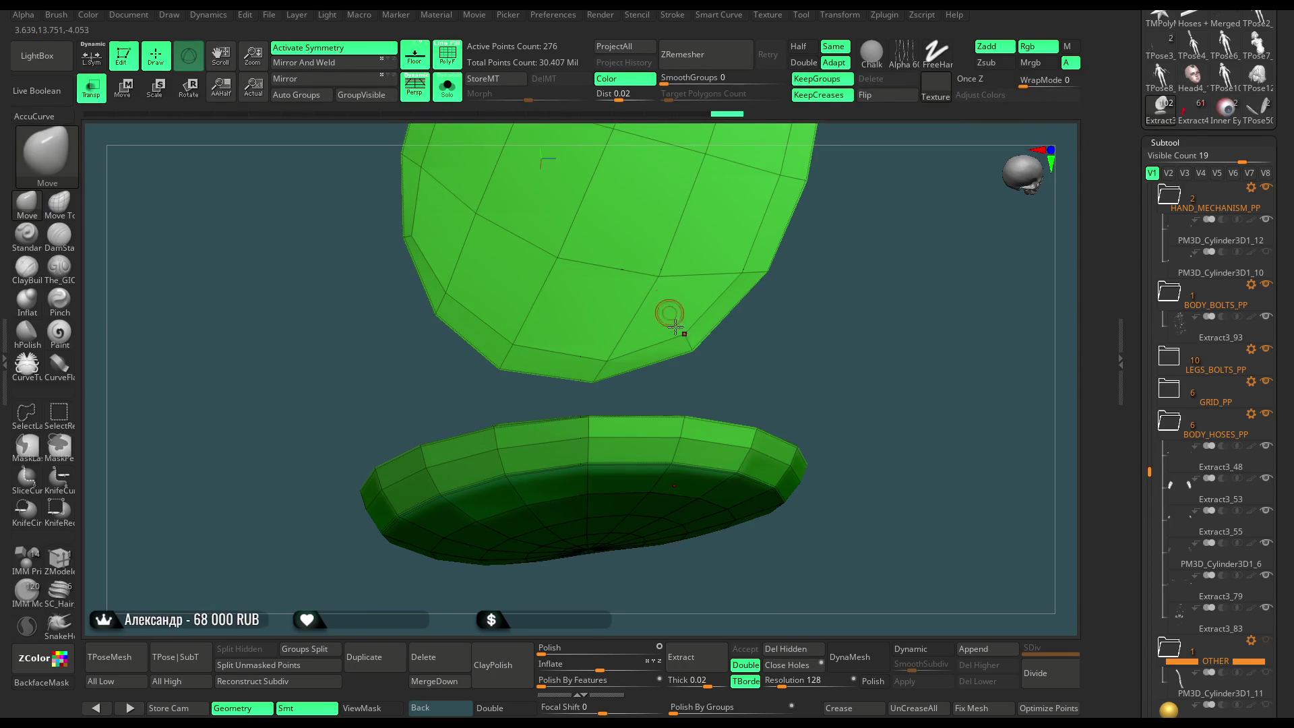
{"action": "key", "text": "space"}
{"action": "mouse_move", "coordinate": [694, 360]}
{"action": "left_mouse_down"}
{"action": "mouse_move", "coordinate": [747, 309]}
{"action": "mouse_move", "coordinate": [502, 173]}
{"action": "left_mouse_up"}
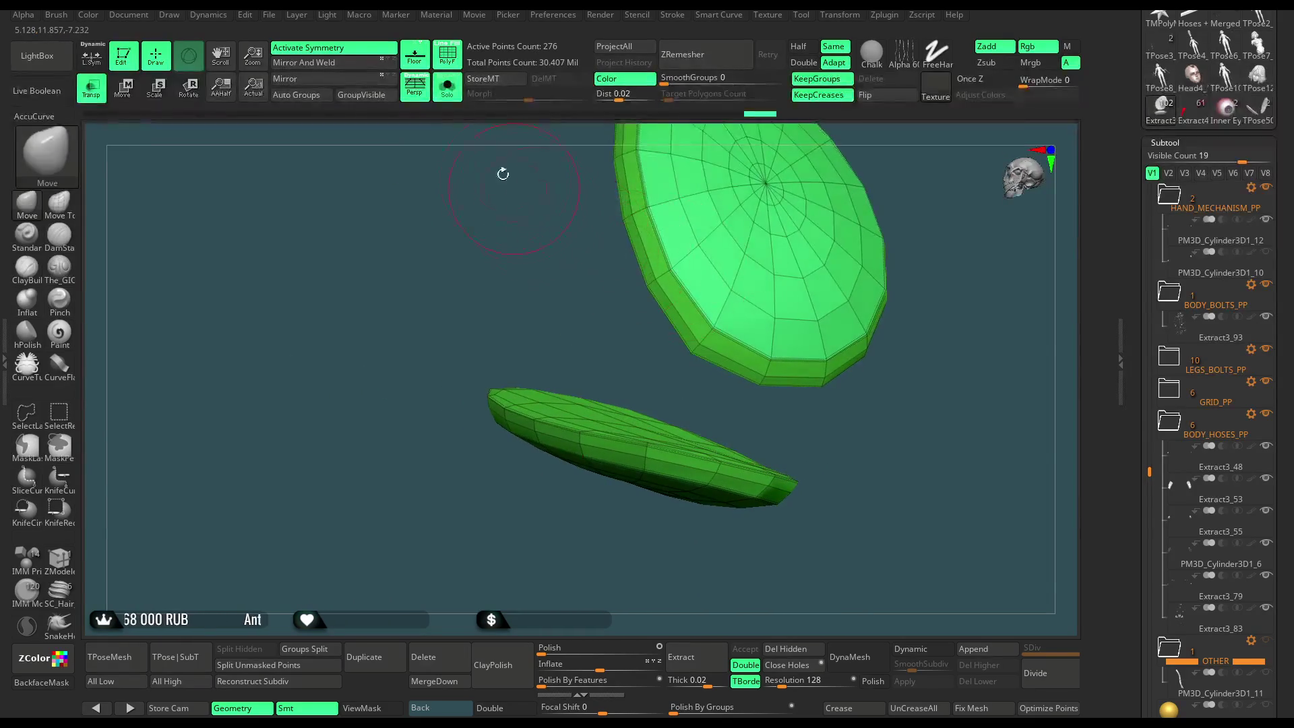
{"action": "left_click", "coordinate": [446, 86]}
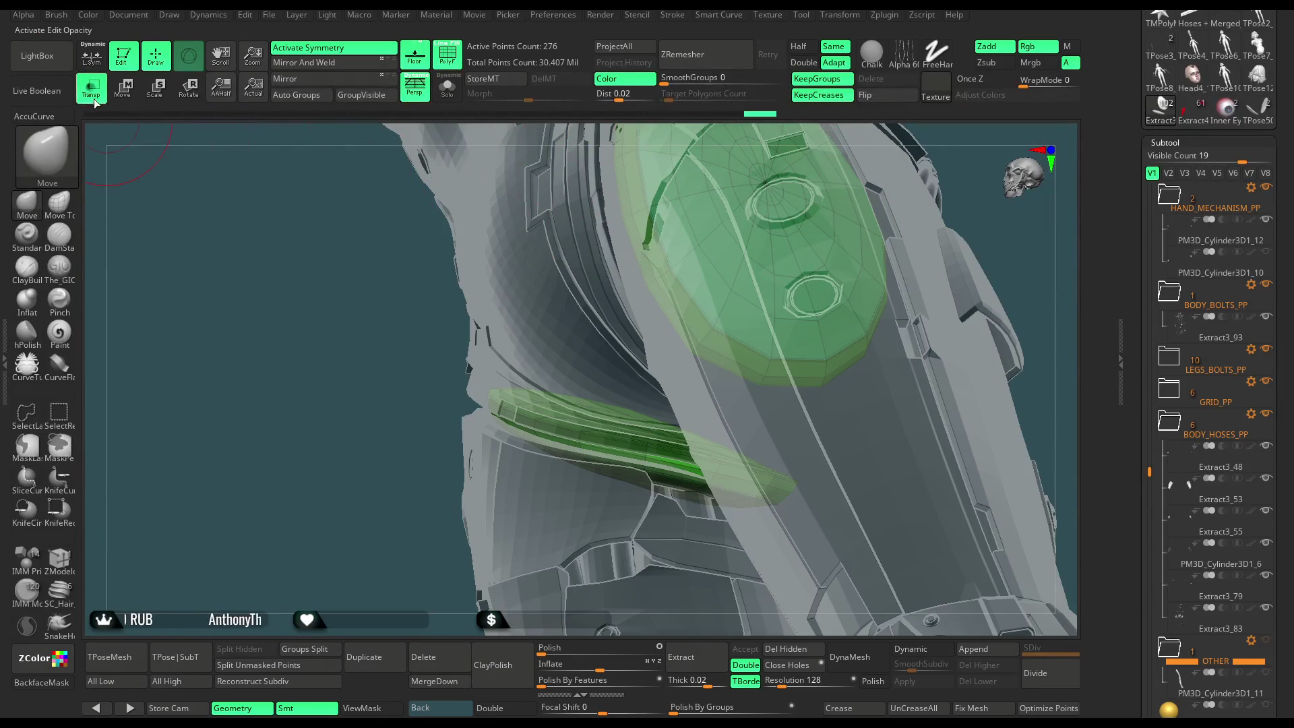
Turn transparency off, select the armour's ring piece and isolate it.
{"action": "left_click", "coordinate": [95, 101]}
{"action": "mouse_move", "coordinate": [202, 337]}
{"action": "left_mouse_down"}
{"action": "mouse_move", "coordinate": [323, 324]}
{"action": "mouse_move", "coordinate": [429, 351]}
{"action": "mouse_move", "coordinate": [404, 376]}
{"action": "mouse_move", "coordinate": [581, 383]}
{"action": "left_mouse_up"}
{"action": "left_click_drag", "start_coordinate": [959, 155], "coordinate": [701, 242]}
{"action": "left_click", "coordinate": [627, 251], "text": "alt"}
{"action": "left_click_drag", "start_coordinate": [838, 172], "coordinate": [561, 190]}
{"action": "left_click", "coordinate": [447, 91]}
{"action": "mouse_move", "coordinate": [699, 196]}
{"action": "left_mouse_down"}
{"action": "mouse_move", "coordinate": [756, 191]}
{"action": "mouse_move", "coordinate": [764, 217]}
{"action": "mouse_move", "coordinate": [748, 226]}
{"action": "mouse_move", "coordinate": [764, 238]}
{"action": "mouse_move", "coordinate": [744, 235]}
{"action": "left_mouse_up"}
{"action": "key", "text": "space"}
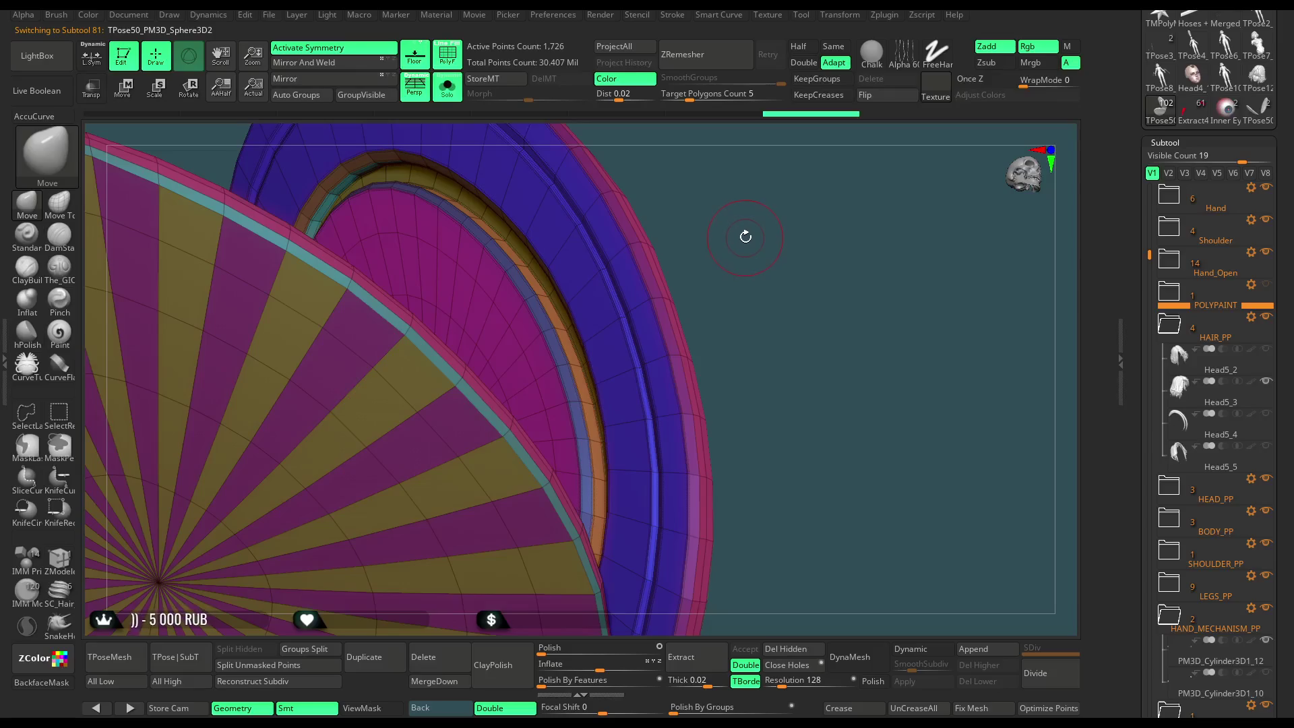
Extrude a new raised polyloop on the ring with ZModeler QMesh.
{"action": "left_click", "coordinate": [58, 558]}
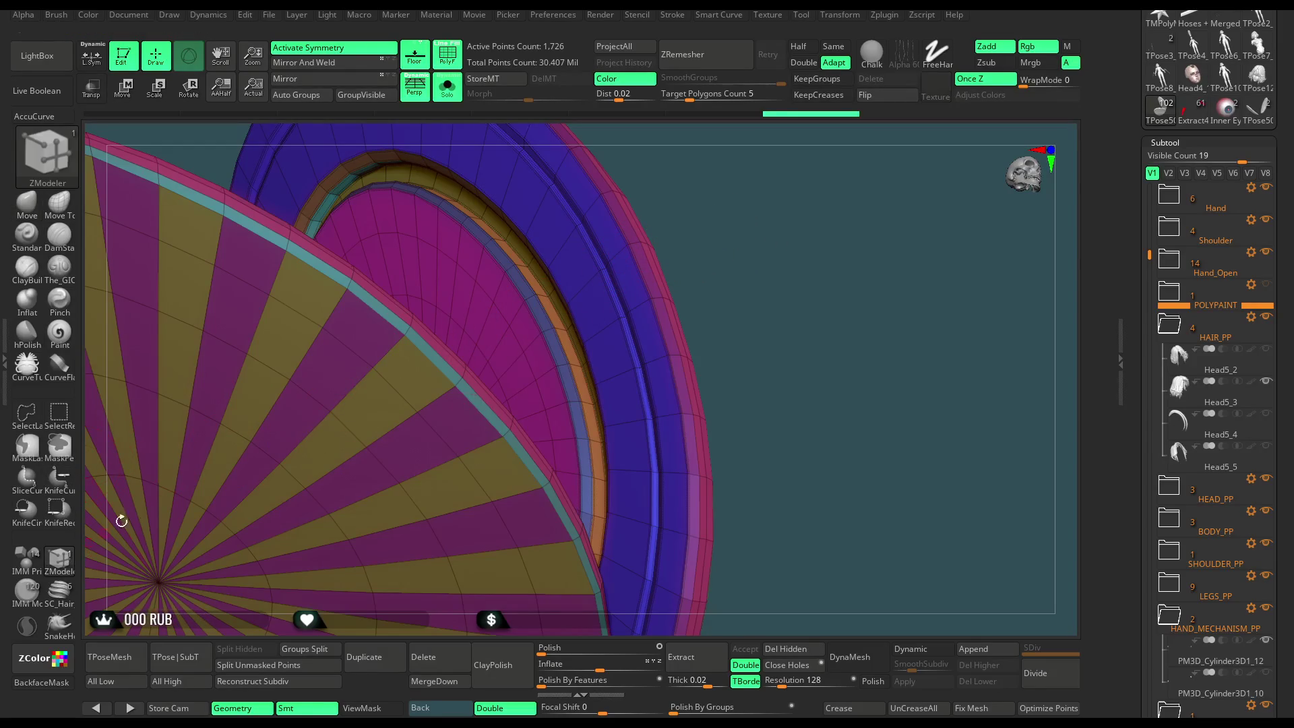
{"action": "key", "text": "space"}
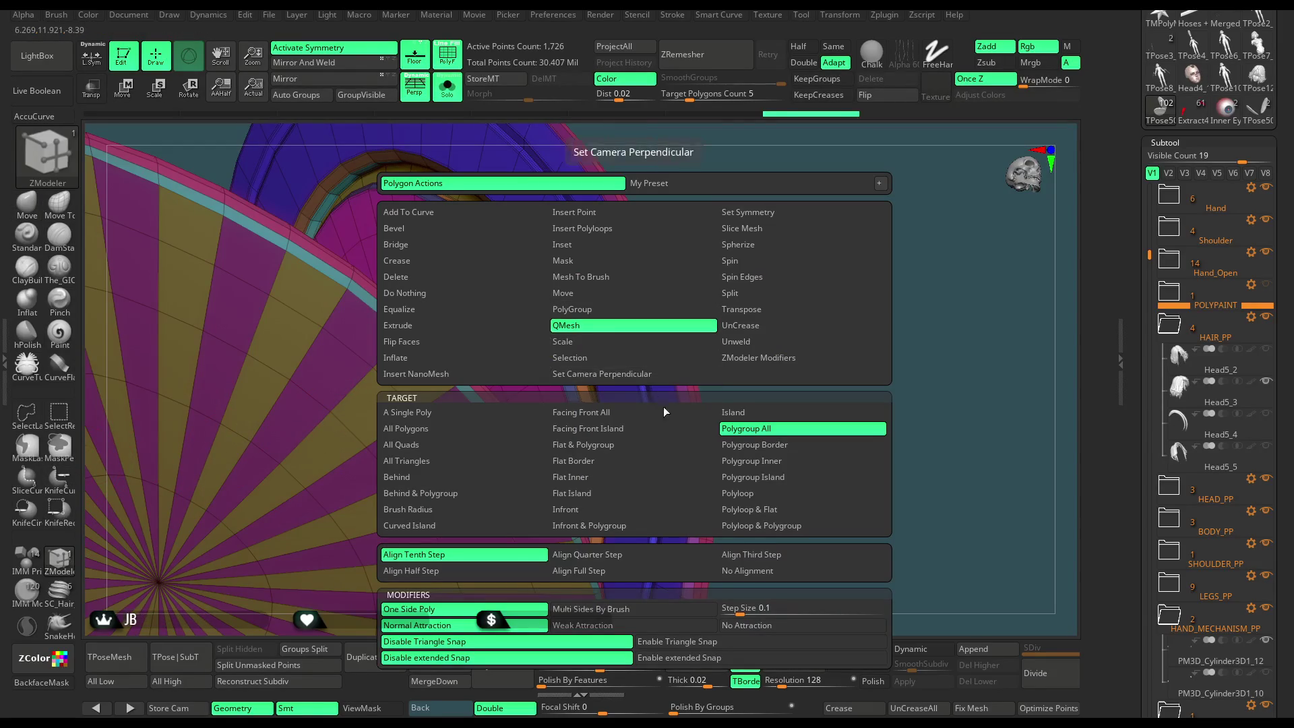
{"action": "left_click", "coordinate": [752, 493]}
{"action": "left_click_drag", "start_coordinate": [776, 247], "coordinate": [627, 281]}
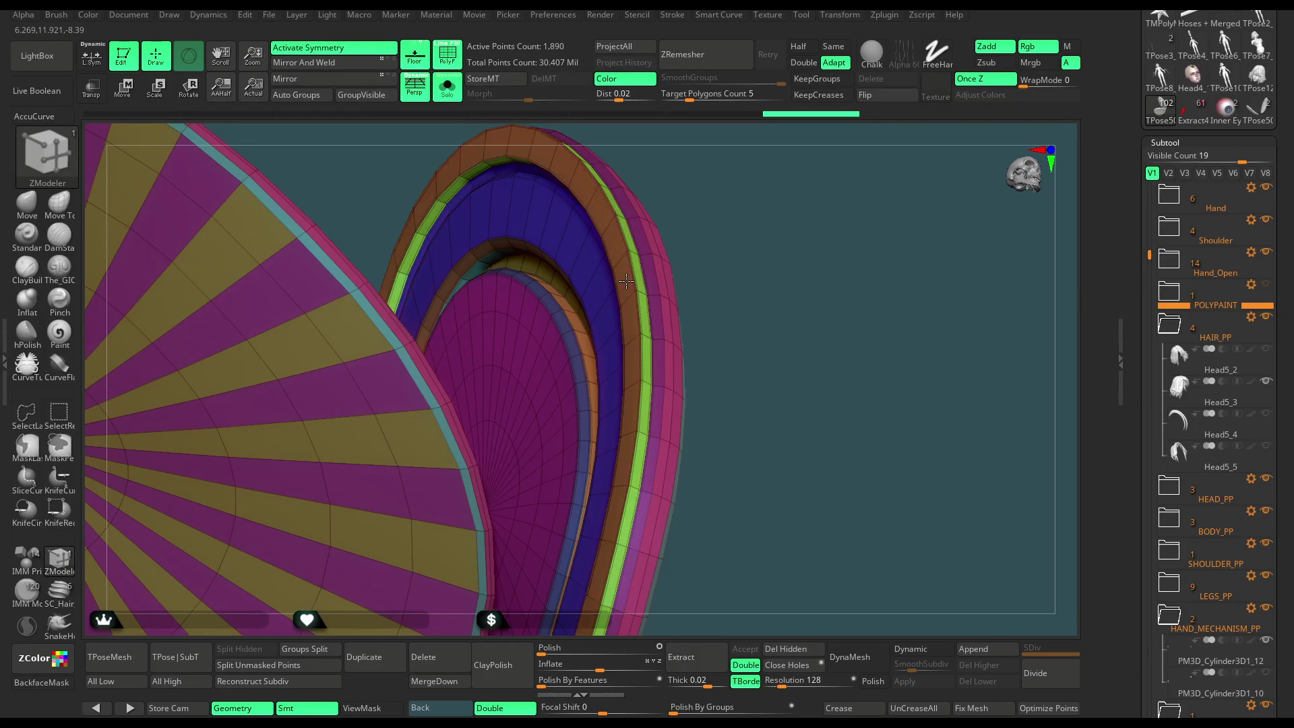
{"action": "right_click_drag", "start_coordinate": [626, 281], "coordinate": [612, 277], "text": "ctrl"}
Bevel the ring's edge loop twice and crease it.
{"action": "key", "text": "space"}
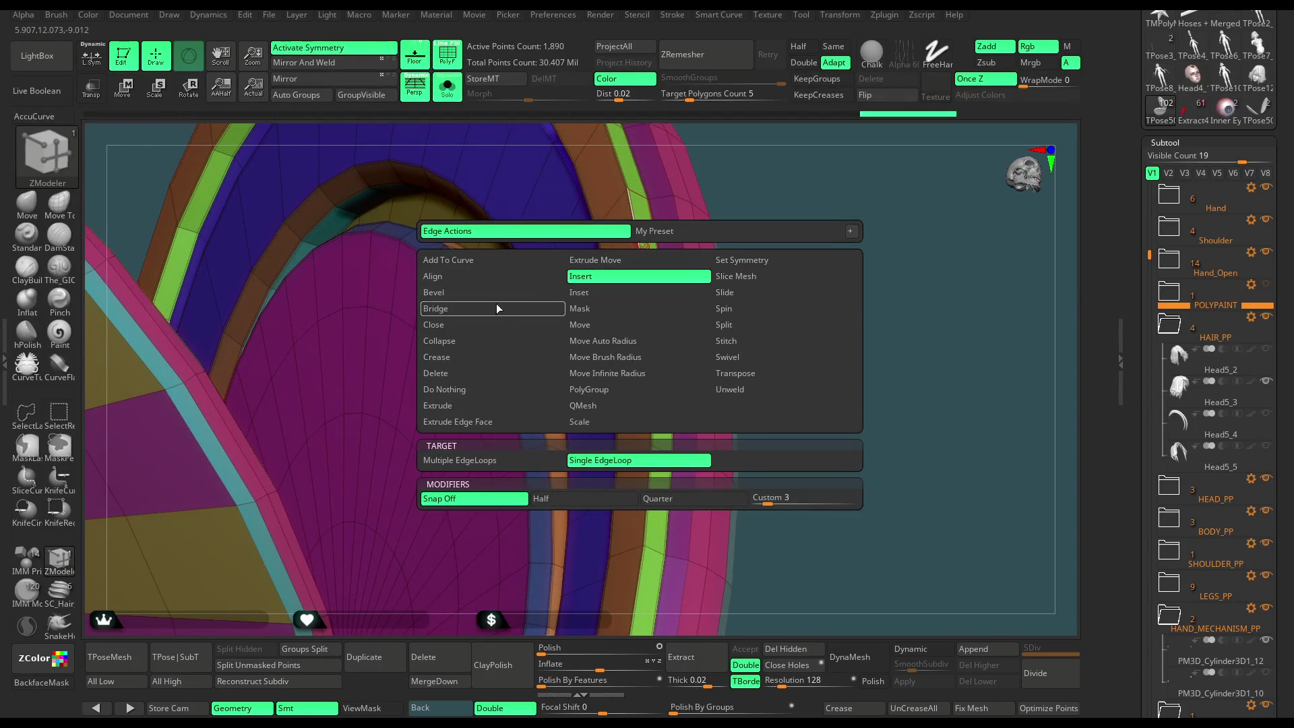
{"action": "left_click", "coordinate": [519, 292]}
{"action": "left_click", "coordinate": [641, 232]}
{"action": "left_click", "coordinate": [641, 232]}
{"action": "mouse_move", "coordinate": [780, 168]}
{"action": "left_mouse_down"}
{"action": "mouse_move", "coordinate": [743, 245]}
{"action": "mouse_move", "coordinate": [775, 229]}
{"action": "mouse_move", "coordinate": [708, 216]}
{"action": "mouse_move", "coordinate": [623, 315]}
{"action": "left_mouse_up"}
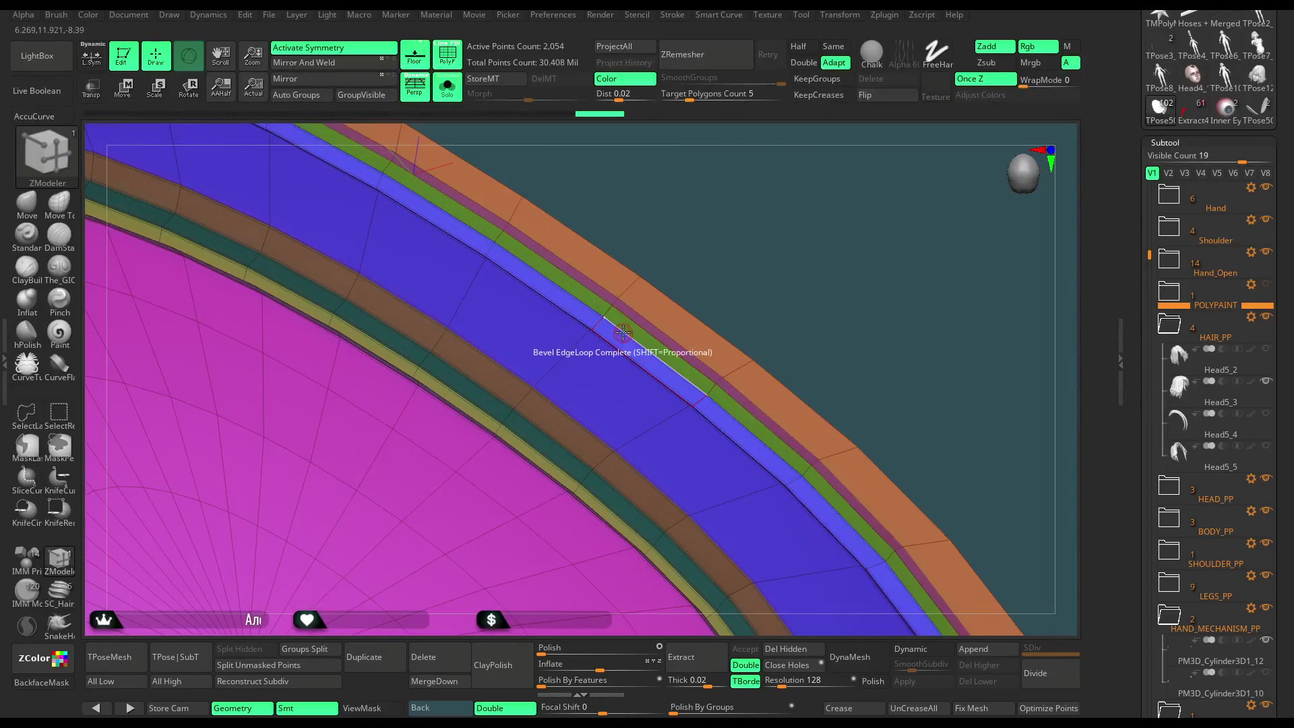
{"action": "key", "text": "space"}
{"action": "left_click", "coordinate": [438, 446]}
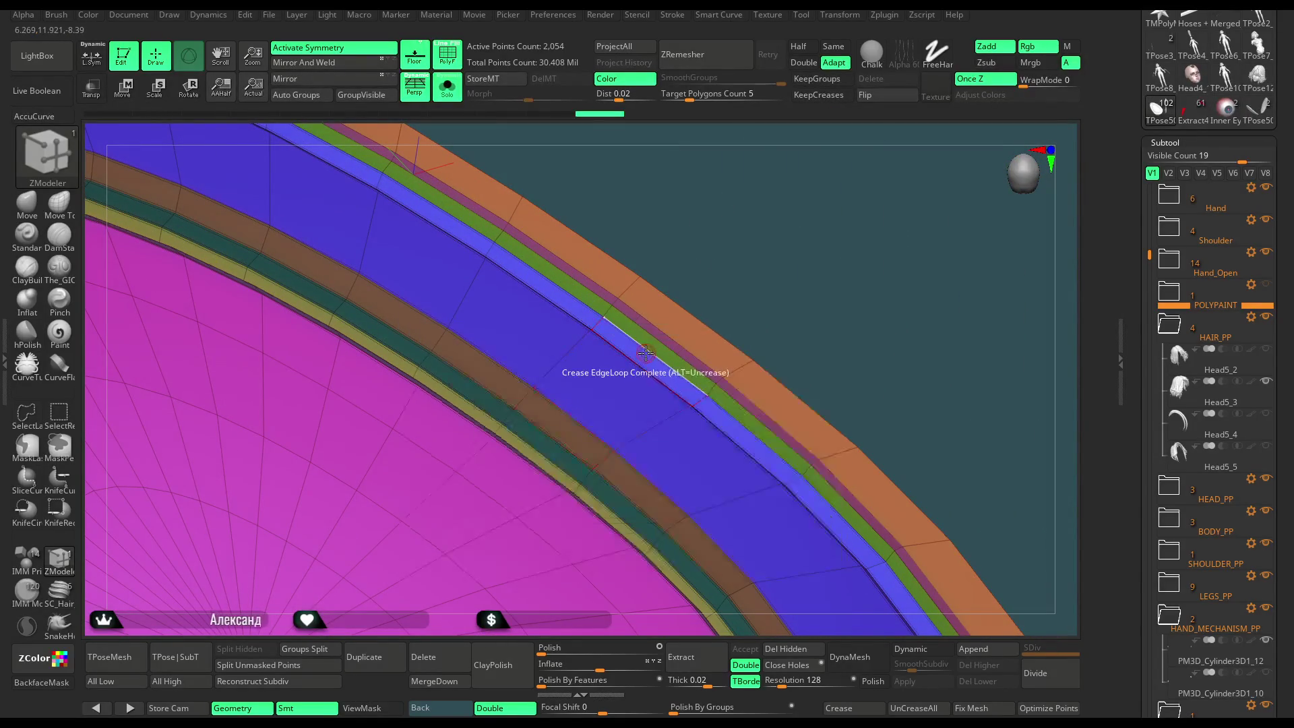
{"action": "mouse_move", "coordinate": [733, 275]}
{"action": "left_mouse_down"}
{"action": "mouse_move", "coordinate": [751, 251]}
{"action": "mouse_move", "coordinate": [742, 234]}
{"action": "mouse_move", "coordinate": [562, 183]}
{"action": "left_mouse_up"}
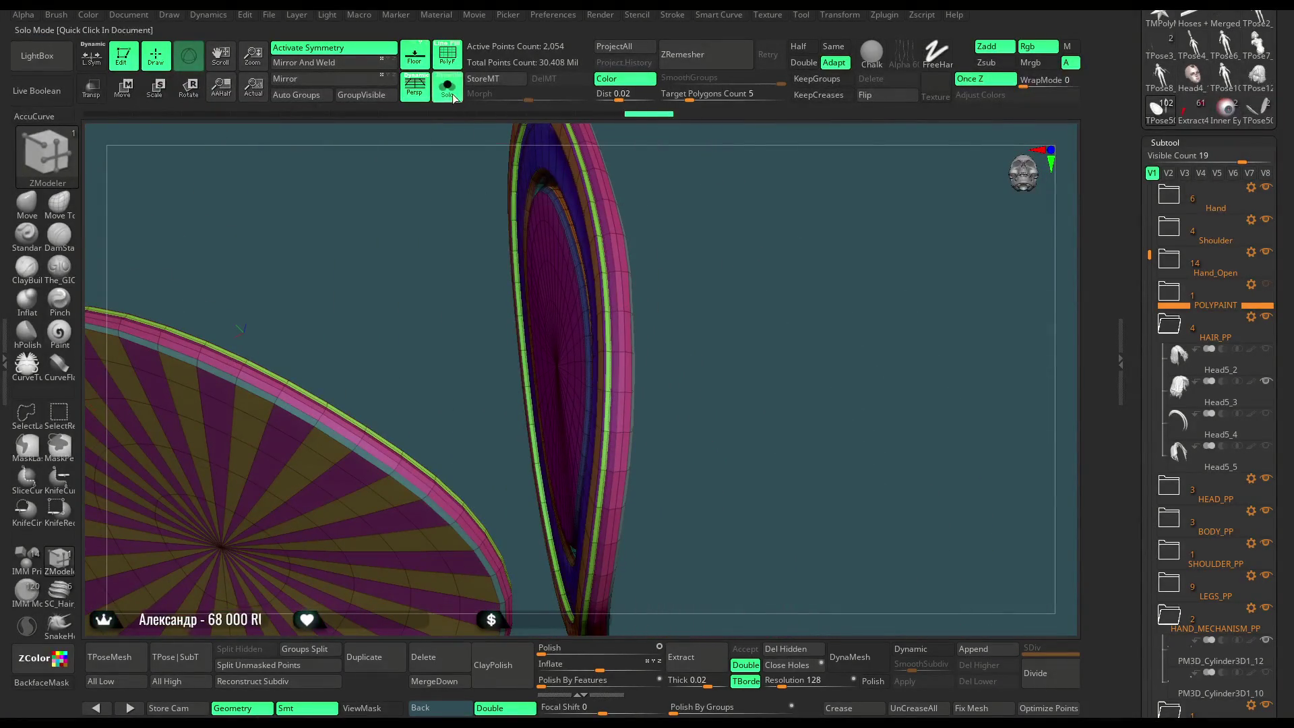
Show the whole cyborg with PolyF off, framed near-front.
{"action": "left_click", "coordinate": [453, 97]}
{"action": "key", "text": "shift+f"}
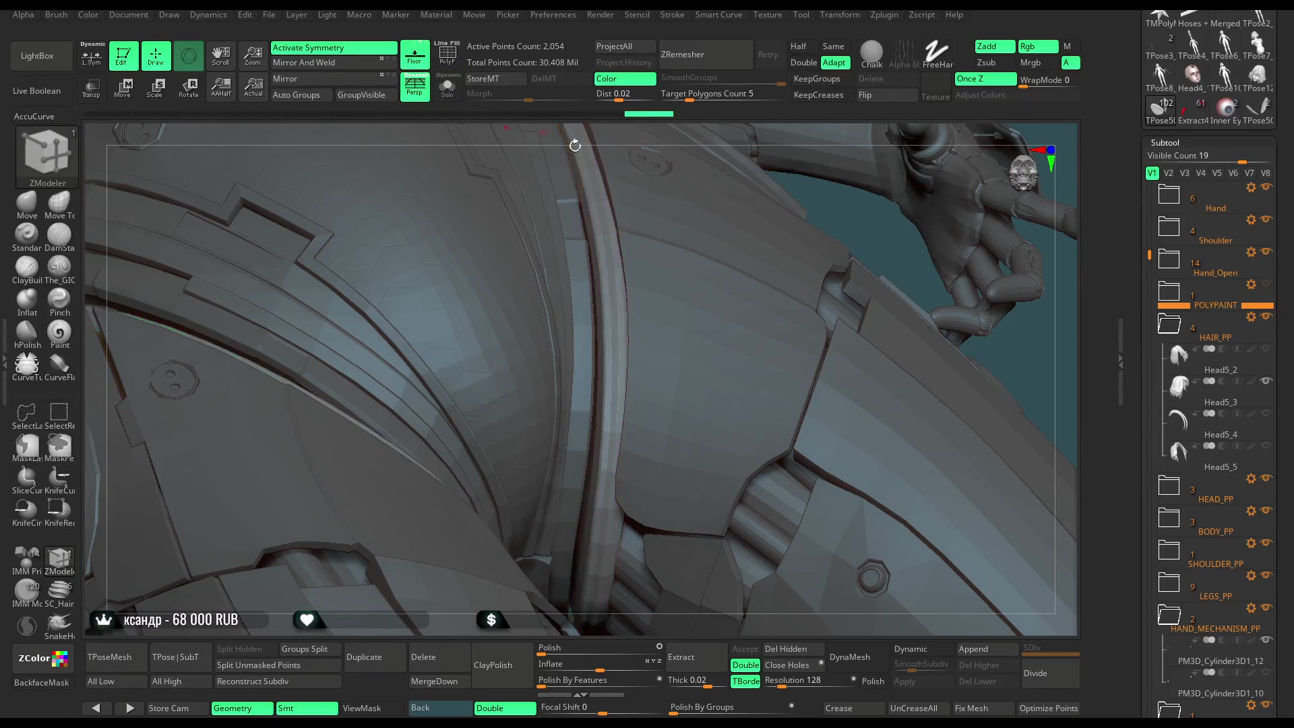
{"action": "left_click_drag", "start_coordinate": [843, 220], "coordinate": [829, 233]}
{"action": "left_click_drag", "start_coordinate": [933, 245], "coordinate": [911, 174], "text": "shift"}
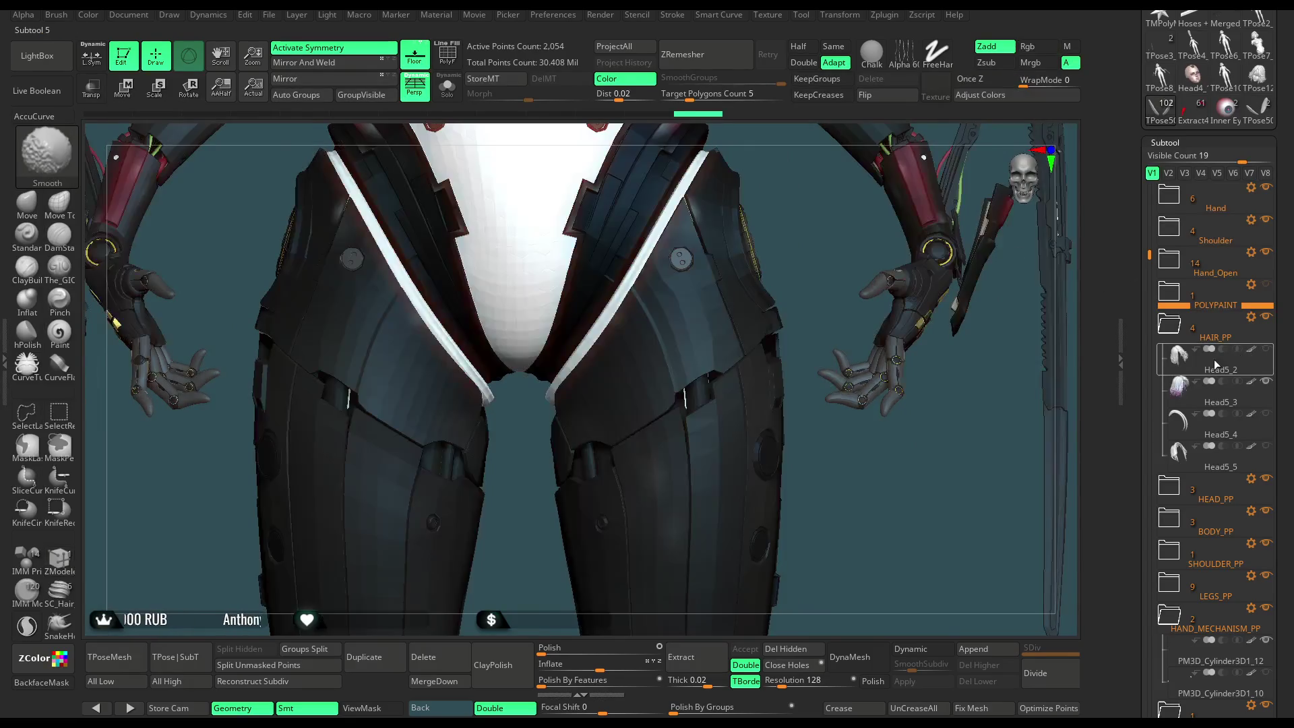
{"action": "mouse_move", "coordinate": [872, 209]}
{"action": "left_mouse_down", "text": "alt"}
{"action": "mouse_move", "coordinate": [818, 295]}
{"action": "mouse_move", "coordinate": [779, 274]}
{"action": "left_mouse_up", "text": "alt"}
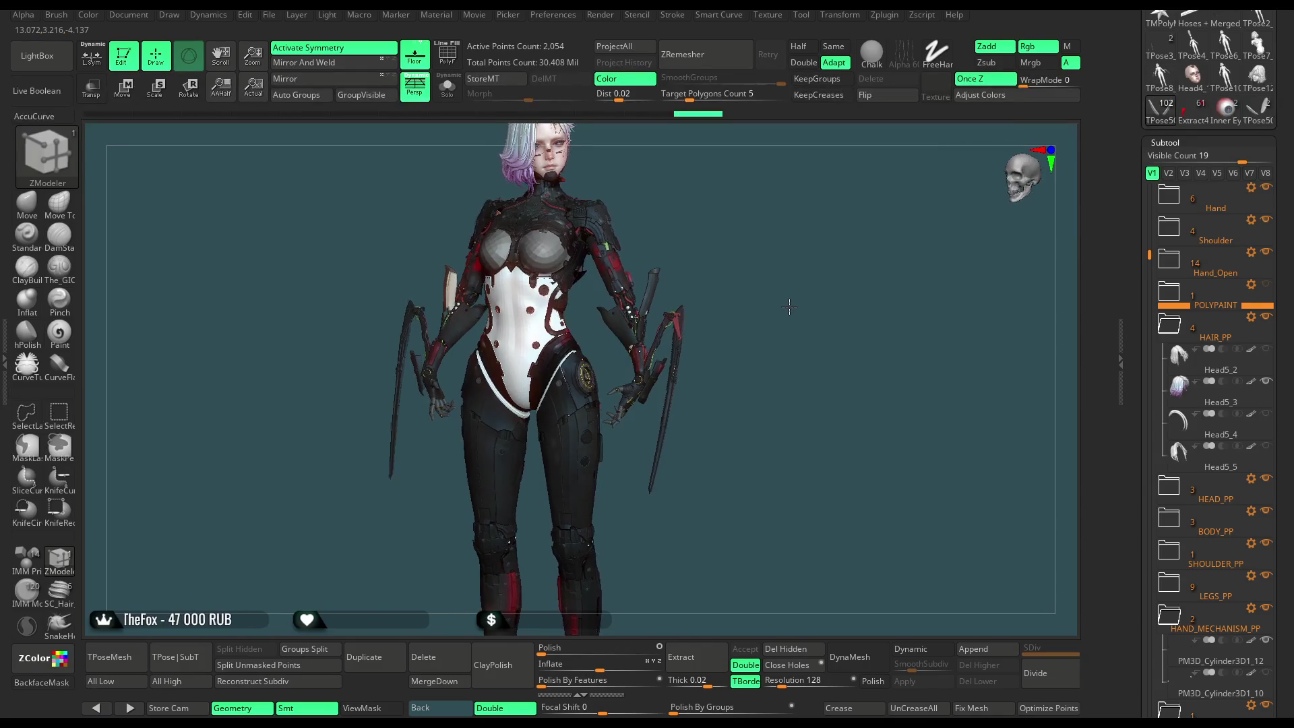
{"action": "mouse_move", "coordinate": [795, 307]}
{"action": "left_mouse_down"}
{"action": "mouse_move", "coordinate": [849, 308]}
{"action": "mouse_move", "coordinate": [777, 309]}
{"action": "left_mouse_up"}
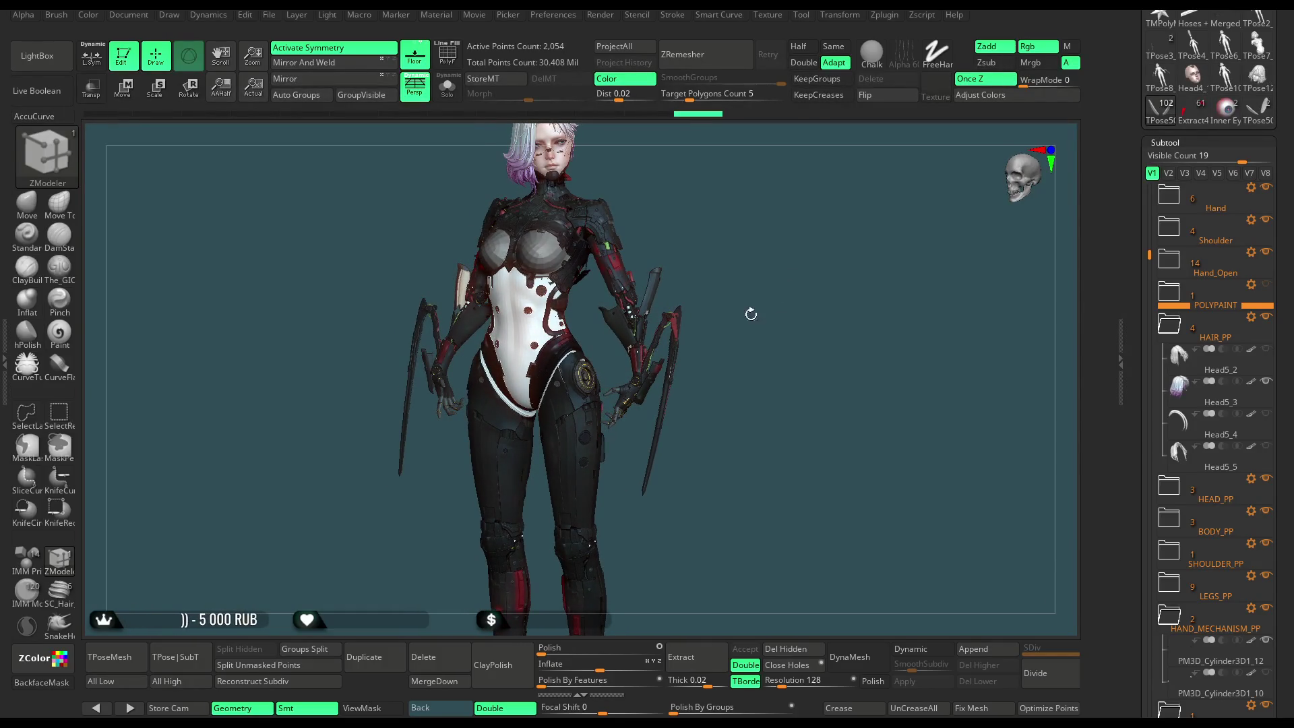
Fill the disc piece with dark grey RGB 36,36,36 and save the project.
{"action": "scroll", "coordinate": [1179, 202], "scroll_direction": "up", "scroll_amount": 10}
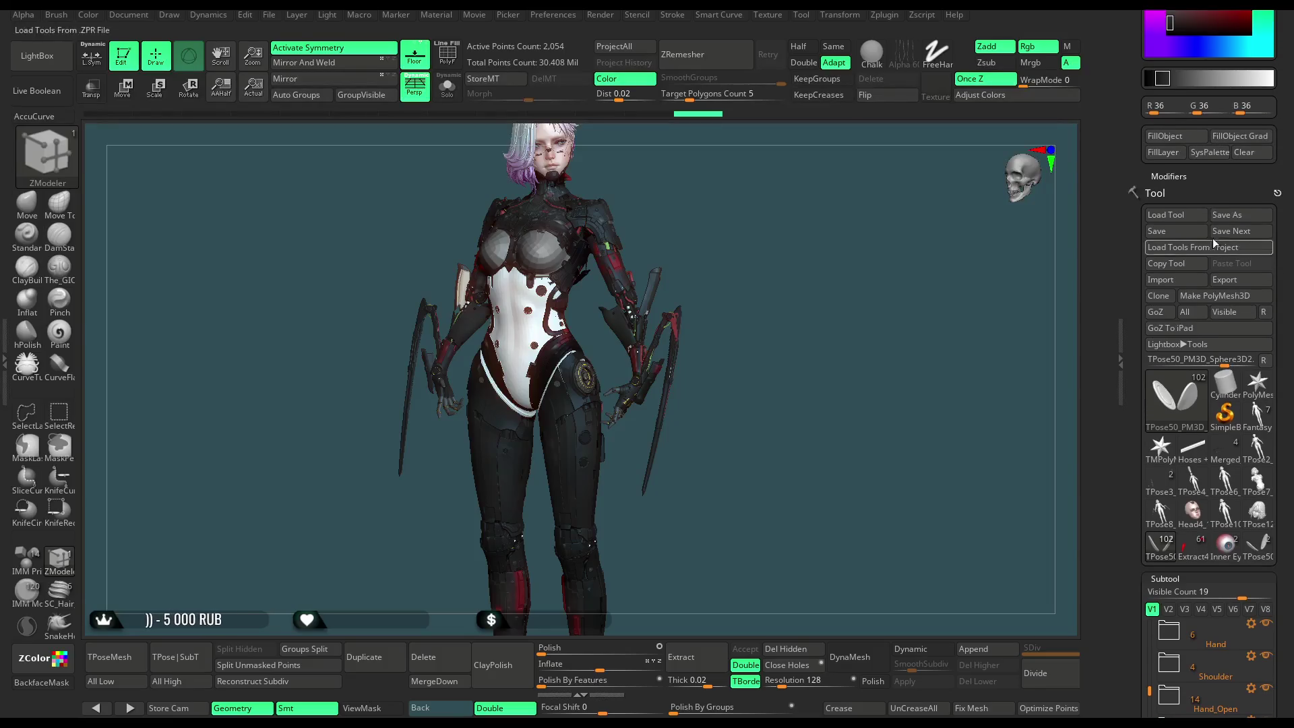
{"action": "left_click", "coordinate": [1170, 136]}
{"action": "mouse_move", "coordinate": [749, 289]}
{"action": "left_mouse_down"}
{"action": "mouse_move", "coordinate": [768, 290]}
{"action": "mouse_move", "coordinate": [682, 289]}
{"action": "mouse_move", "coordinate": [870, 272]}
{"action": "mouse_move", "coordinate": [822, 301]}
{"action": "left_mouse_up"}
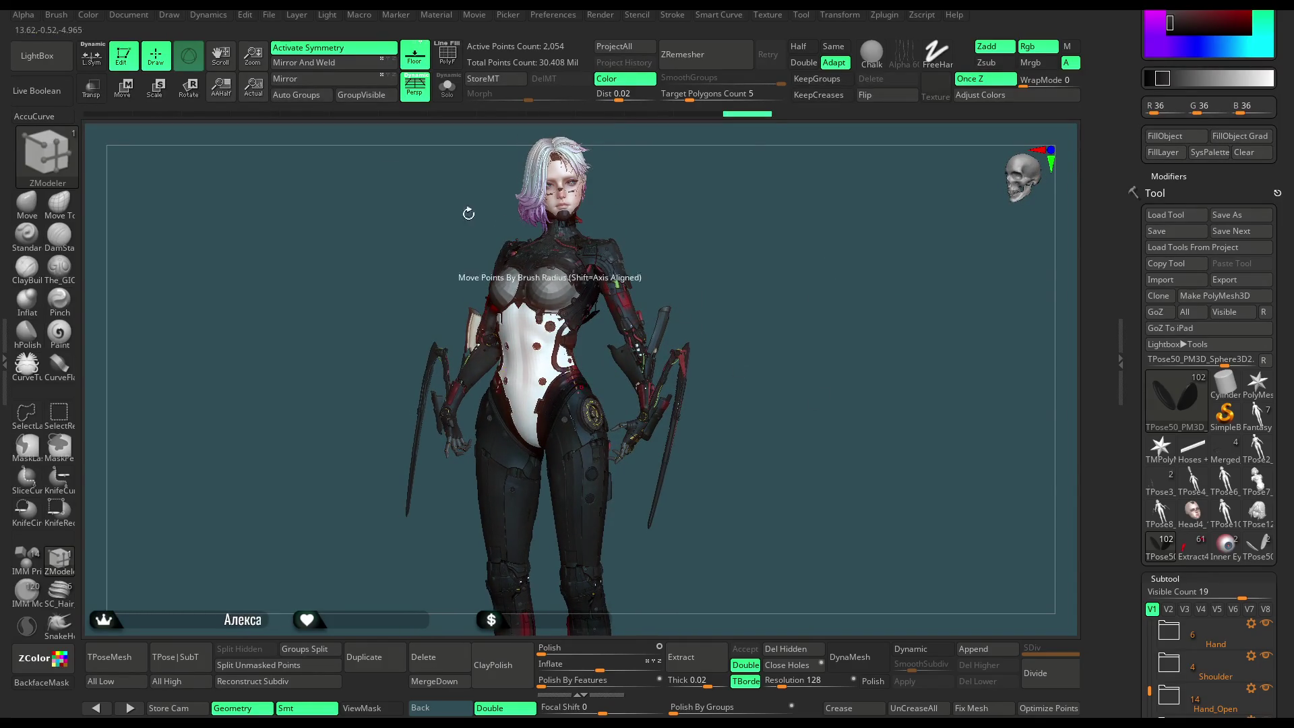
{"action": "left_click", "coordinate": [268, 14]}
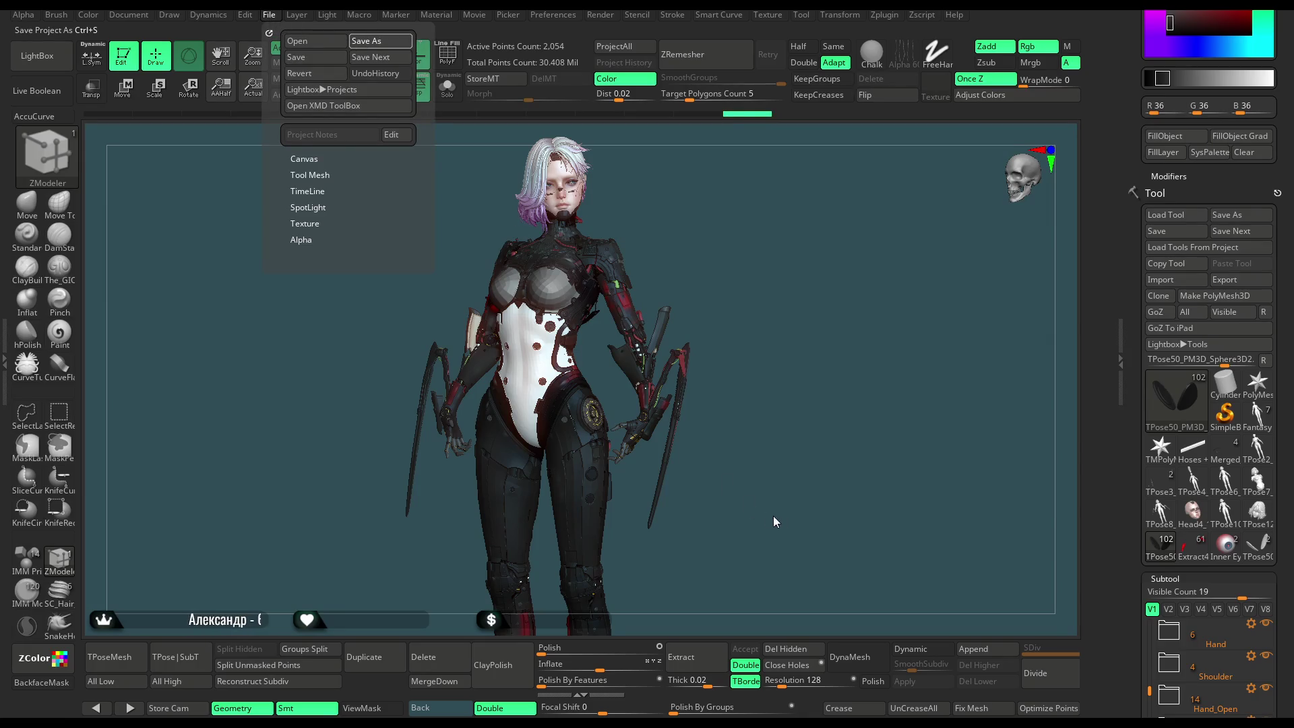
{"action": "key", "text": "ctrl+s"}
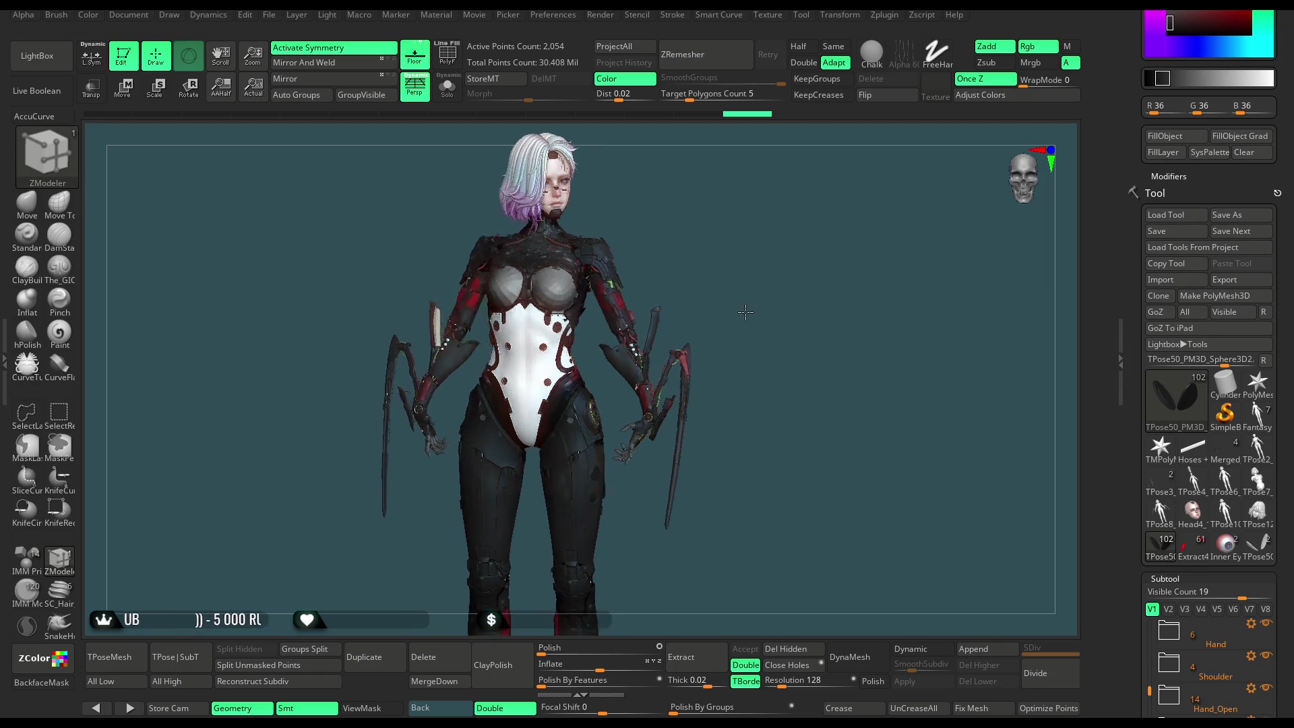
Isolate the disc piece and set up the TopologicalMove brush at a smaller size.
{"action": "mouse_move", "coordinate": [748, 297]}
{"action": "right_mouse_down", "text": "ctrl"}
{"action": "mouse_move", "coordinate": [714, 518]}
{"action": "mouse_move", "coordinate": [744, 329]}
{"action": "mouse_move", "coordinate": [755, 333]}
{"action": "mouse_move", "coordinate": [719, 326]}
{"action": "mouse_move", "coordinate": [737, 277]}
{"action": "mouse_move", "coordinate": [740, 321]}
{"action": "mouse_move", "coordinate": [781, 324]}
{"action": "mouse_move", "coordinate": [869, 256]}
{"action": "right_mouse_up", "text": "ctrl"}
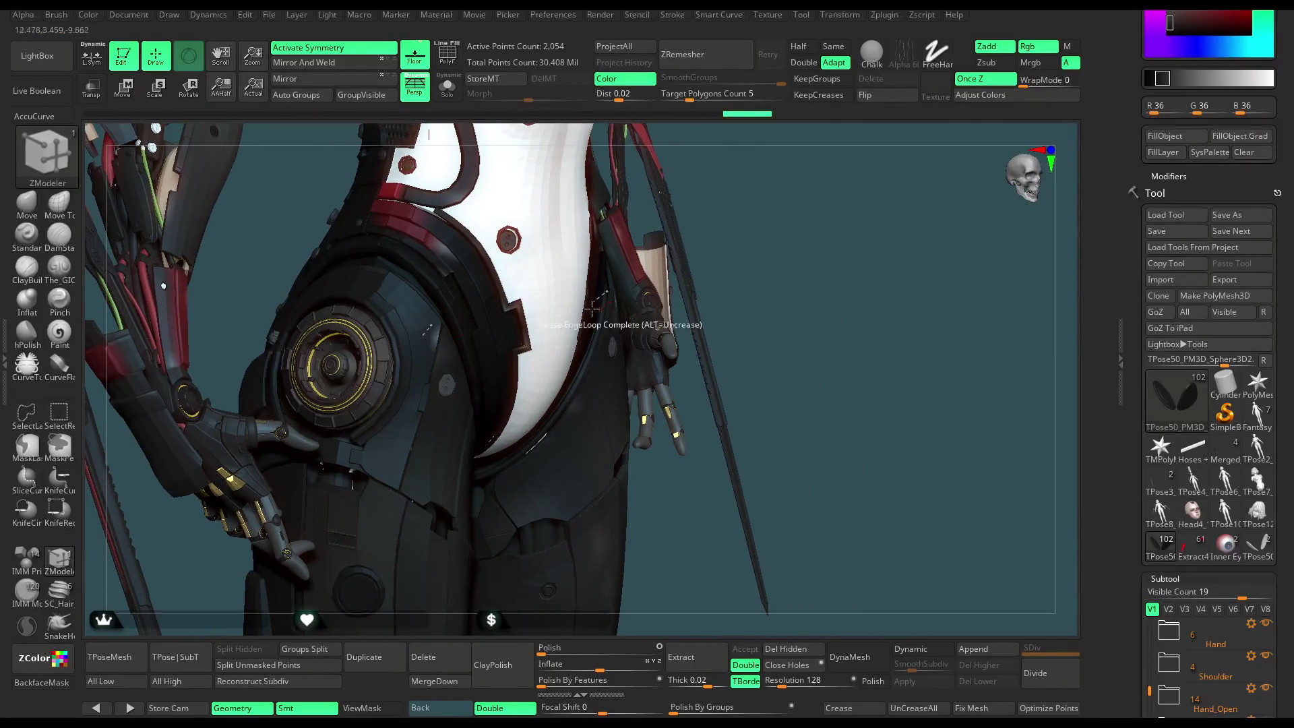
{"action": "left_click", "coordinate": [447, 86]}
{"action": "mouse_move", "coordinate": [529, 186]}
{"action": "right_mouse_down", "text": "ctrl"}
{"action": "mouse_move", "coordinate": [732, 339]}
{"action": "mouse_move", "coordinate": [708, 335]}
{"action": "right_mouse_up", "text": "ctrl"}
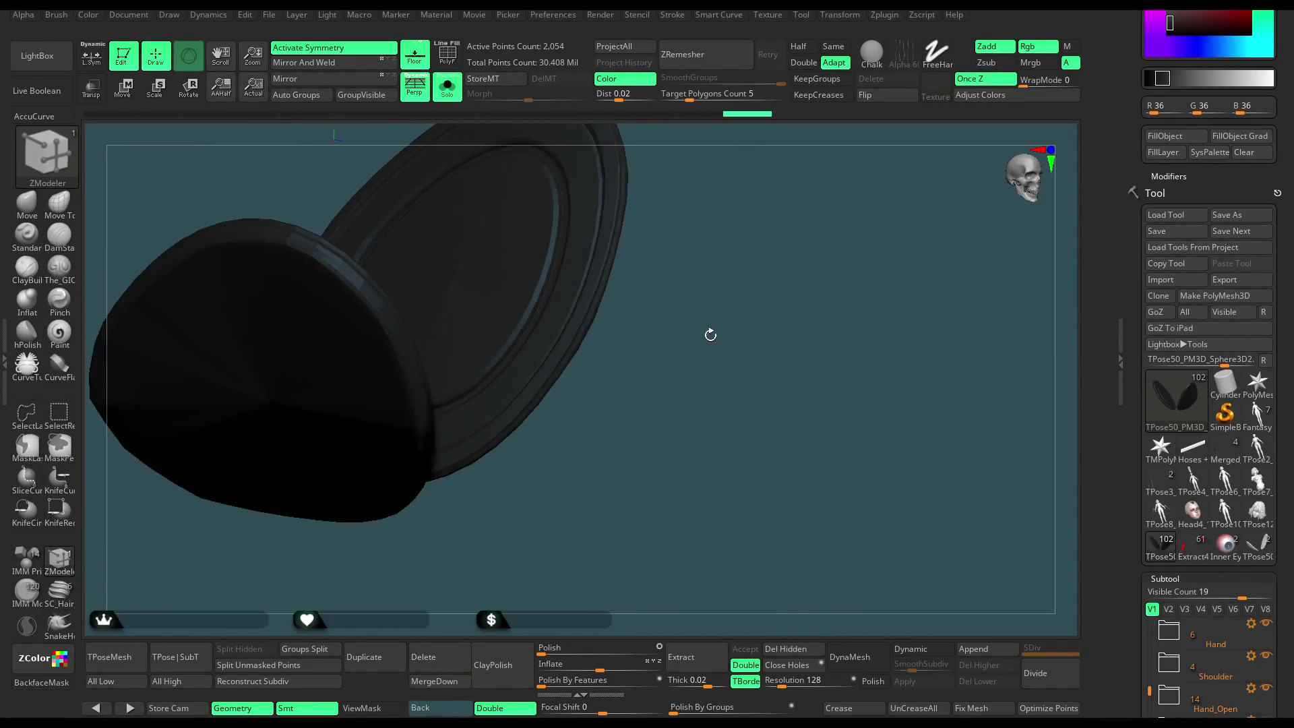
{"action": "left_click", "coordinate": [27, 202]}
{"action": "key", "text": "space"}
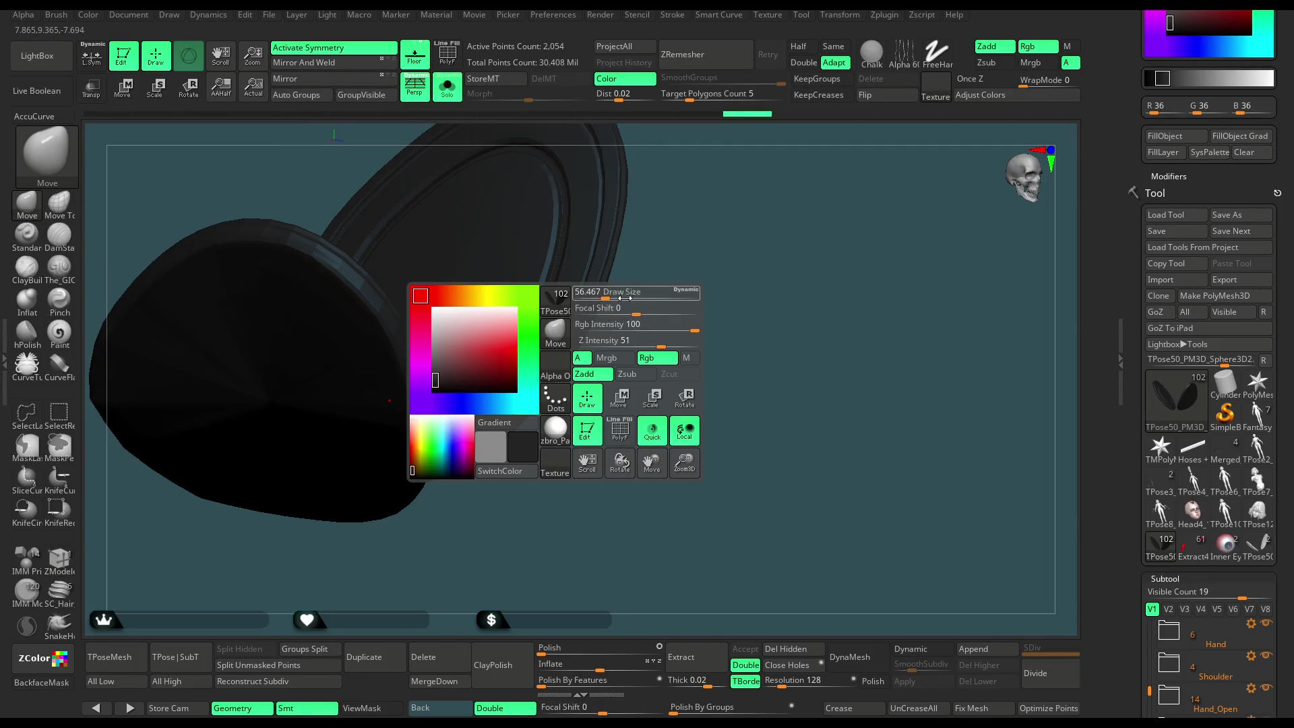
{"action": "mouse_move", "coordinate": [688, 301]}
{"action": "left_mouse_down"}
{"action": "mouse_move", "coordinate": [647, 300]}
{"action": "mouse_move", "coordinate": [712, 323]}
{"action": "mouse_move", "coordinate": [574, 395]}
{"action": "left_mouse_up"}
{"action": "key", "text": "space"}
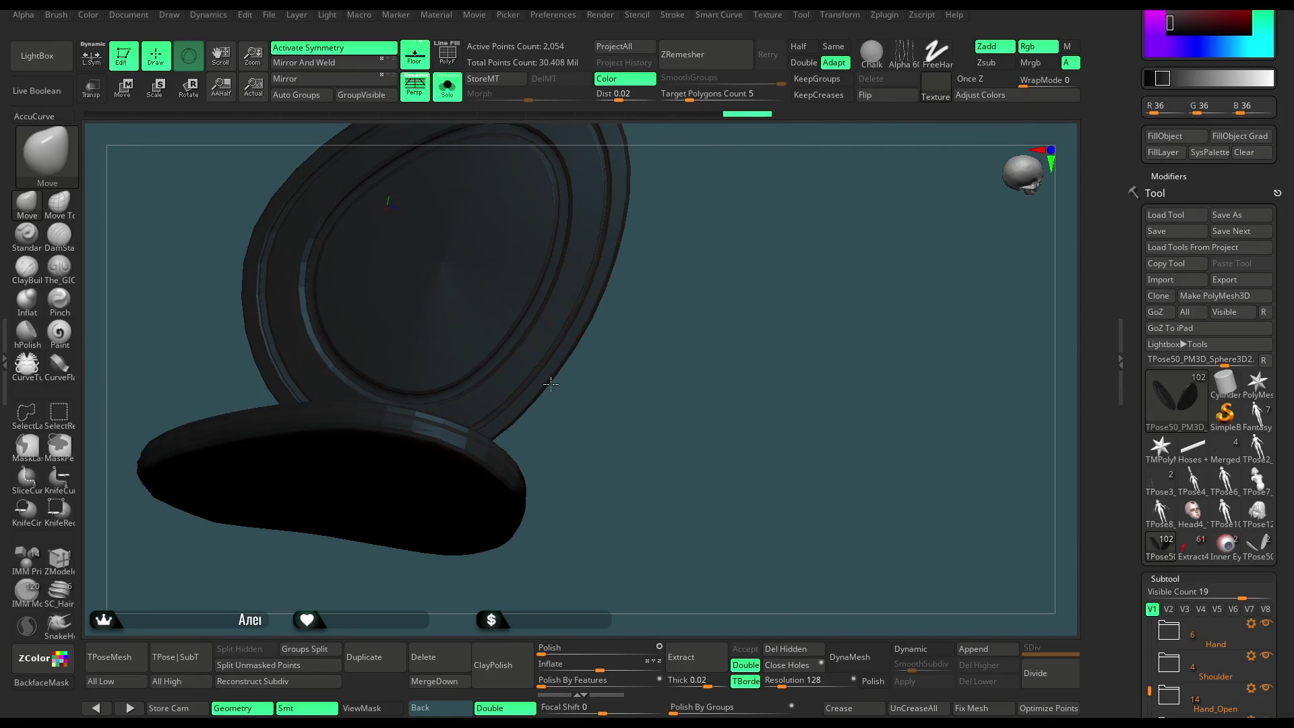
{"action": "left_click_drag", "start_coordinate": [589, 316], "coordinate": [592, 192]}
Show all character parts and select the Extract3_102 leg hose piece.
{"action": "left_click", "coordinate": [456, 99]}
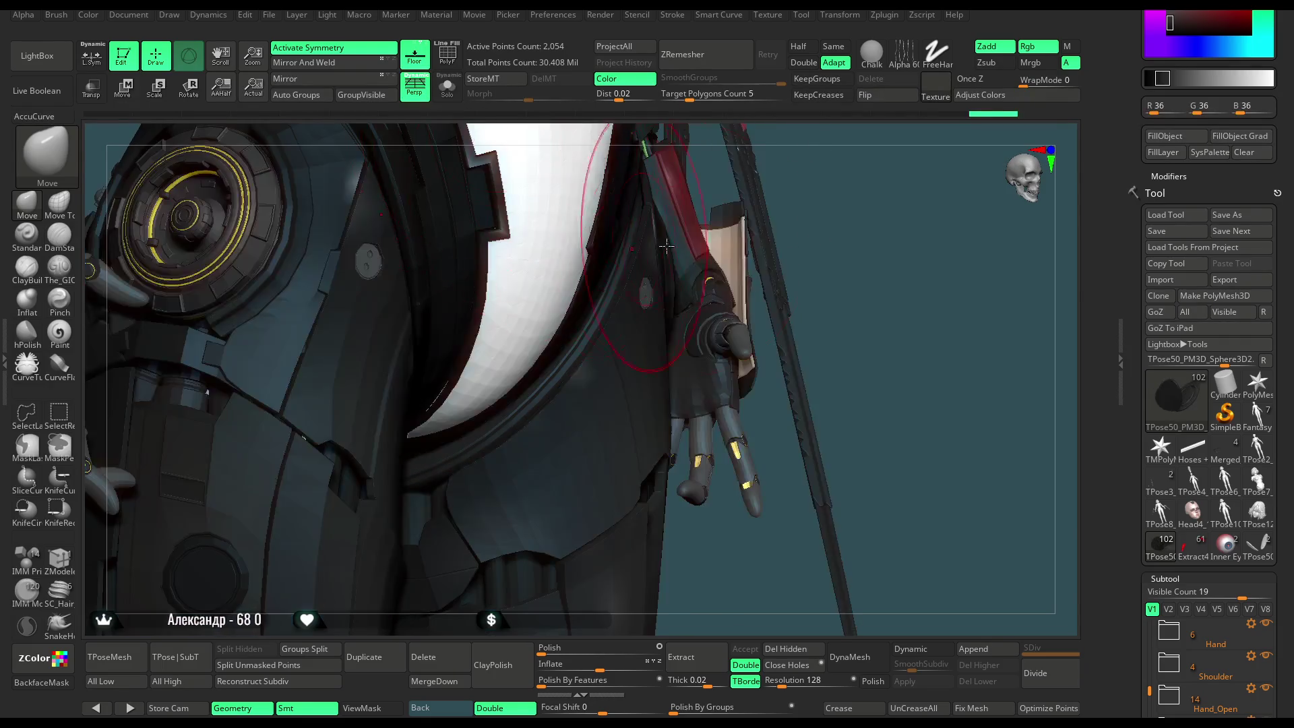
{"action": "left_click_drag", "start_coordinate": [871, 230], "coordinate": [502, 436]}
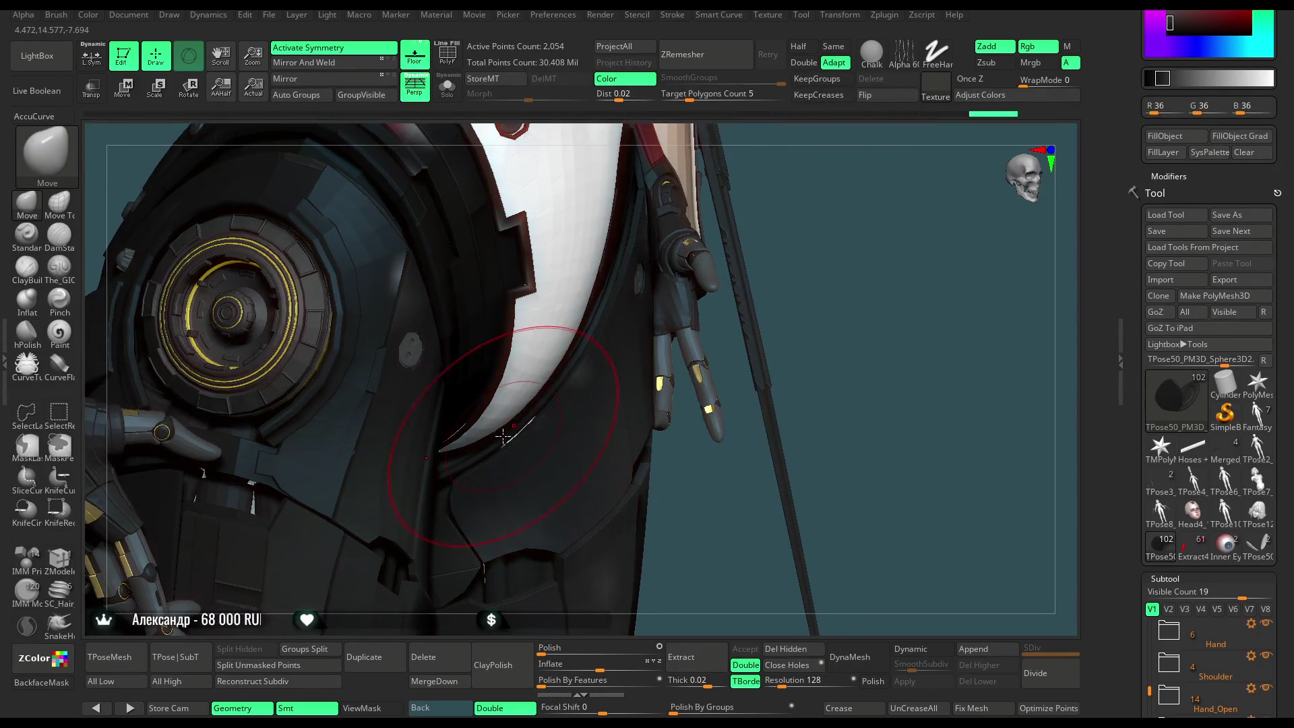
{"action": "mouse_move", "coordinate": [820, 204]}
{"action": "left_mouse_down"}
{"action": "mouse_move", "coordinate": [814, 292]}
{"action": "mouse_move", "coordinate": [734, 359]}
{"action": "left_mouse_up"}
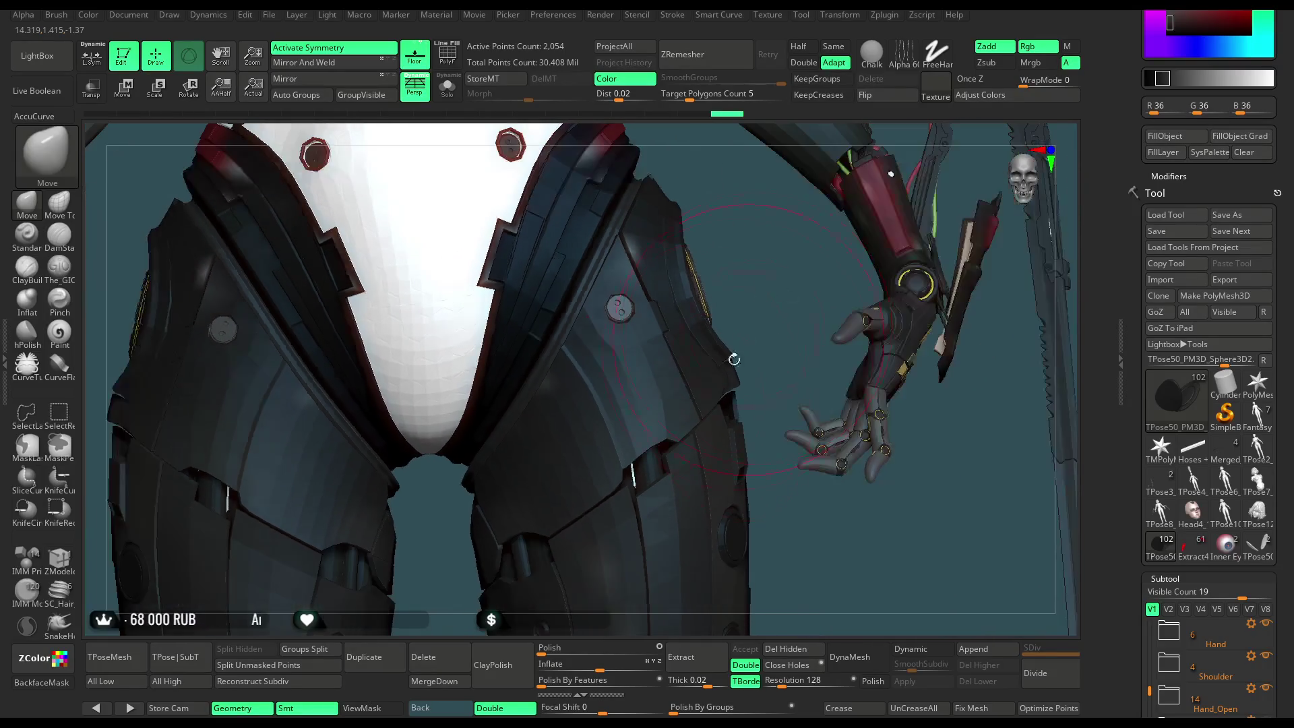
{"action": "left_click", "coordinate": [634, 476], "text": "alt"}
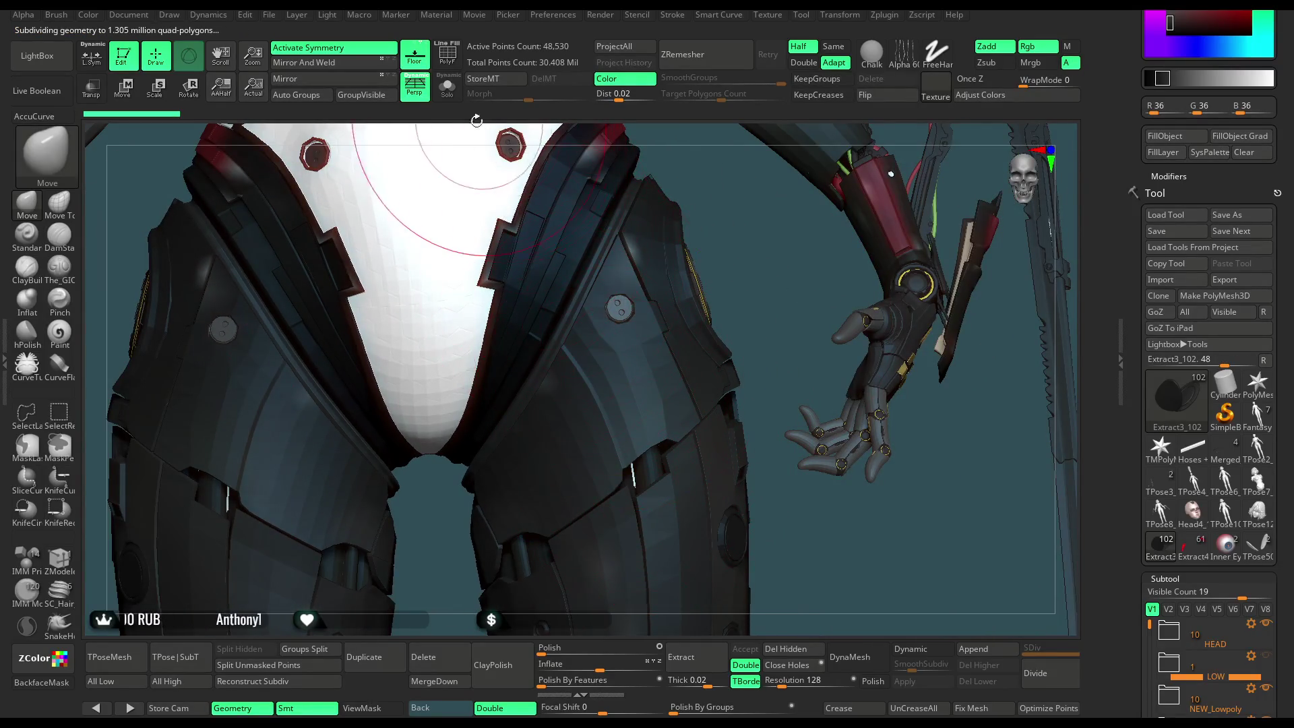
Fill the soloed Extract3_102 hip hose pieces with red 161/60/60, then turn Solo off.
{"action": "left_click", "coordinate": [452, 96]}
{"action": "key", "text": "f"}
{"action": "mouse_move", "coordinate": [696, 306]}
{"action": "left_mouse_down"}
{"action": "mouse_move", "coordinate": [667, 233]}
{"action": "mouse_move", "coordinate": [814, 231]}
{"action": "left_mouse_up"}
{"action": "scroll", "coordinate": [1292, 93], "scroll_direction": "up", "scroll_amount": 3}
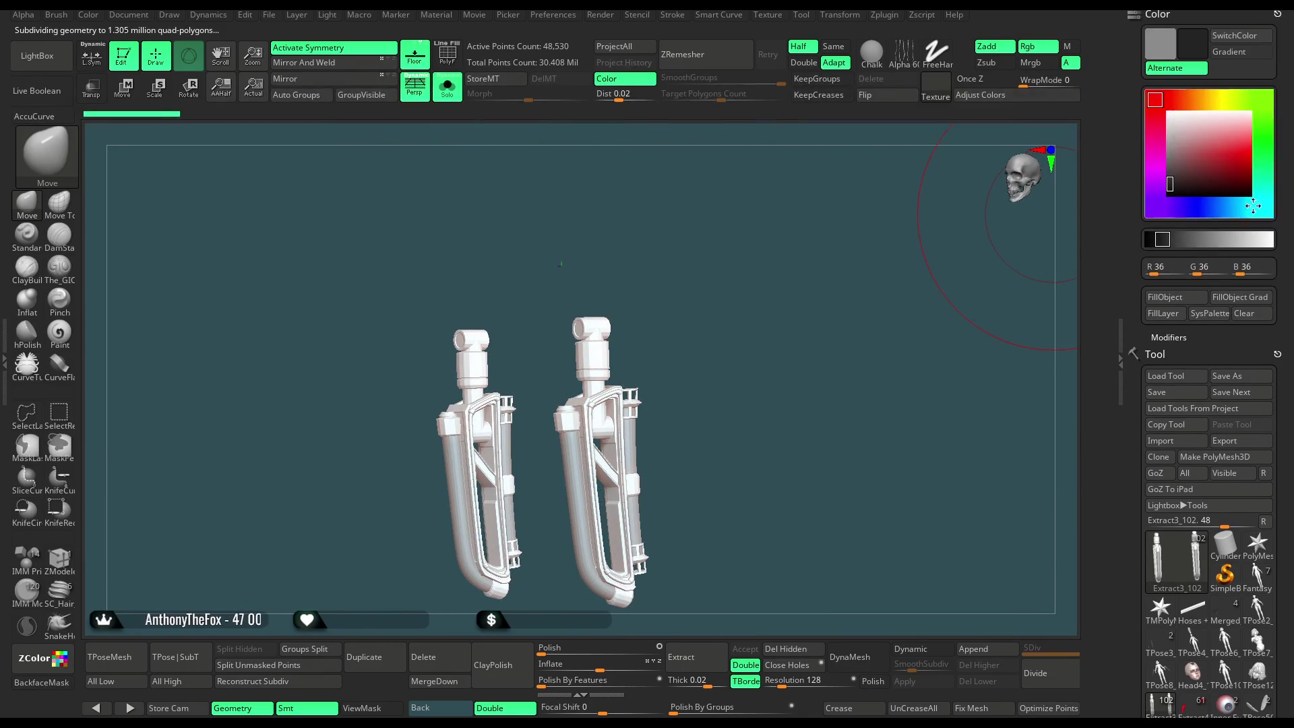
{"action": "left_click_drag", "start_coordinate": [1155, 171], "coordinate": [1170, 180]}
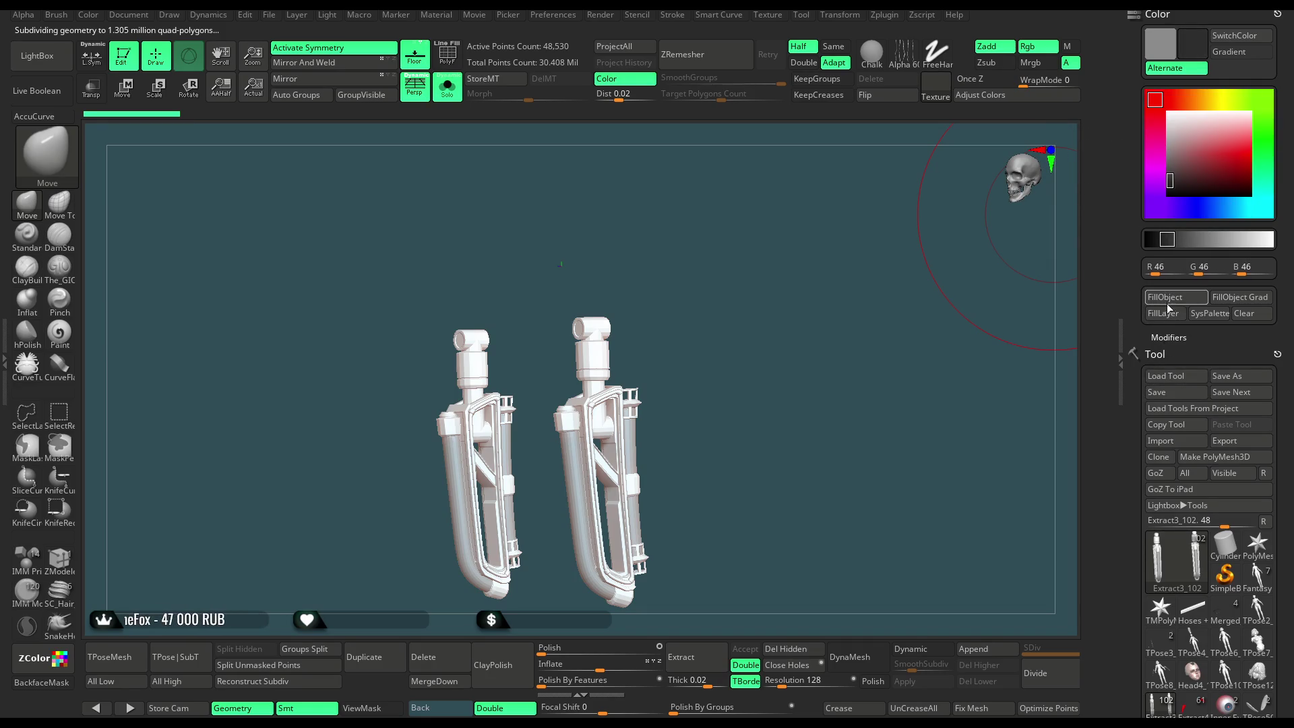
{"action": "left_click", "coordinate": [1205, 159]}
{"action": "left_click", "coordinate": [447, 86]}
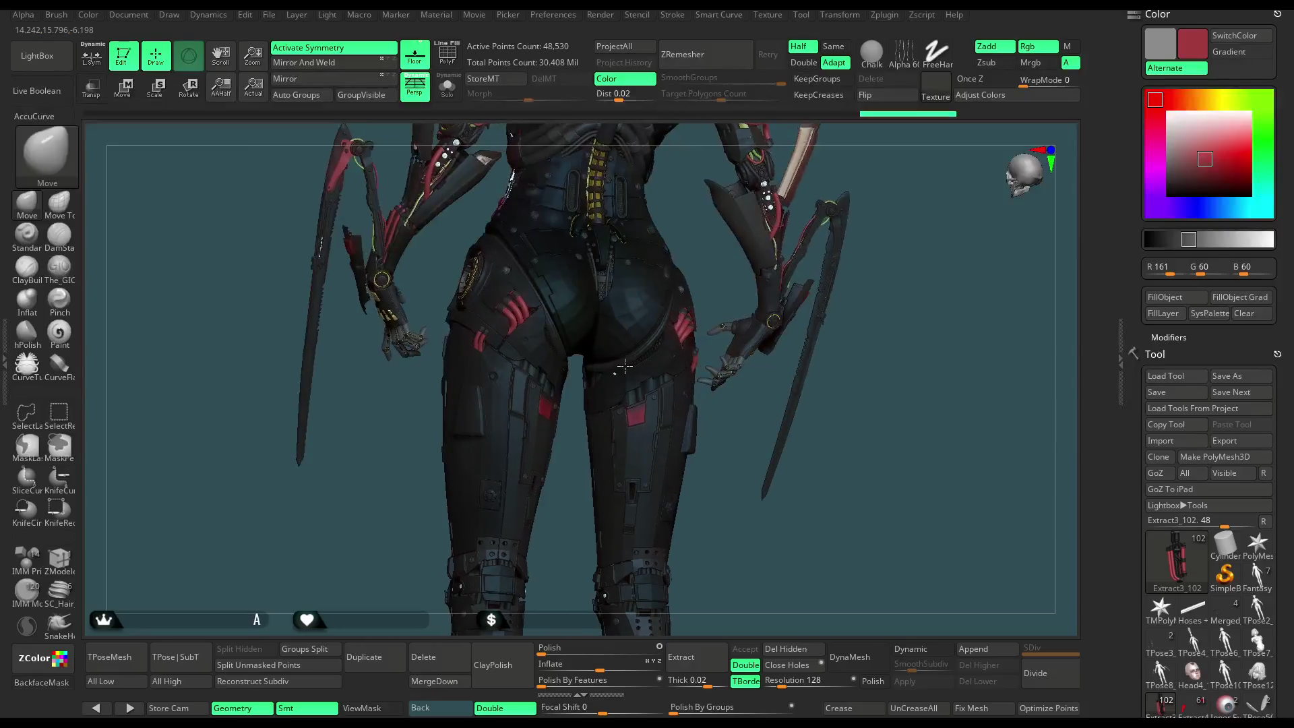
Make the body the active subtool, viewing the hips from behind.
{"action": "right_click_drag", "start_coordinate": [619, 366], "coordinate": [616, 364]}
{"action": "mouse_move", "coordinate": [693, 269]}
{"action": "right_mouse_down", "text": "alt"}
{"action": "mouse_move", "coordinate": [621, 448]}
{"action": "mouse_move", "coordinate": [562, 304]}
{"action": "right_mouse_up", "text": "alt"}
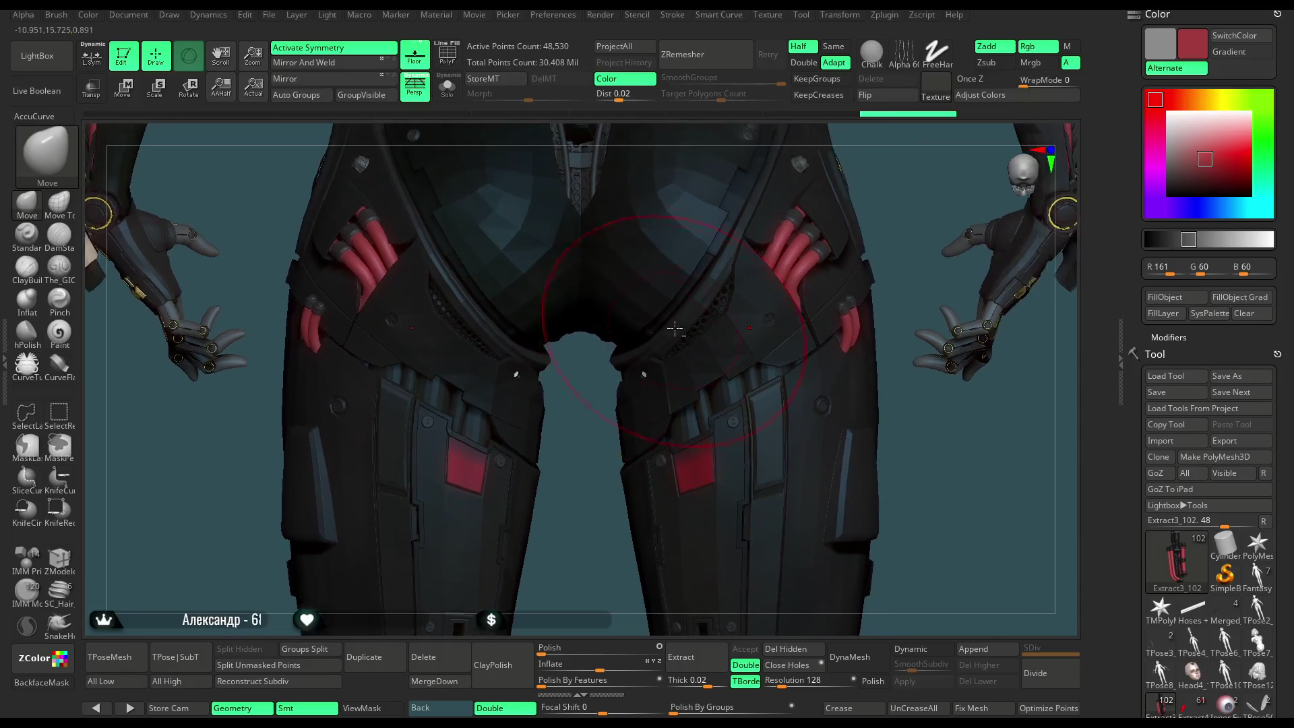
{"action": "left_click", "coordinate": [563, 304], "text": "alt"}
{"action": "mouse_move", "coordinate": [874, 204]}
{"action": "right_mouse_down", "text": "alt"}
{"action": "mouse_move", "coordinate": [769, 265]}
{"action": "mouse_move", "coordinate": [785, 231]}
{"action": "mouse_move", "coordinate": [555, 367]}
{"action": "right_mouse_up", "text": "alt"}
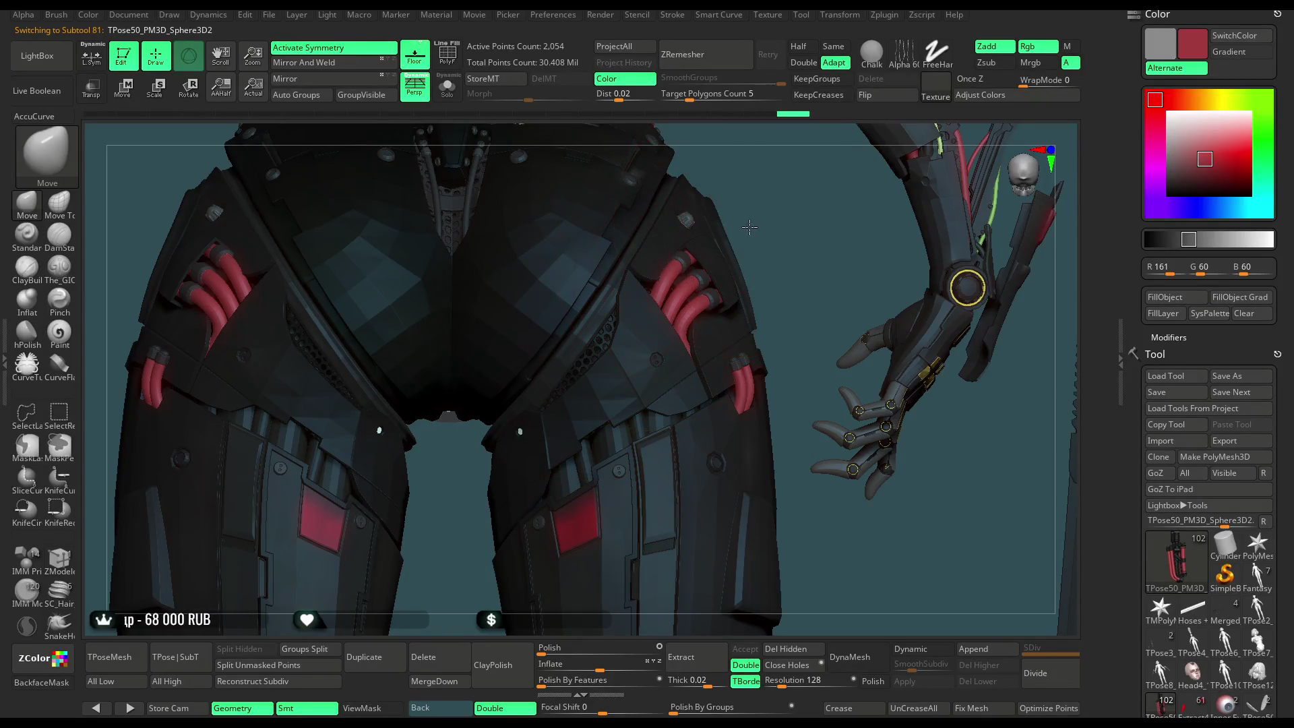
{"action": "right_click_drag", "start_coordinate": [749, 227], "coordinate": [593, 357], "text": "alt"}
{"action": "key", "text": "space"}
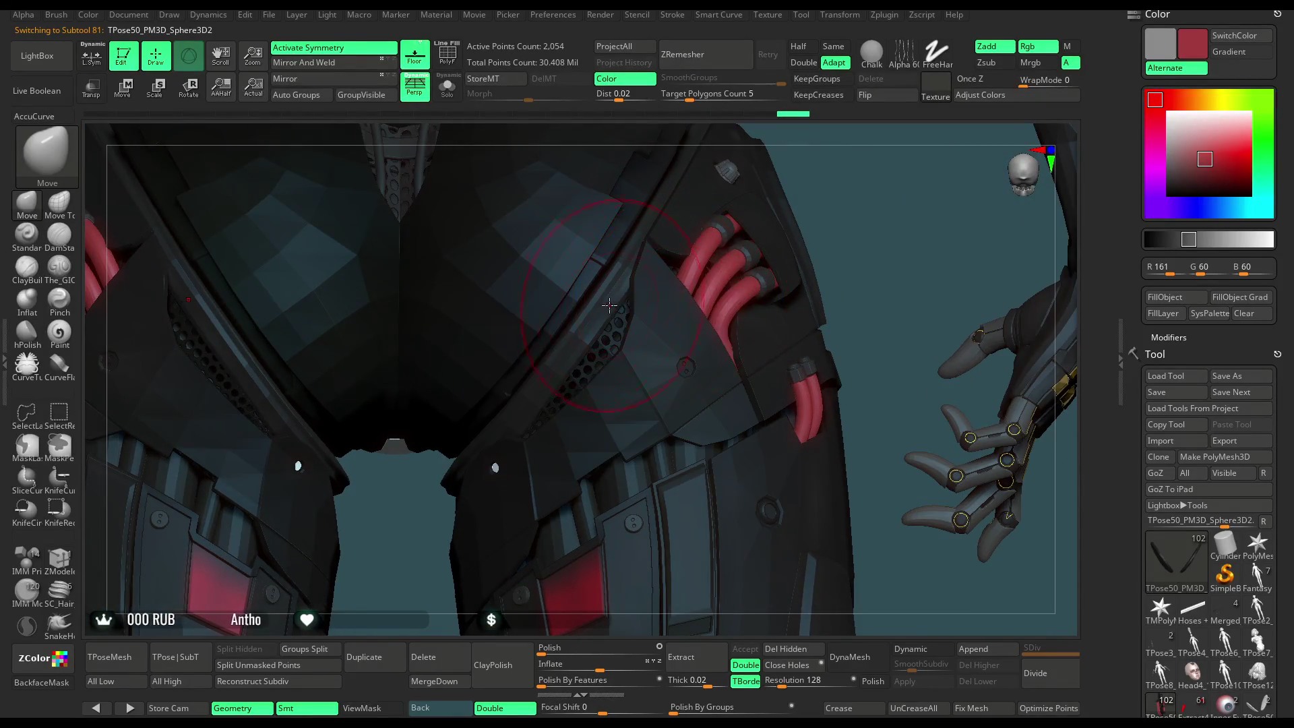
Enlarge the brush size and make the Extract3_52 leg hoses the active subtool.
{"action": "right_click_drag", "start_coordinate": [818, 196], "coordinate": [647, 259]}
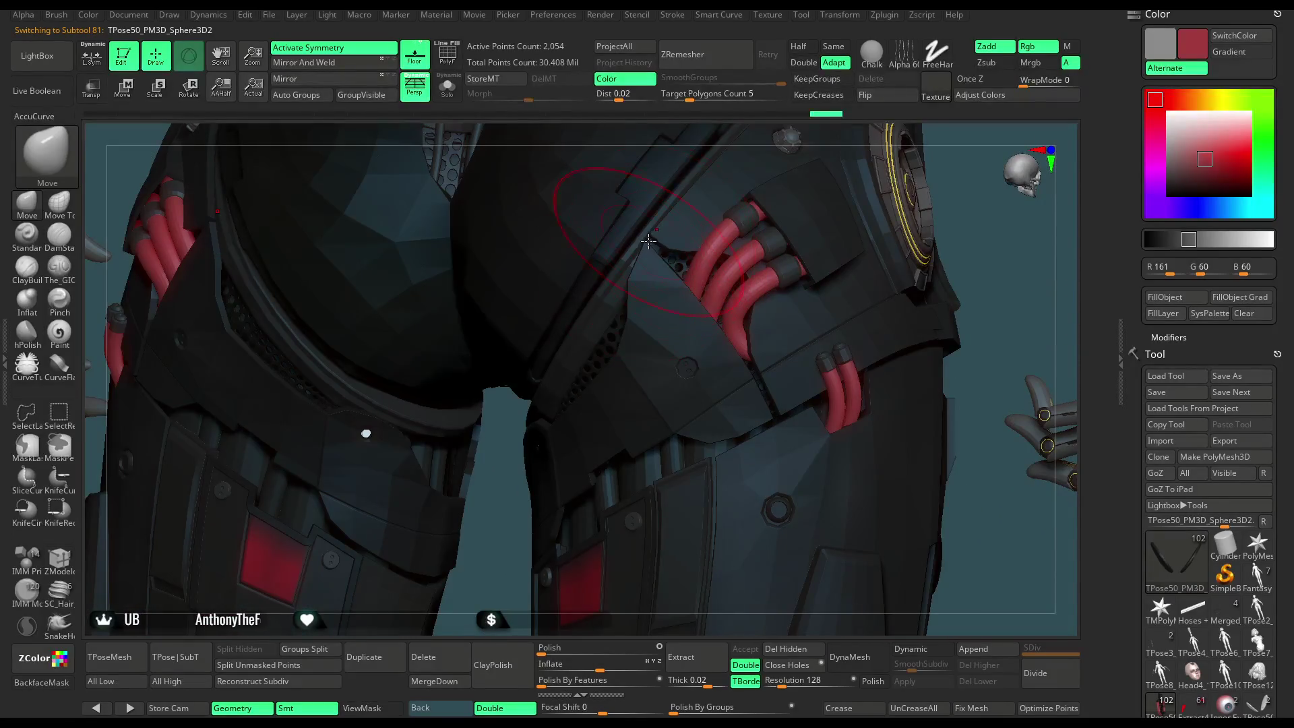
{"action": "mouse_move", "coordinate": [498, 494]}
{"action": "right_mouse_down"}
{"action": "mouse_move", "coordinate": [607, 351]}
{"action": "mouse_move", "coordinate": [745, 211]}
{"action": "mouse_move", "coordinate": [608, 324]}
{"action": "right_mouse_up"}
{"action": "key", "text": "space"}
{"action": "left_click_drag", "start_coordinate": [630, 310], "coordinate": [680, 311]}
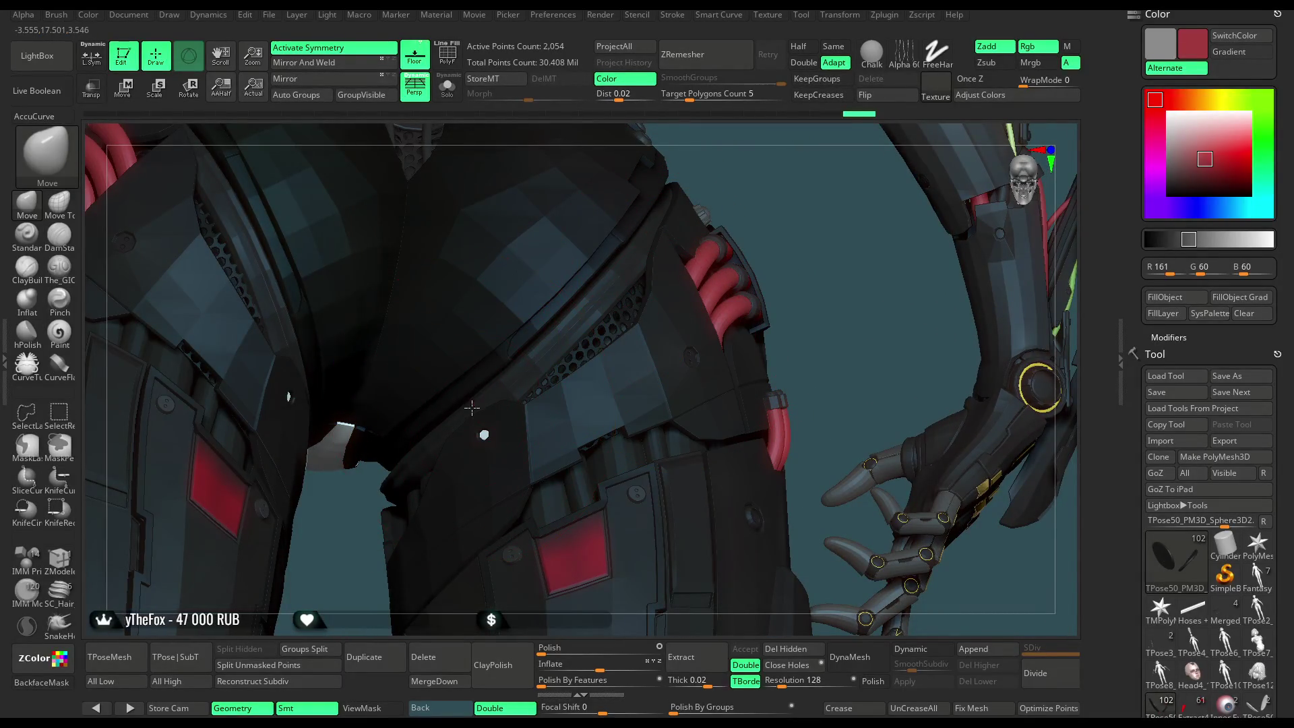
{"action": "right_click_drag", "start_coordinate": [728, 240], "coordinate": [445, 440]}
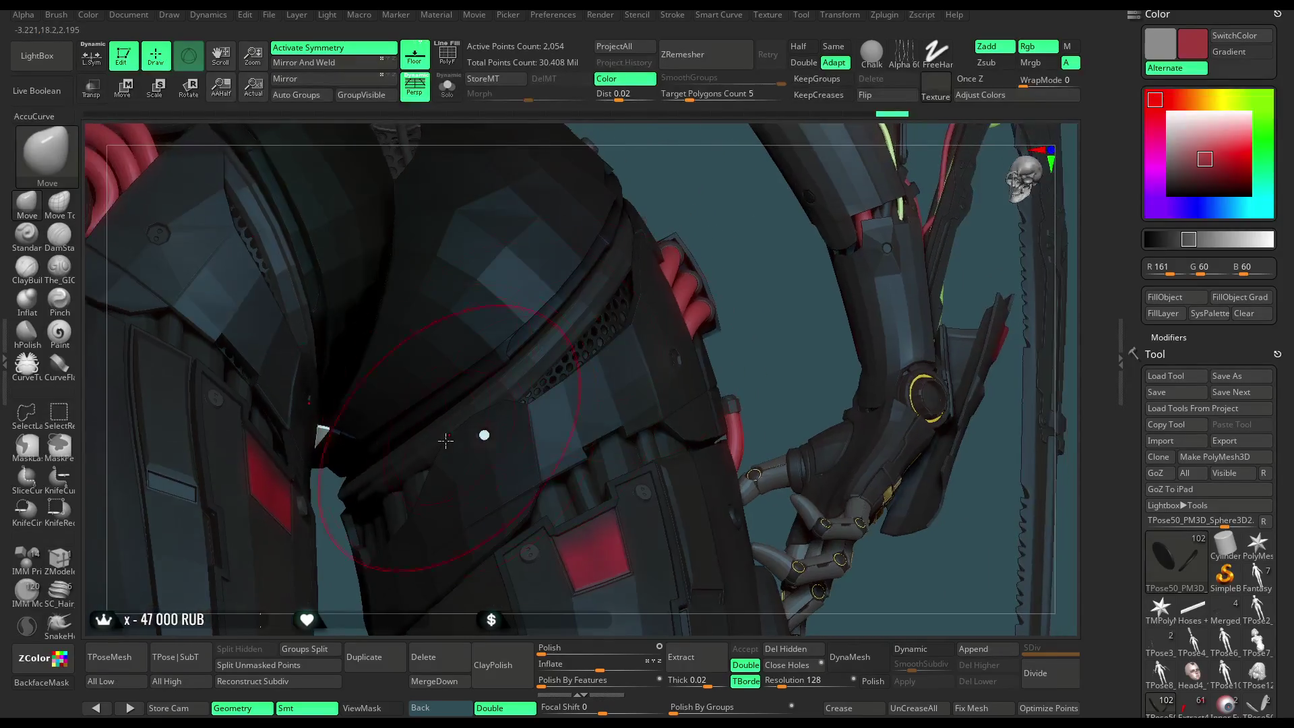
{"action": "left_click", "coordinate": [409, 504], "text": "alt"}
Fill the soloed Extract3_52 tube leg hoses with solid dark grey, then show the full character.
{"action": "right_click_drag", "start_coordinate": [409, 504], "coordinate": [611, 355]}
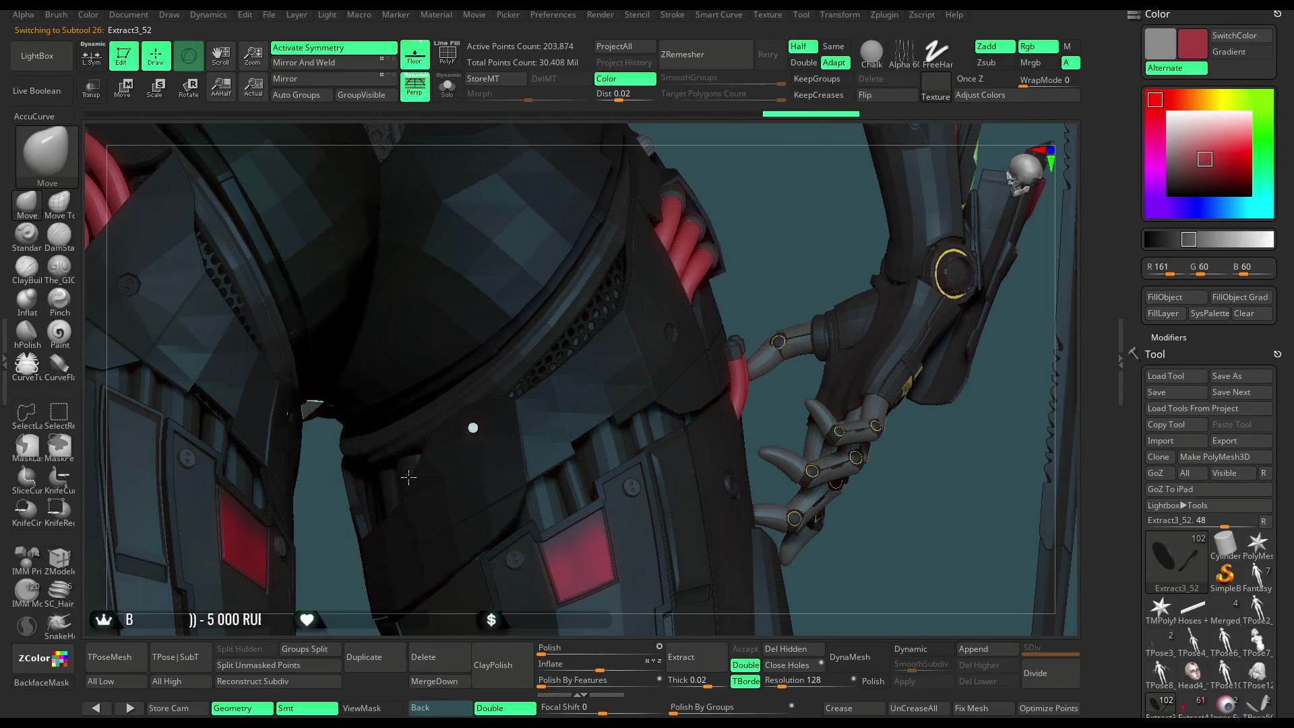
{"action": "mouse_move", "coordinate": [369, 510]}
{"action": "right_mouse_down"}
{"action": "mouse_move", "coordinate": [429, 479]}
{"action": "mouse_move", "coordinate": [398, 455]}
{"action": "mouse_move", "coordinate": [486, 431]}
{"action": "mouse_move", "coordinate": [514, 375]}
{"action": "mouse_move", "coordinate": [519, 385]}
{"action": "right_mouse_up"}
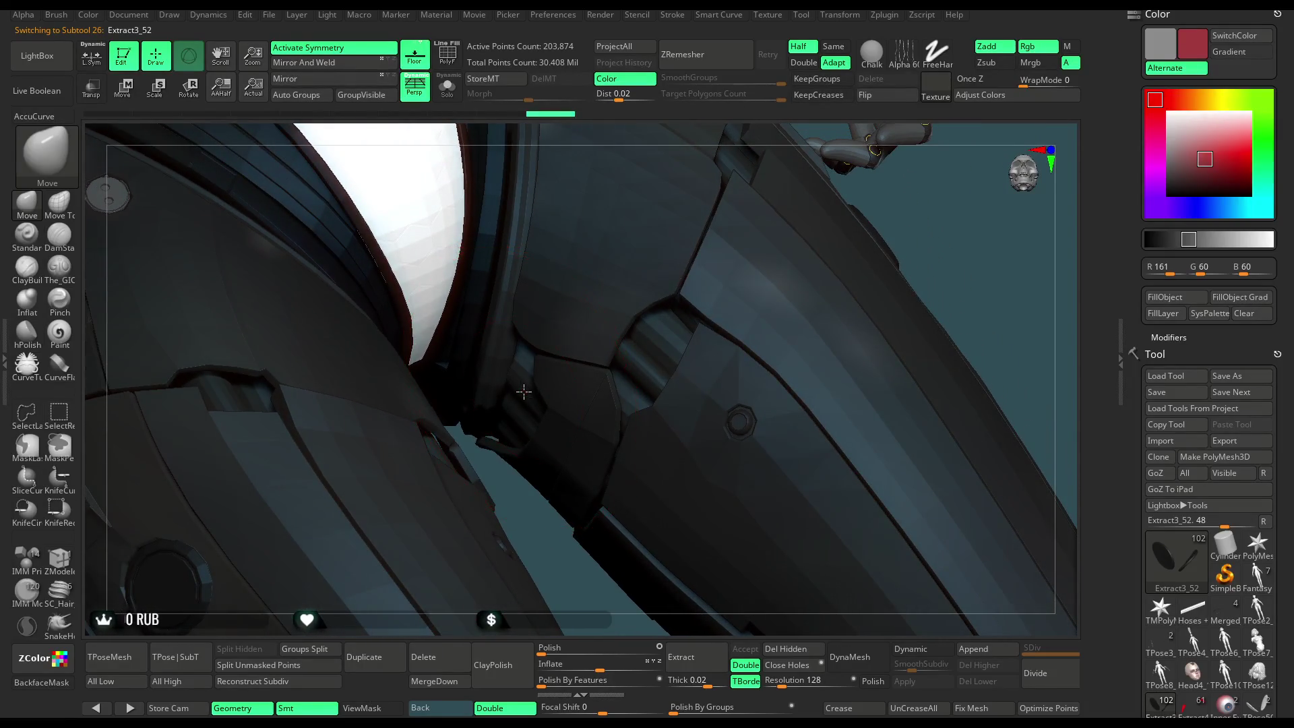
{"action": "mouse_move", "coordinate": [543, 539]}
{"action": "right_mouse_down", "text": "ctrl"}
{"action": "mouse_move", "coordinate": [716, 374]}
{"action": "mouse_move", "coordinate": [701, 394]}
{"action": "mouse_move", "coordinate": [682, 382]}
{"action": "right_mouse_up", "text": "ctrl"}
{"action": "key", "text": "space"}
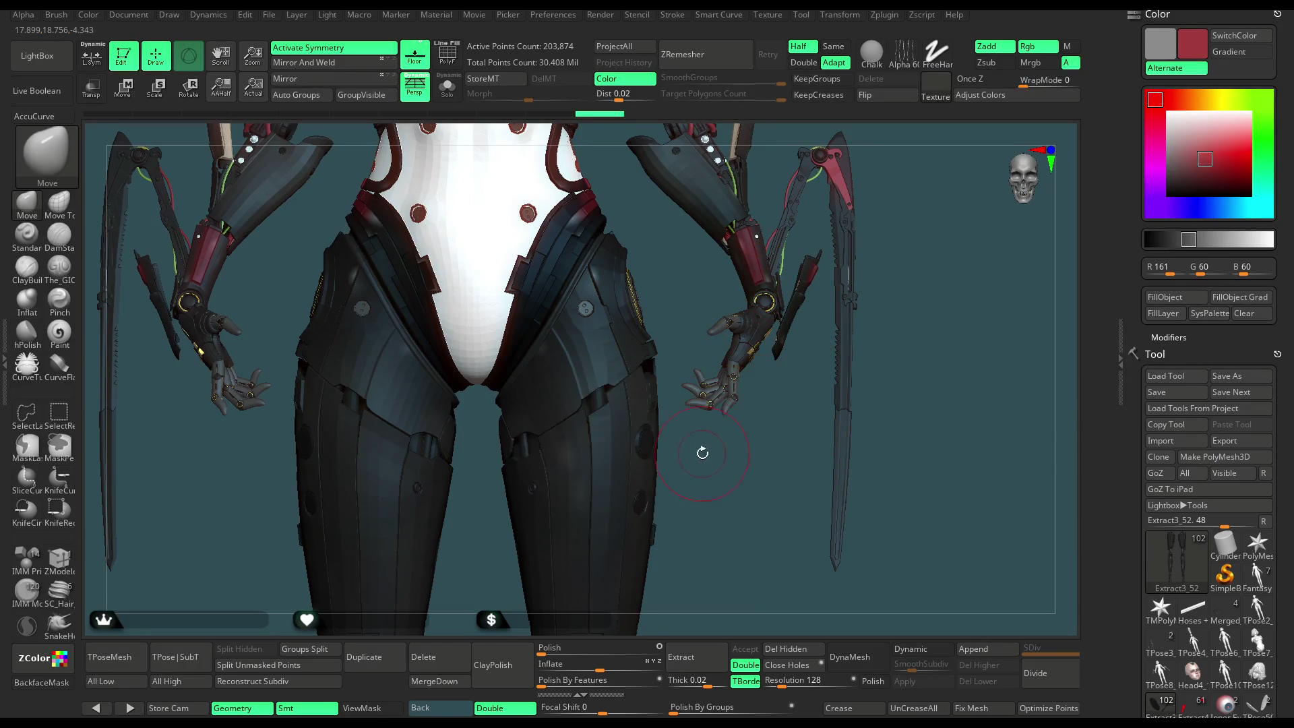
{"action": "right_click_drag", "start_coordinate": [701, 451], "coordinate": [690, 450]}
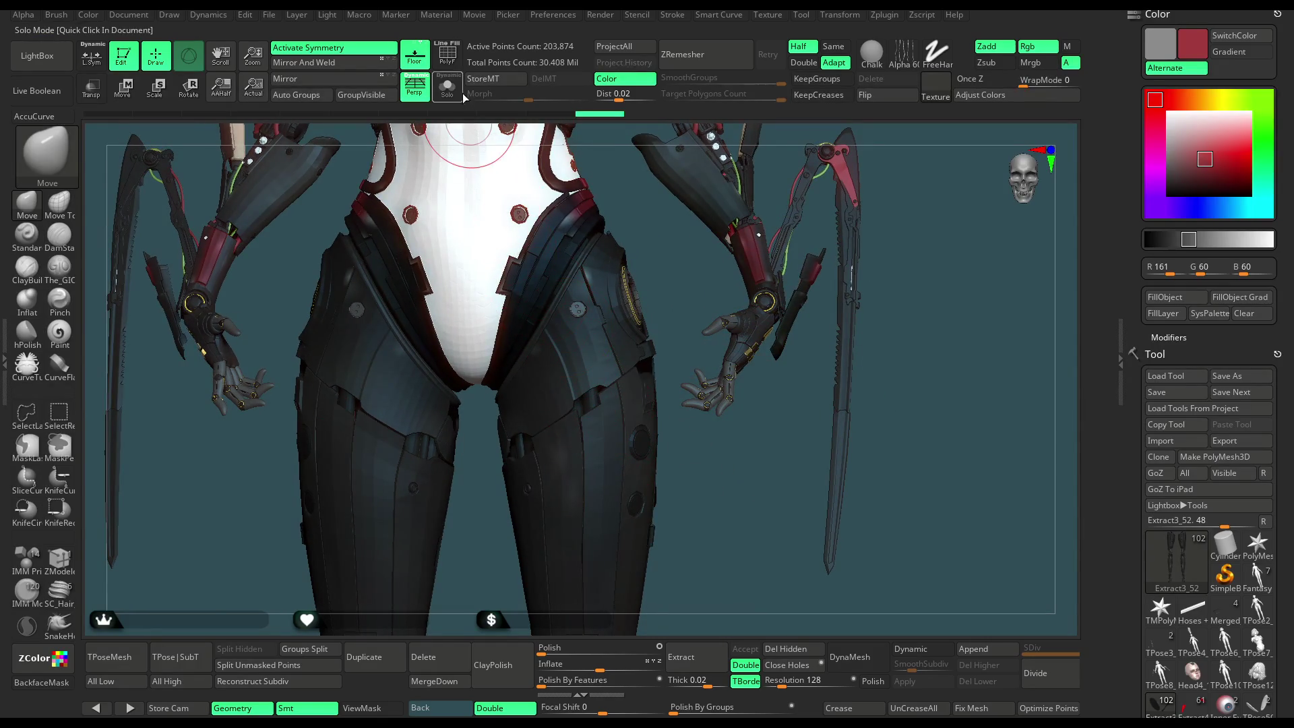
{"action": "left_click", "coordinate": [446, 88]}
{"action": "mouse_move", "coordinate": [685, 286]}
{"action": "left_mouse_down", "text": "alt"}
{"action": "mouse_move", "coordinate": [782, 263]}
{"action": "mouse_move", "coordinate": [765, 225]}
{"action": "left_mouse_up", "text": "alt"}
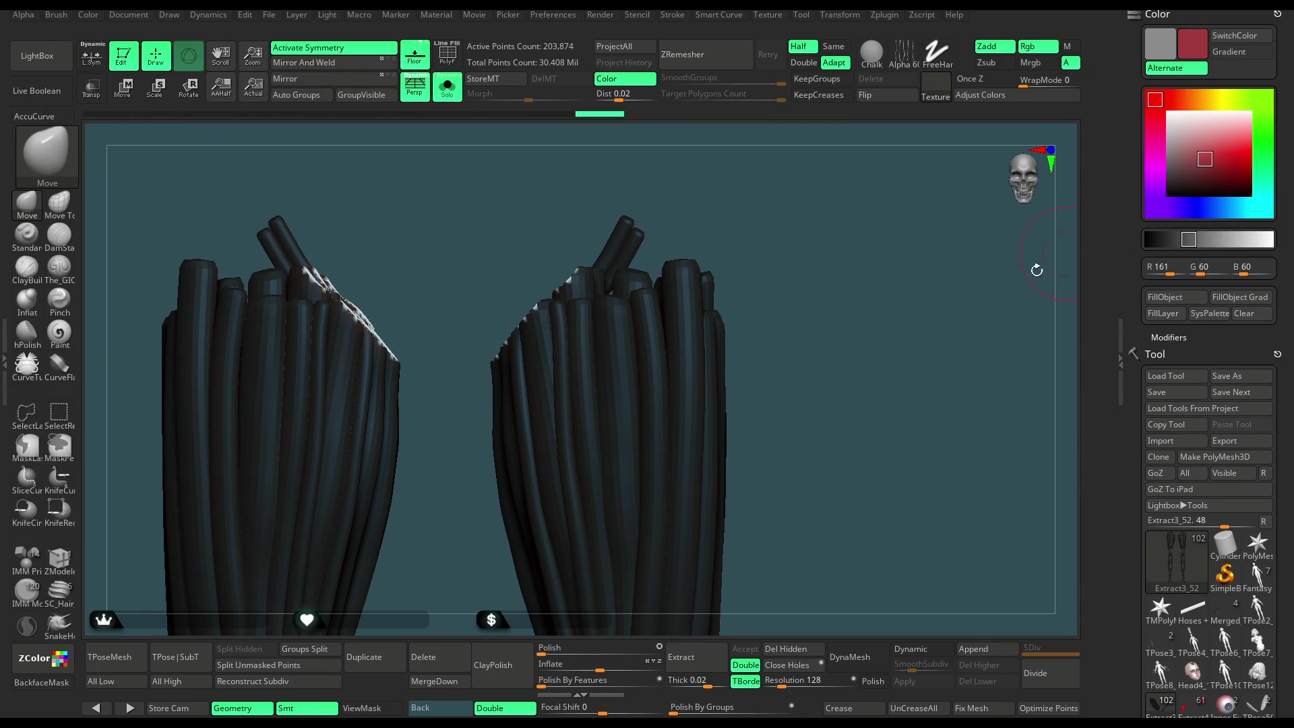
{"action": "key", "text": "c"}
{"action": "left_click", "coordinate": [1173, 297]}
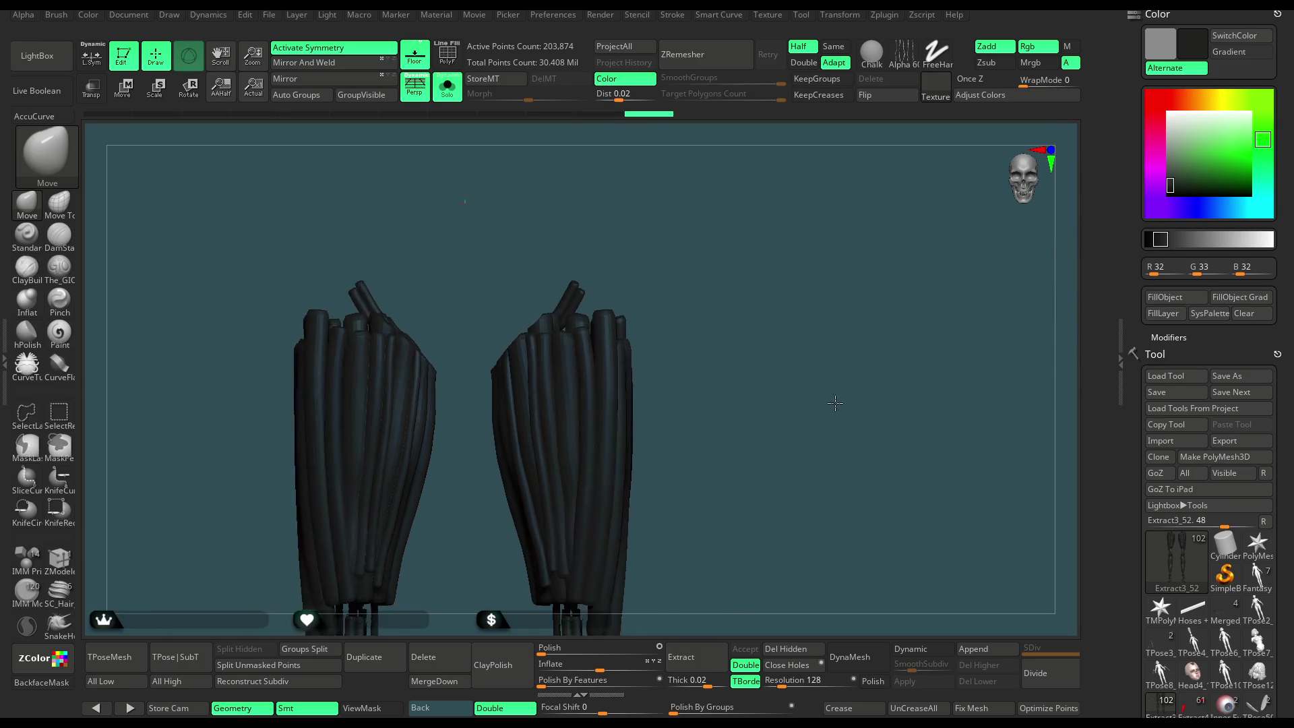
{"action": "left_click", "coordinate": [447, 88]}
Sample the red colour from the model and briefly isolate the tube legs again.
{"action": "mouse_move", "coordinate": [771, 209]}
{"action": "left_mouse_down", "text": "alt"}
{"action": "mouse_move", "coordinate": [853, 398]}
{"action": "mouse_move", "coordinate": [836, 425]}
{"action": "left_mouse_up", "text": "alt"}
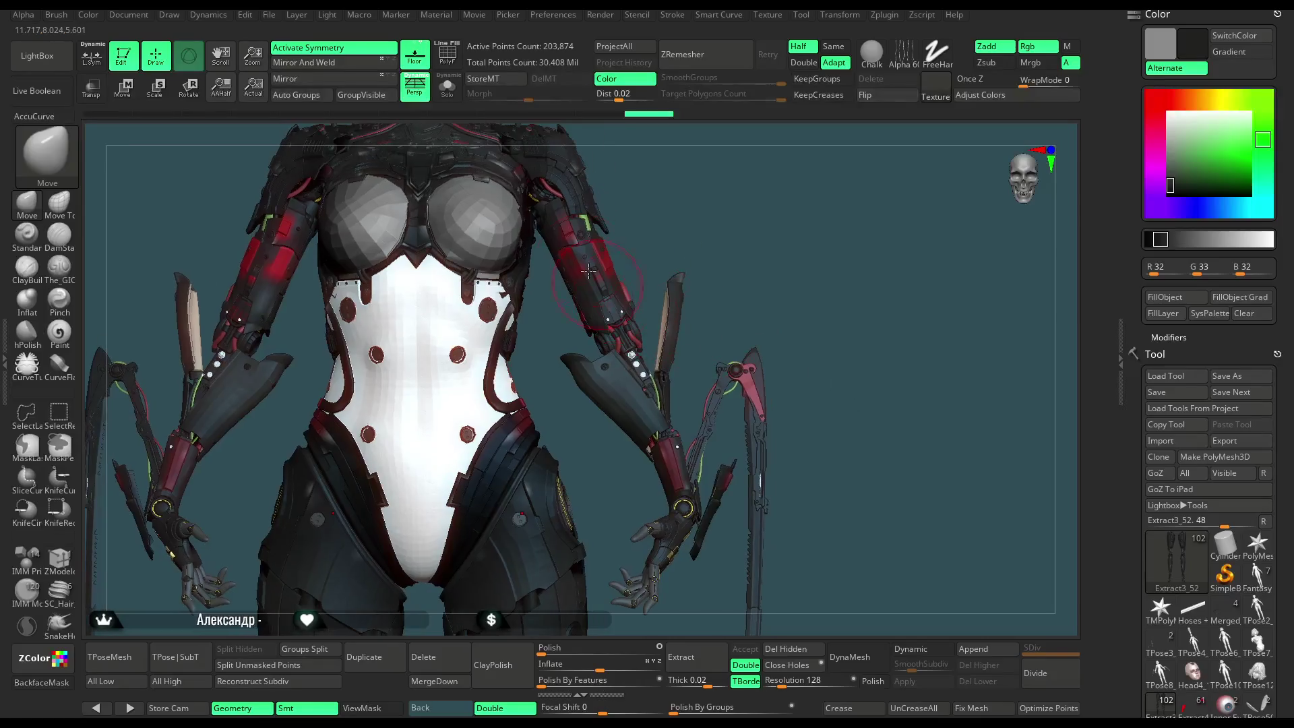
{"action": "key", "text": "c"}
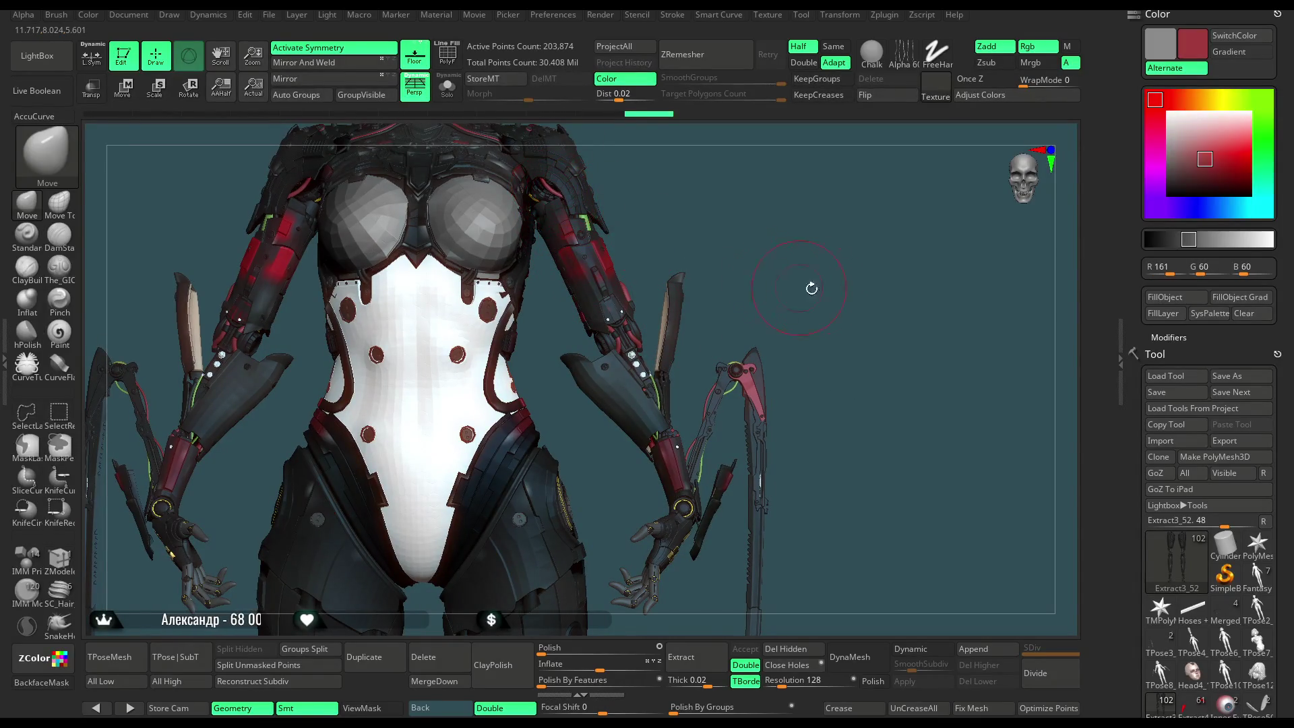
{"action": "left_click_drag", "start_coordinate": [809, 295], "coordinate": [673, 364], "text": "alt"}
{"action": "key", "text": "shift+alt+s"}
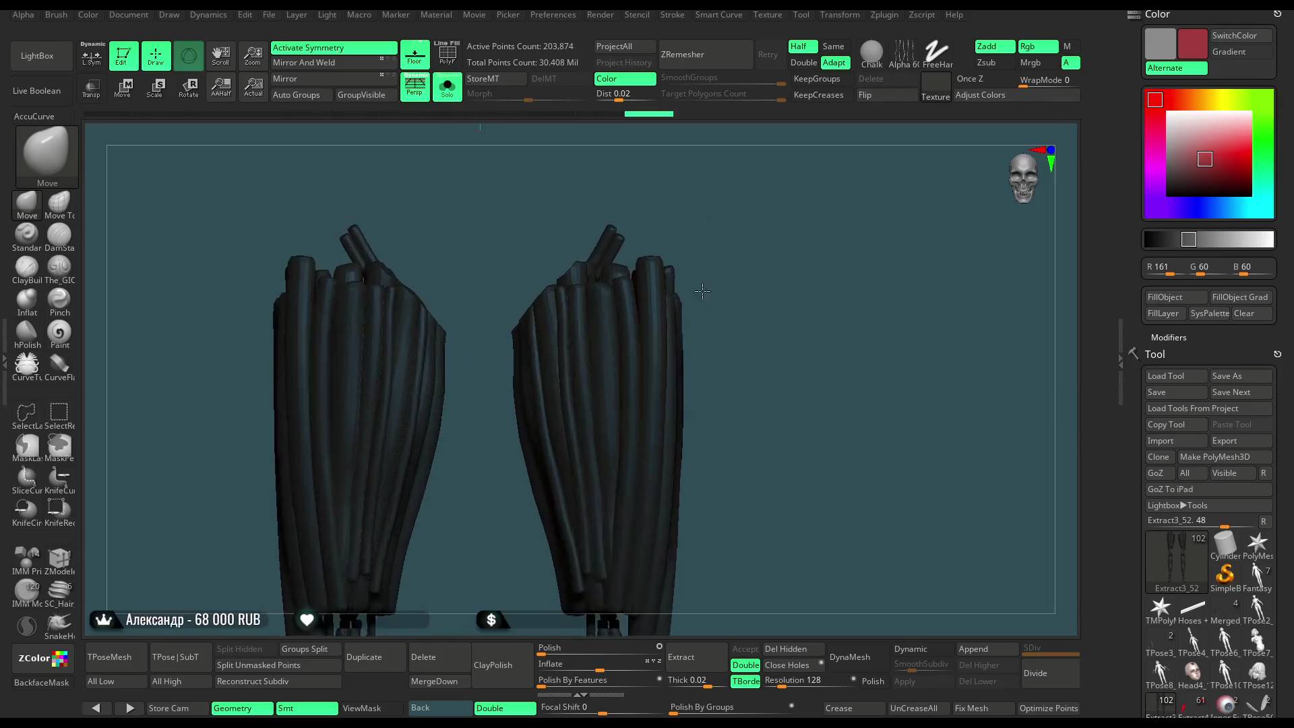
{"action": "left_click", "coordinate": [457, 95]}
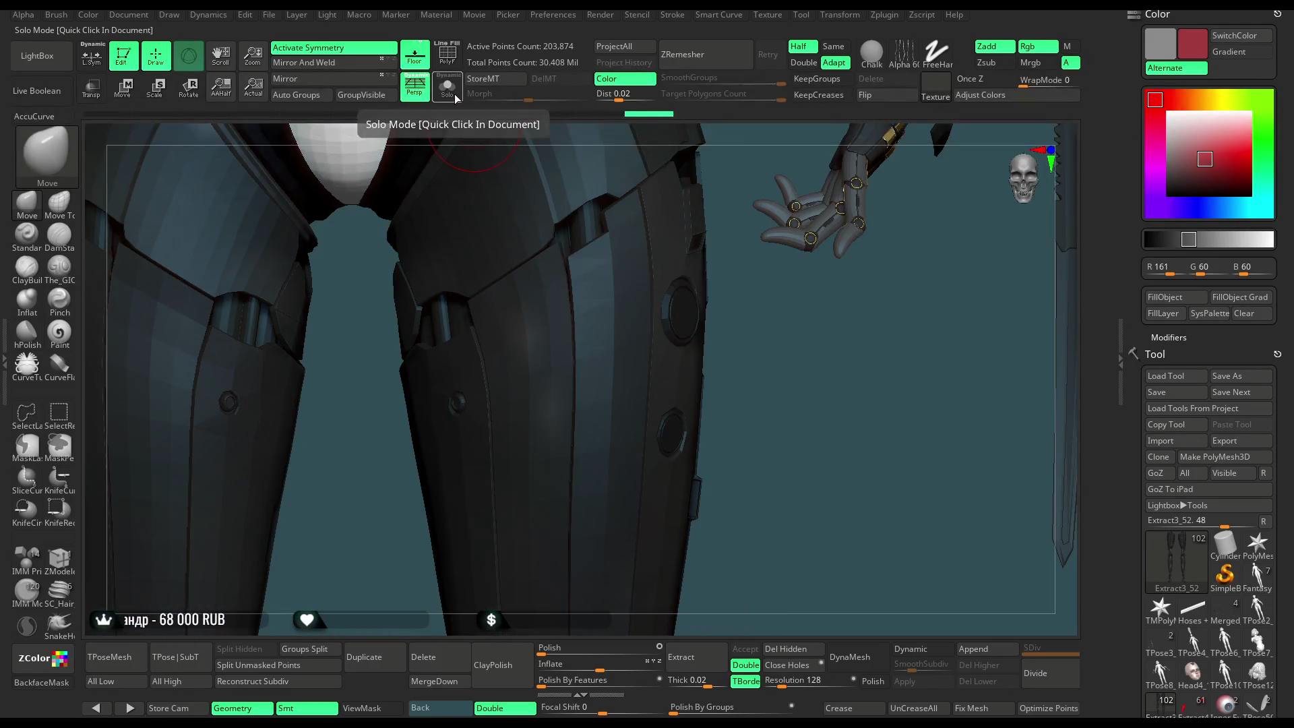
Hide most of the tube leg mesh, leaving 8,441 active points visible.
{"action": "left_click", "coordinate": [615, 256], "text": "ctrl+shift"}
{"action": "mouse_move", "coordinate": [616, 256]}
{"action": "left_mouse_down"}
{"action": "mouse_move", "coordinate": [960, 270]}
{"action": "mouse_move", "coordinate": [952, 281]}
{"action": "mouse_move", "coordinate": [1009, 251]}
{"action": "mouse_move", "coordinate": [707, 283]}
{"action": "left_mouse_up"}
{"action": "left_click", "coordinate": [633, 309], "text": "ctrl+shift"}
{"action": "mouse_move", "coordinate": [637, 308]}
{"action": "left_mouse_down"}
{"action": "mouse_move", "coordinate": [736, 303]}
{"action": "mouse_move", "coordinate": [363, 287]}
{"action": "left_mouse_up"}
{"action": "left_click", "coordinate": [363, 287], "text": "ctrl+shift"}
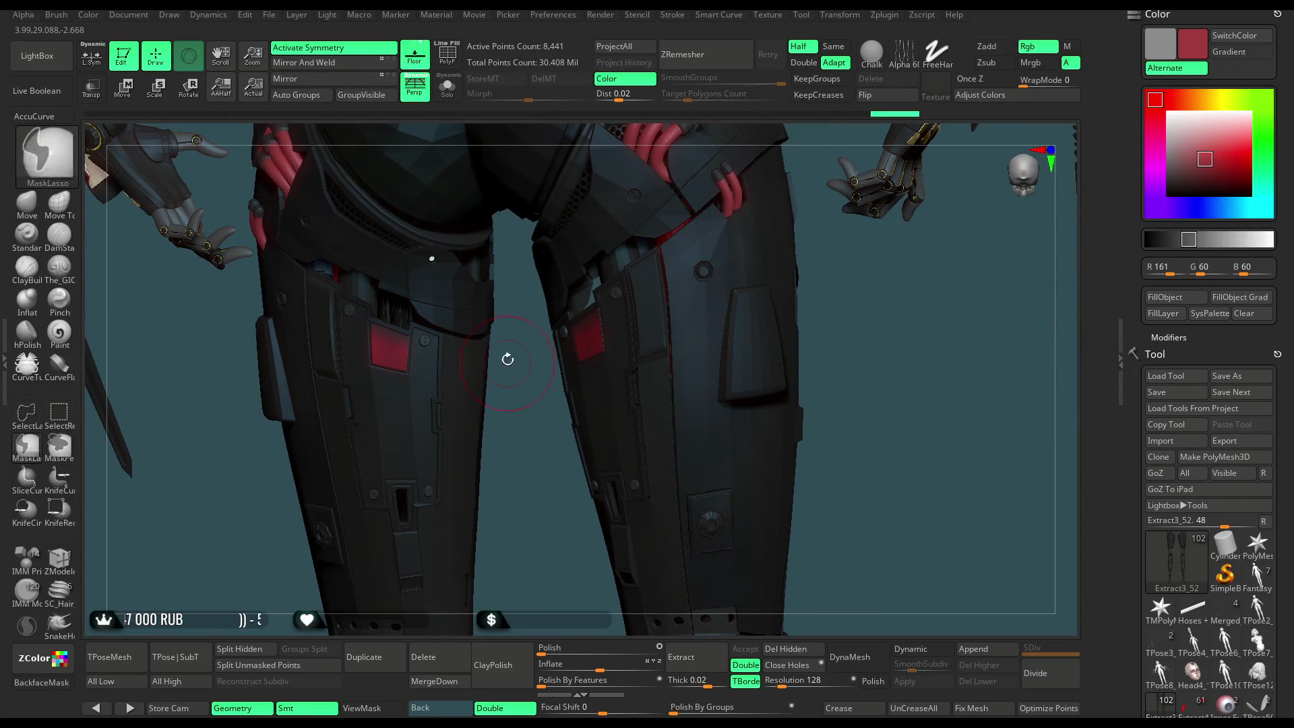
Unhide all of the leg hose mesh and sample a green colour from the model.
{"action": "left_click", "coordinate": [942, 434], "text": "ctrl+shift"}
{"action": "mouse_move", "coordinate": [820, 447]}
{"action": "left_mouse_down"}
{"action": "mouse_move", "coordinate": [807, 457]}
{"action": "mouse_move", "coordinate": [543, 370]}
{"action": "mouse_move", "coordinate": [594, 474]}
{"action": "mouse_move", "coordinate": [647, 317]}
{"action": "mouse_move", "coordinate": [481, 517]}
{"action": "mouse_move", "coordinate": [647, 338]}
{"action": "mouse_move", "coordinate": [402, 361]}
{"action": "left_mouse_up"}
{"action": "key", "text": "c"}
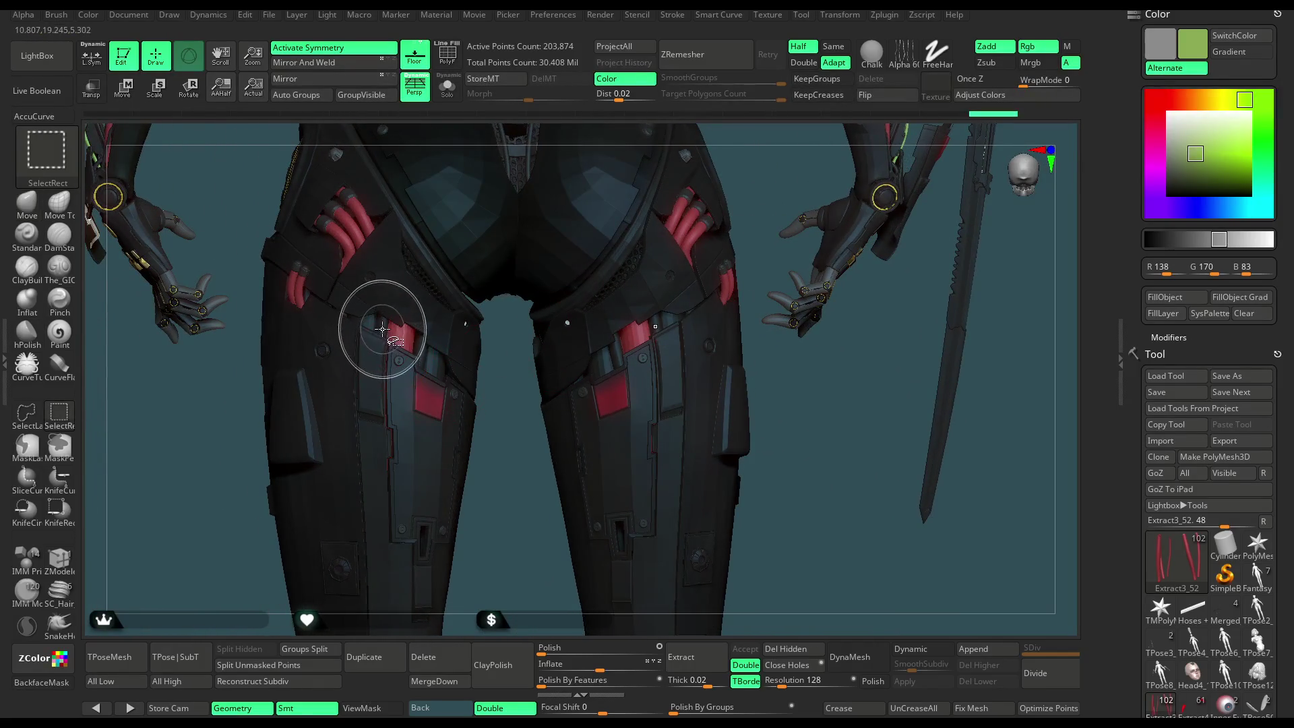
Test-hide the red hip pieces, bring them back, and zoom out to the full figure.
{"action": "left_click", "coordinate": [378, 313], "text": "ctrl+shift"}
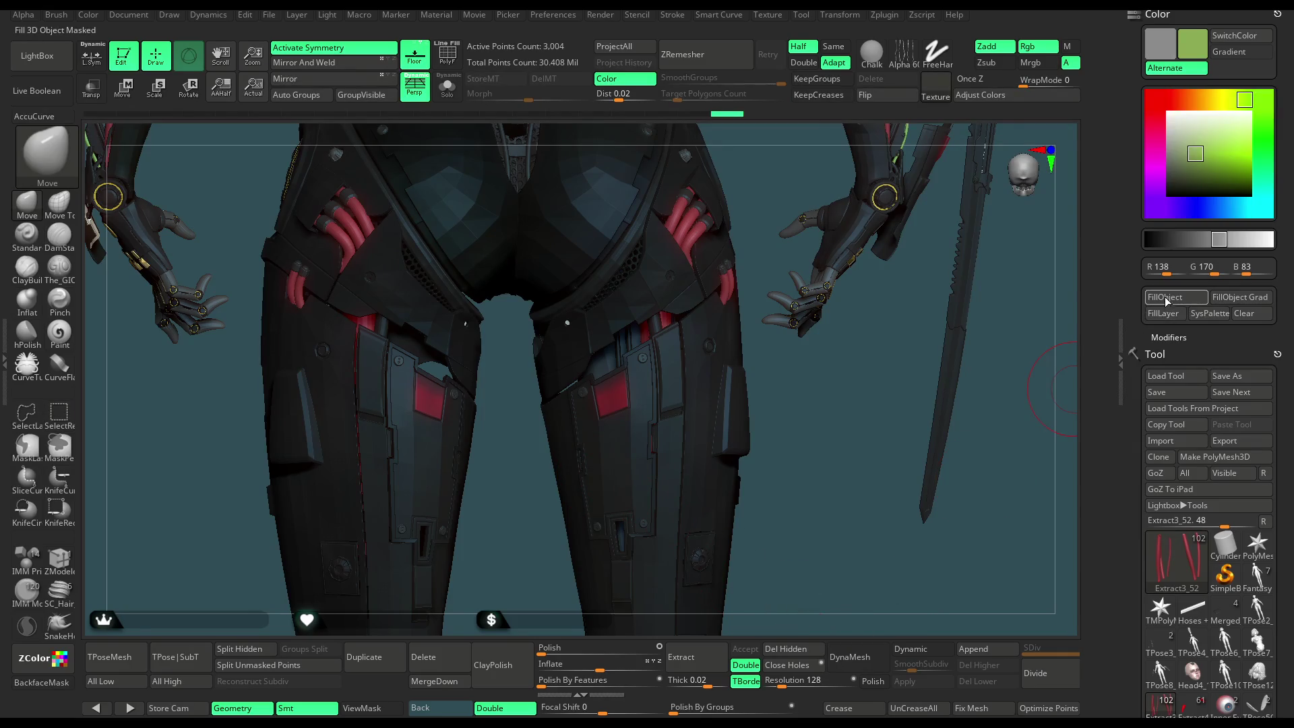
{"action": "left_click", "coordinate": [851, 448], "text": "ctrl+shift"}
{"action": "mouse_move", "coordinate": [797, 410]}
{"action": "left_mouse_down"}
{"action": "mouse_move", "coordinate": [828, 454]}
{"action": "mouse_move", "coordinate": [813, 349]}
{"action": "mouse_move", "coordinate": [870, 381]}
{"action": "mouse_move", "coordinate": [711, 396]}
{"action": "left_mouse_up"}
{"action": "mouse_move", "coordinate": [681, 260]}
{"action": "left_mouse_down", "text": "alt"}
{"action": "mouse_move", "coordinate": [716, 338]}
{"action": "mouse_move", "coordinate": [702, 297]}
{"action": "mouse_move", "coordinate": [748, 289]}
{"action": "left_mouse_up", "text": "alt"}
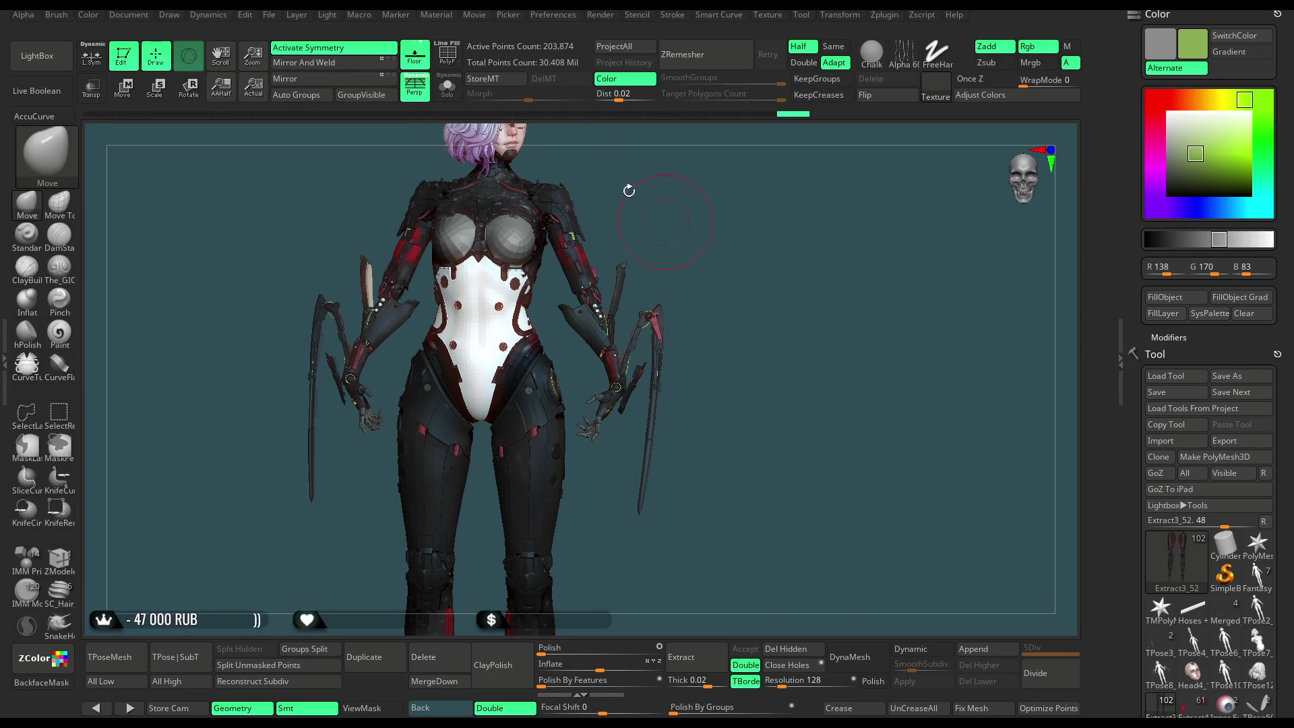
Save the cyborg project file with Ctrl+S.
{"action": "left_click", "coordinate": [271, 21]}
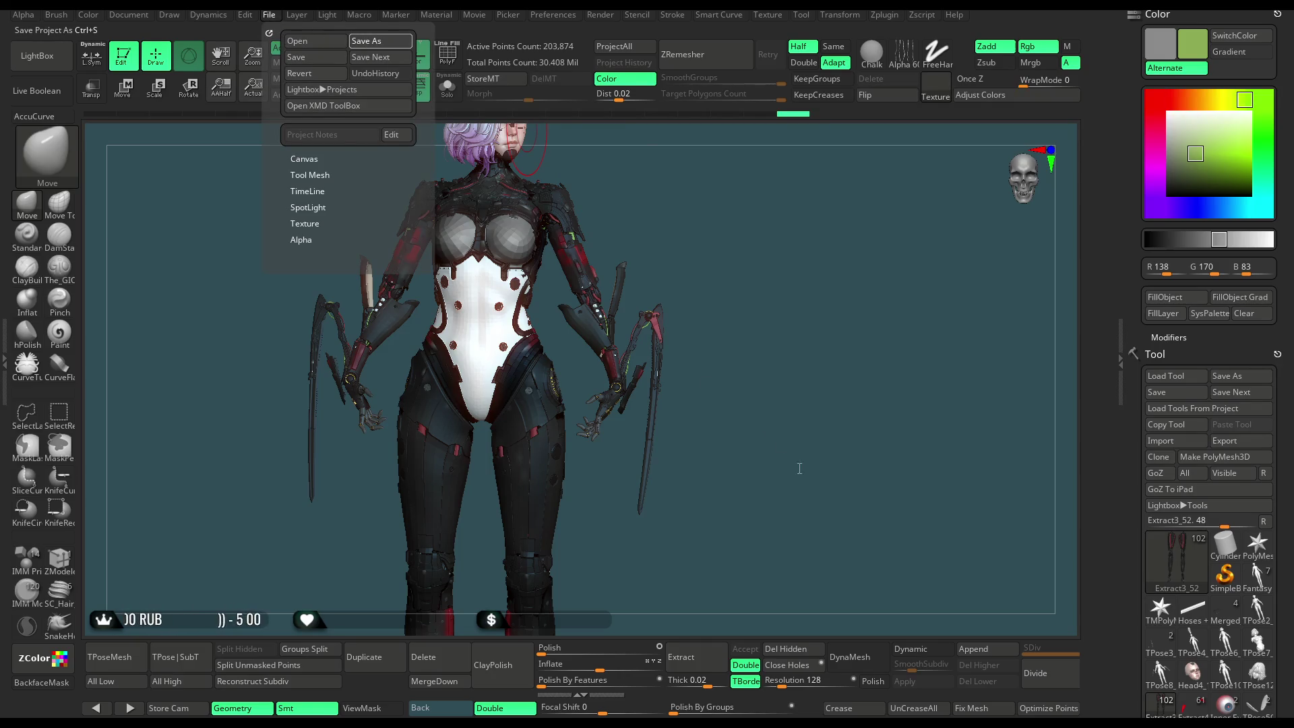
{"action": "key", "text": "ctrl+s"}
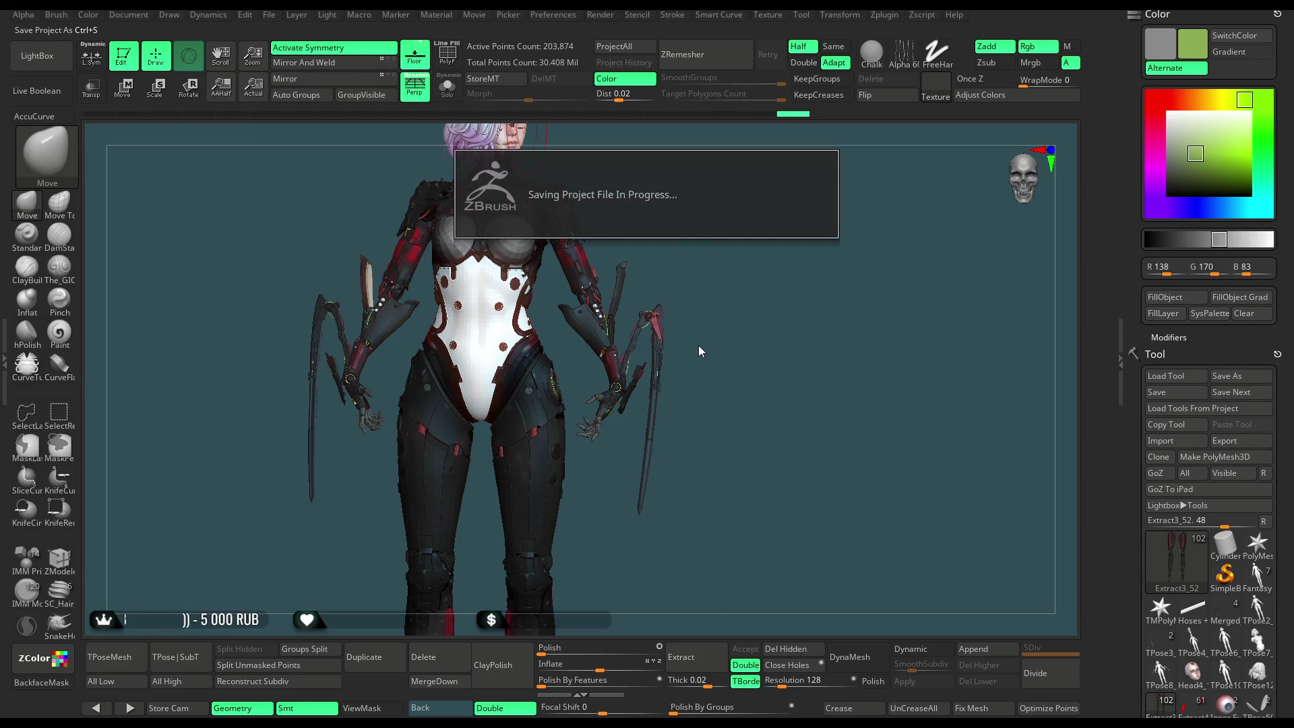
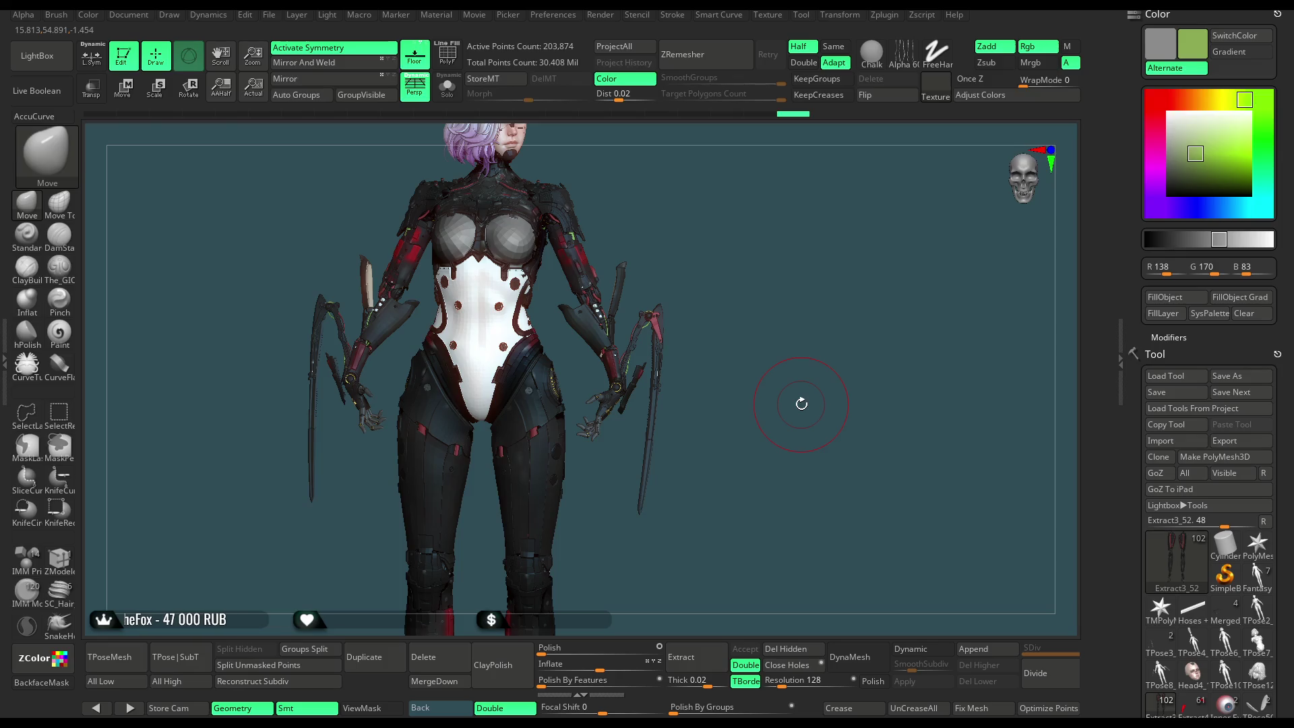
Zoom in on the hip and gloved hand in three-quarter view and select the finger-cylinder subtool.
{"action": "mouse_move", "coordinate": [713, 281]}
{"action": "left_mouse_down"}
{"action": "mouse_move", "coordinate": [680, 272]}
{"action": "mouse_move", "coordinate": [676, 243]}
{"action": "mouse_move", "coordinate": [702, 268]}
{"action": "mouse_move", "coordinate": [696, 254]}
{"action": "left_mouse_up"}
{"action": "left_click_drag", "start_coordinate": [710, 320], "coordinate": [639, 539], "text": "alt"}
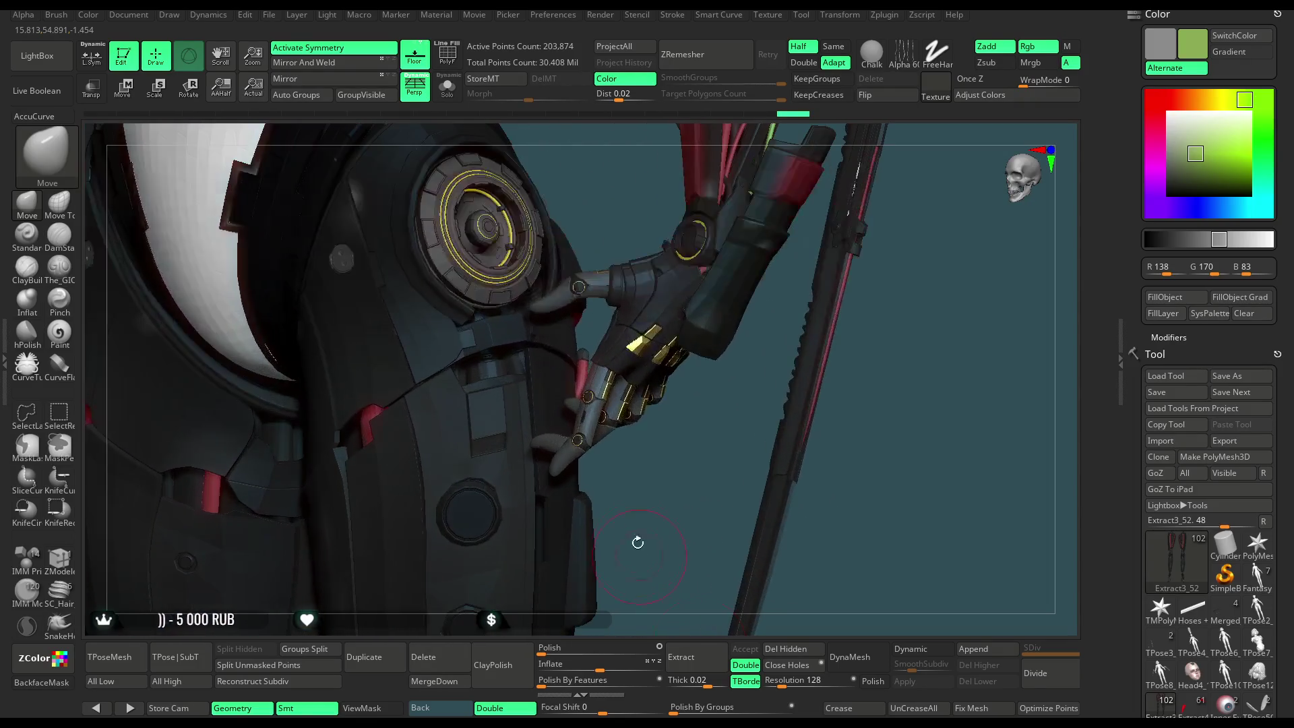
{"action": "left_click", "coordinate": [494, 368], "text": "alt"}
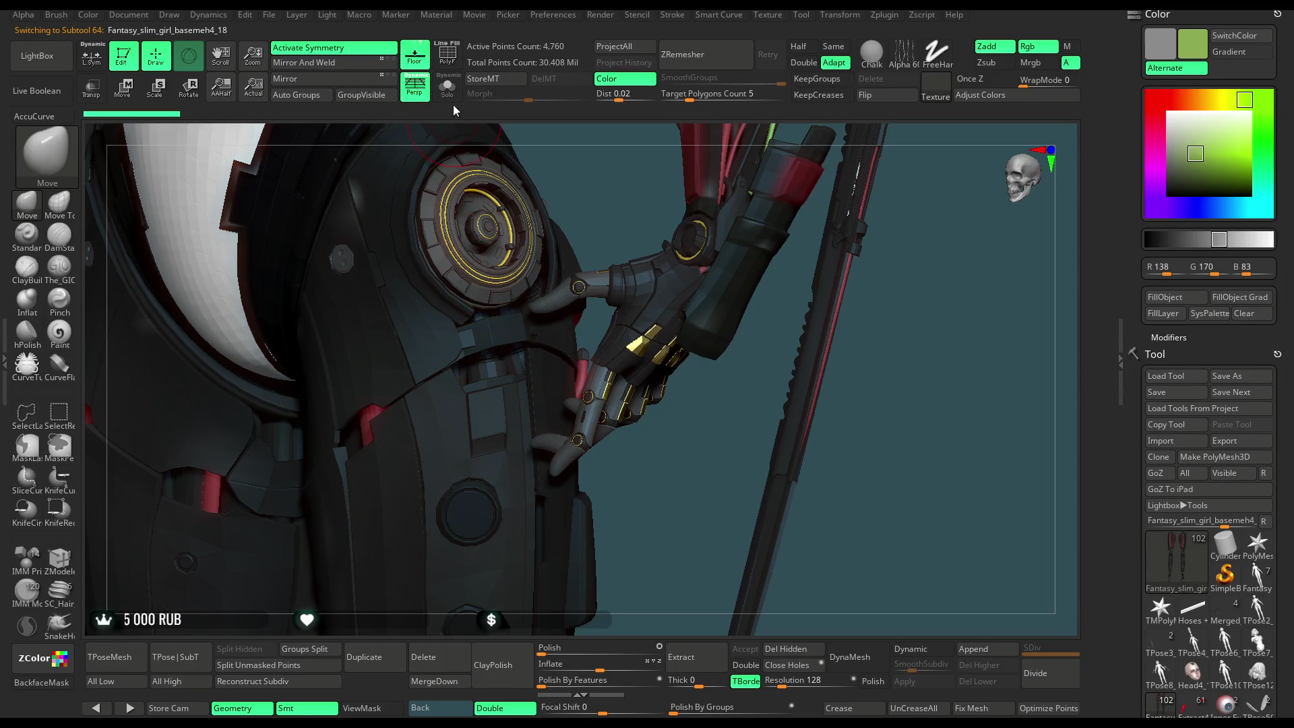
Isolate the finger cylinders with polygroup colours on and compare them against the full model.
{"action": "left_click", "coordinate": [447, 56]}
{"action": "left_click", "coordinate": [447, 88]}
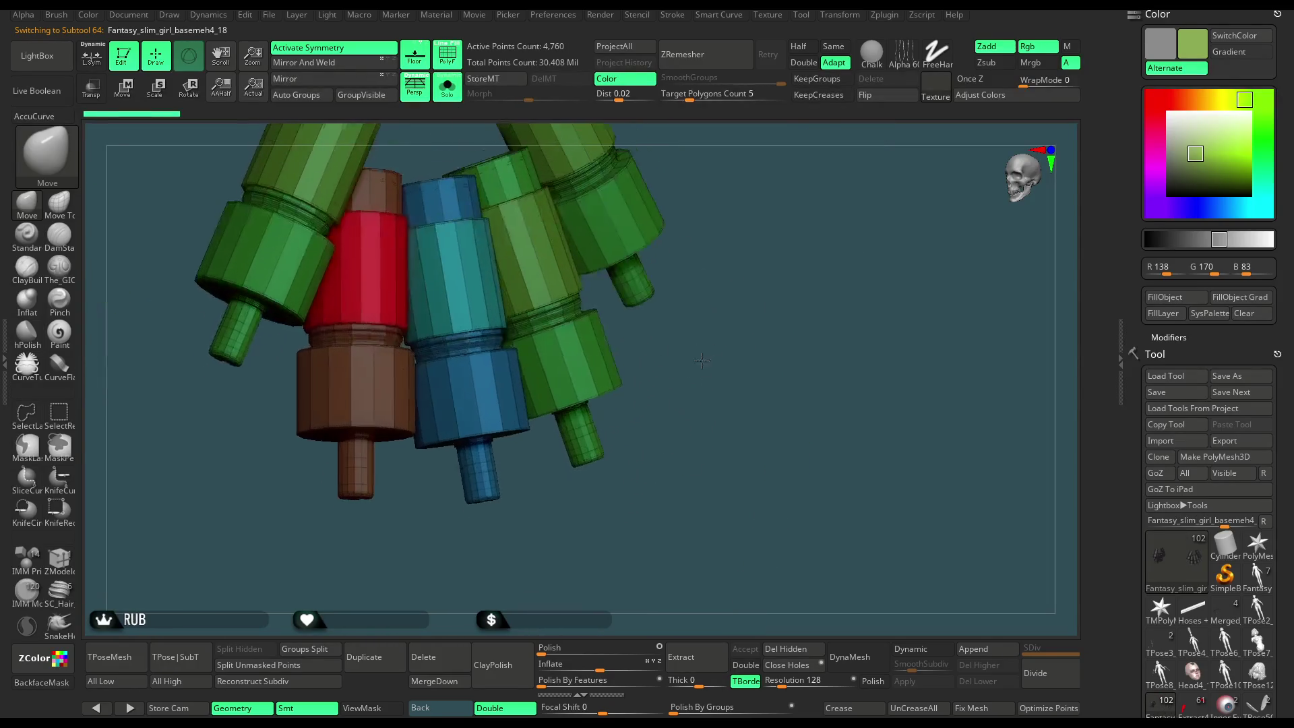
{"action": "mouse_move", "coordinate": [702, 394]}
{"action": "left_mouse_down"}
{"action": "mouse_move", "coordinate": [713, 326]}
{"action": "mouse_move", "coordinate": [696, 361]}
{"action": "mouse_move", "coordinate": [682, 362]}
{"action": "mouse_move", "coordinate": [710, 289]}
{"action": "left_mouse_up"}
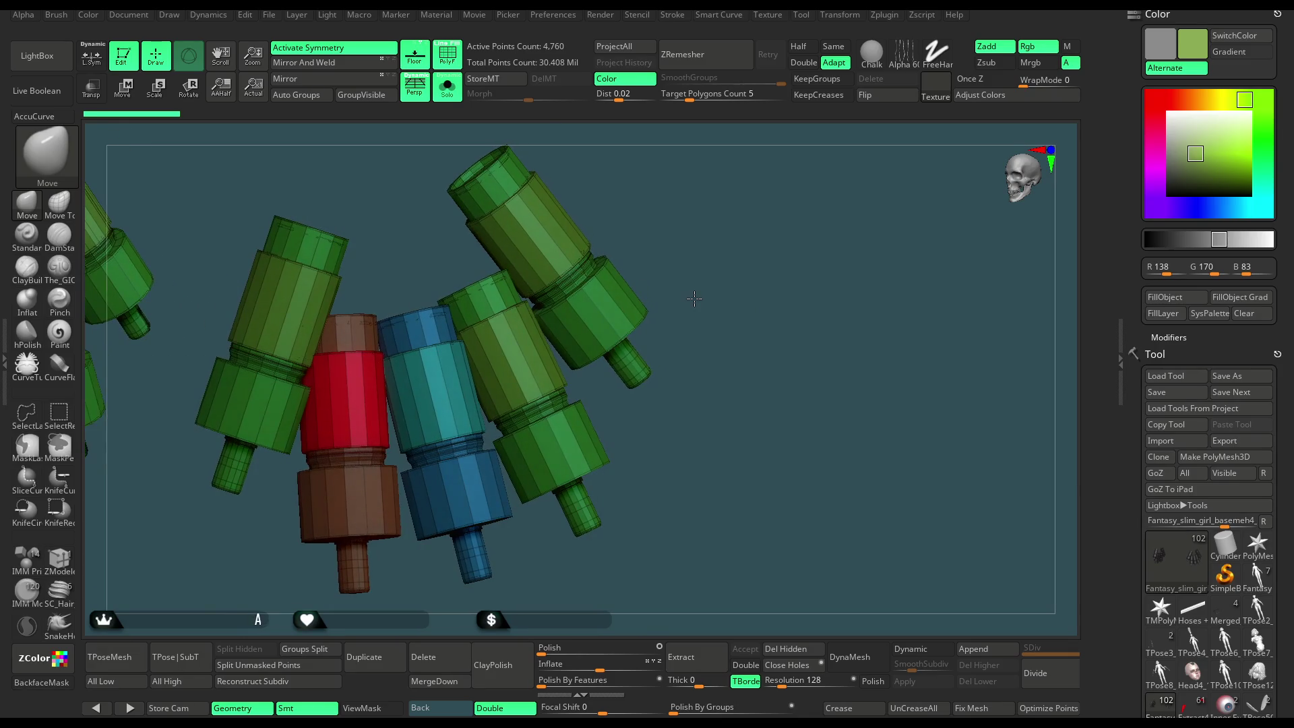
{"action": "left_click", "coordinate": [448, 100]}
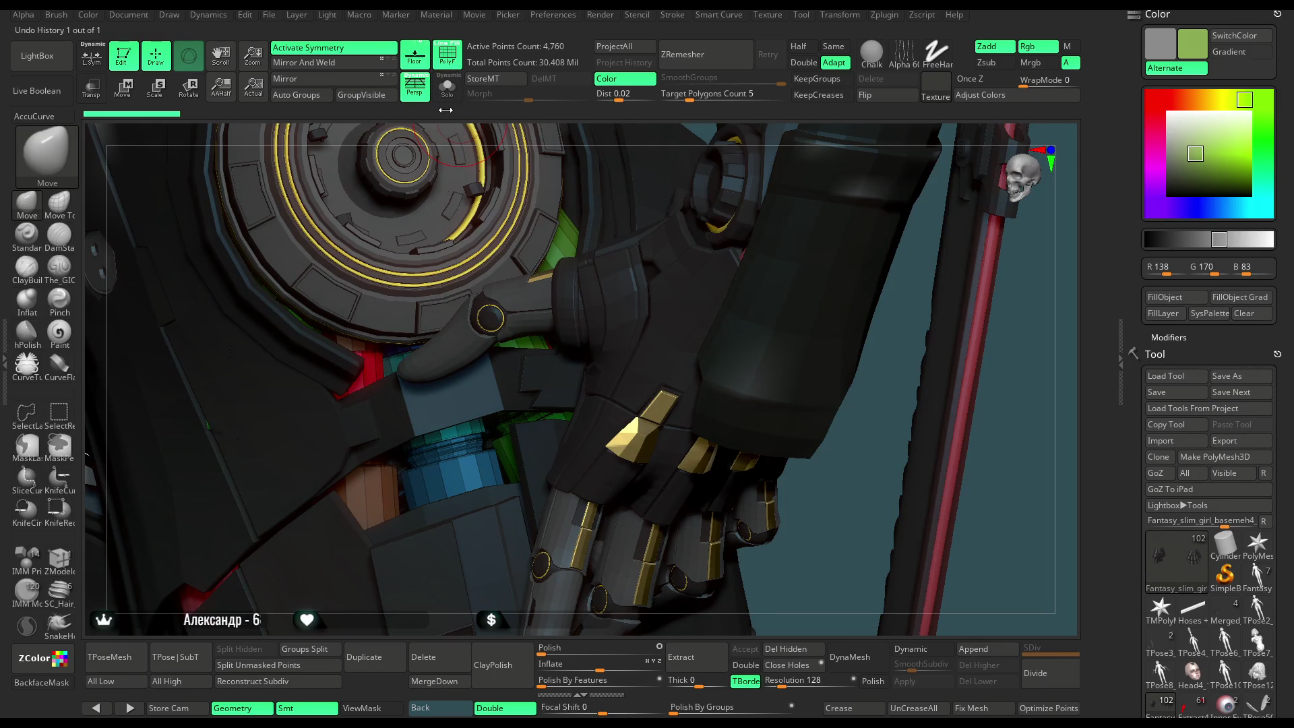
Turn off polygroup colours and toggle Solo, ending with the cylinders isolated in plain grey.
{"action": "left_click", "coordinate": [450, 97]}
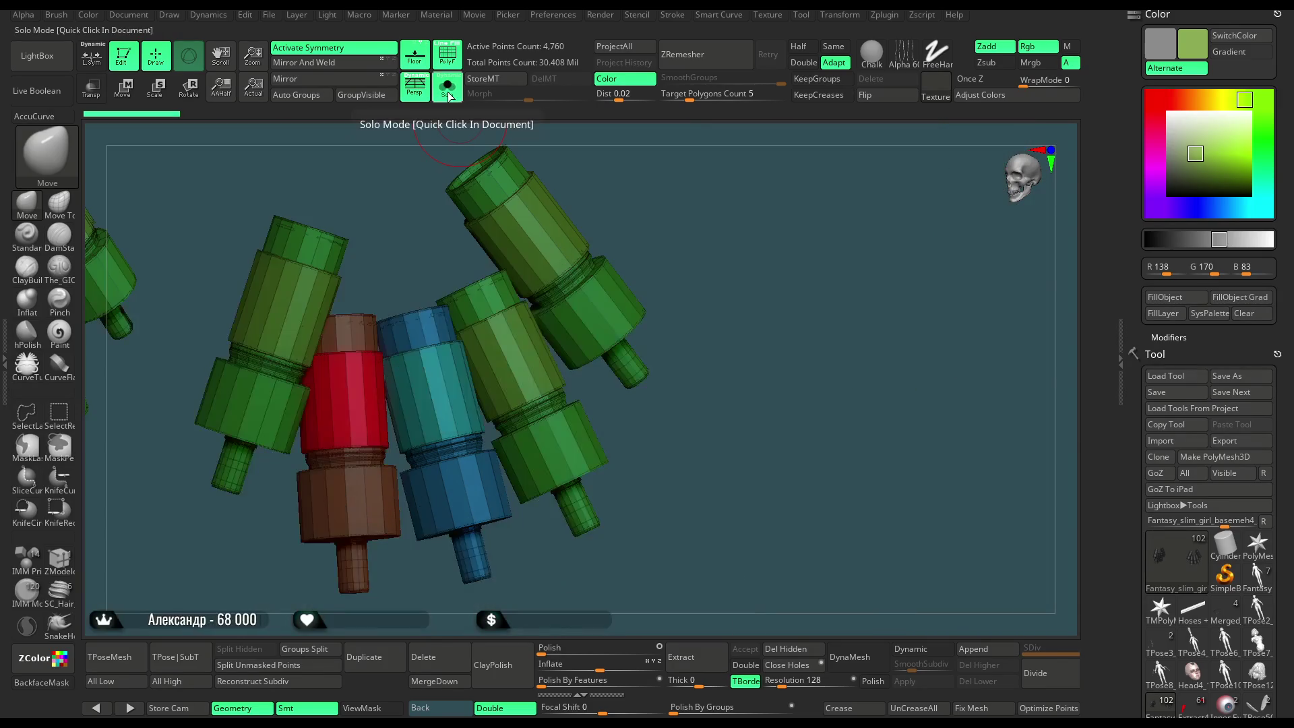
{"action": "key", "text": "shift+f"}
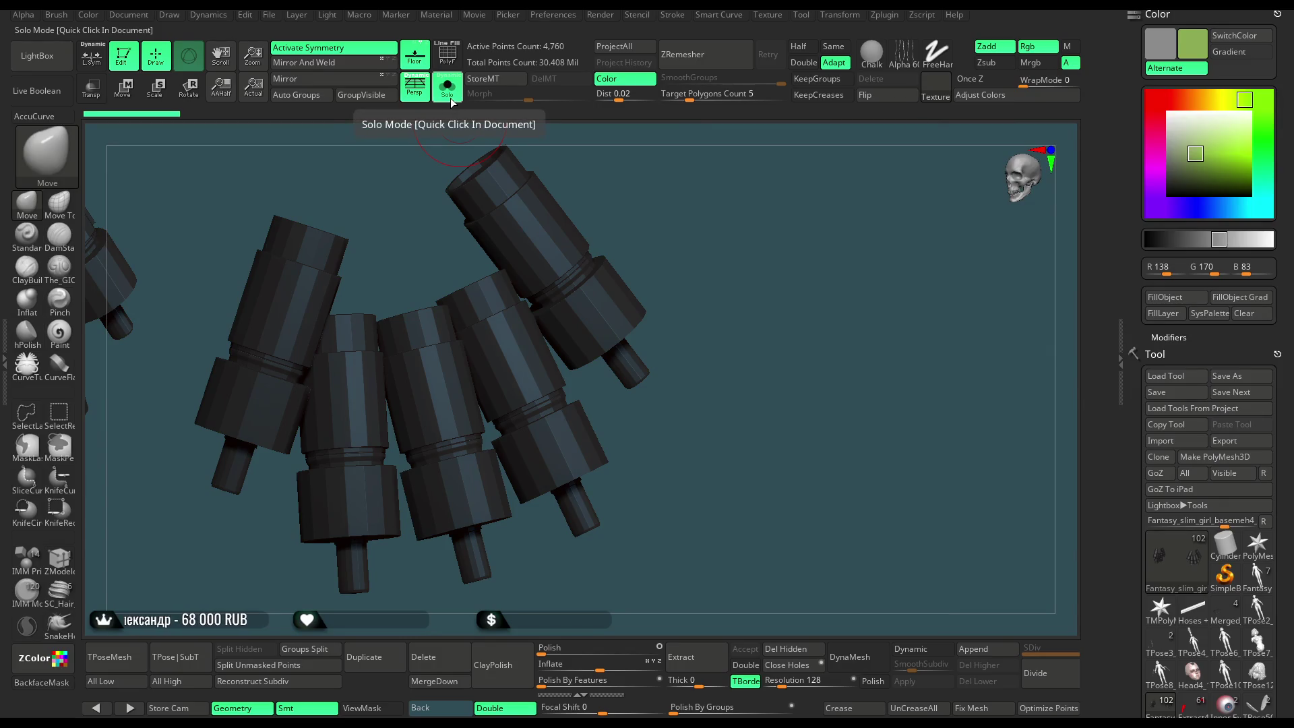
{"action": "left_click", "coordinate": [449, 97]}
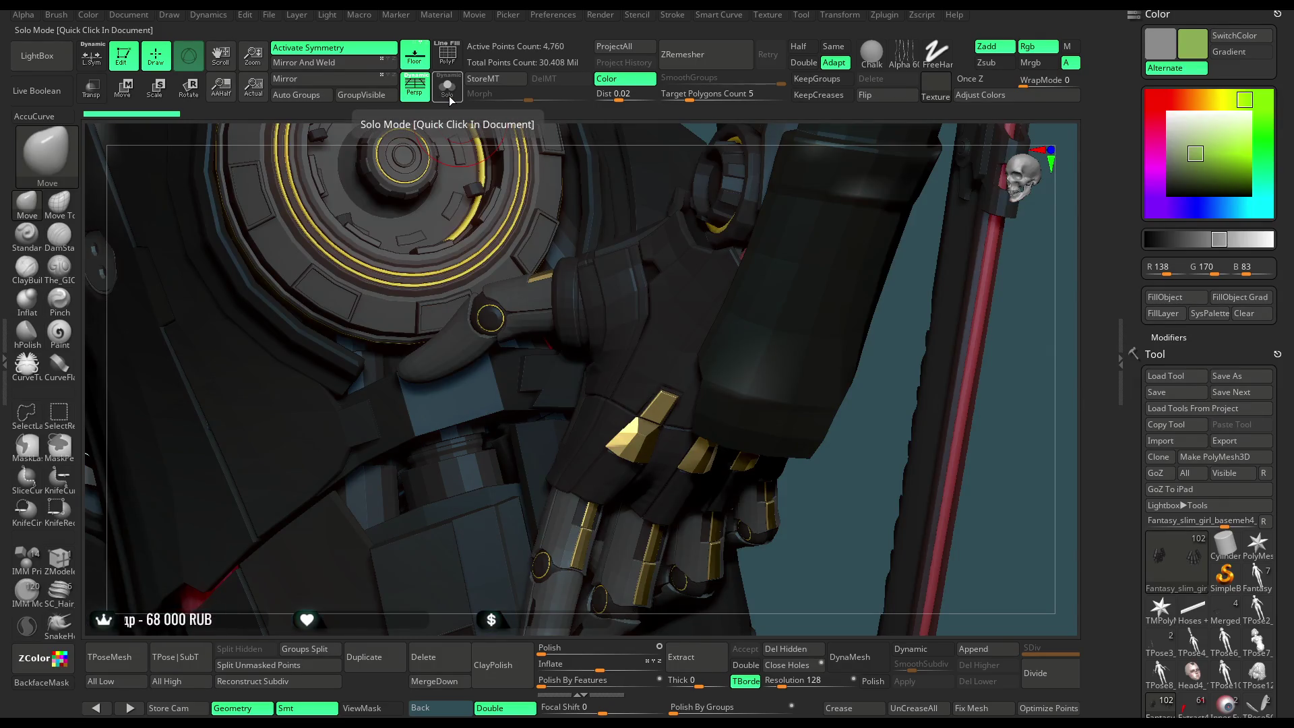
{"action": "left_click", "coordinate": [449, 97]}
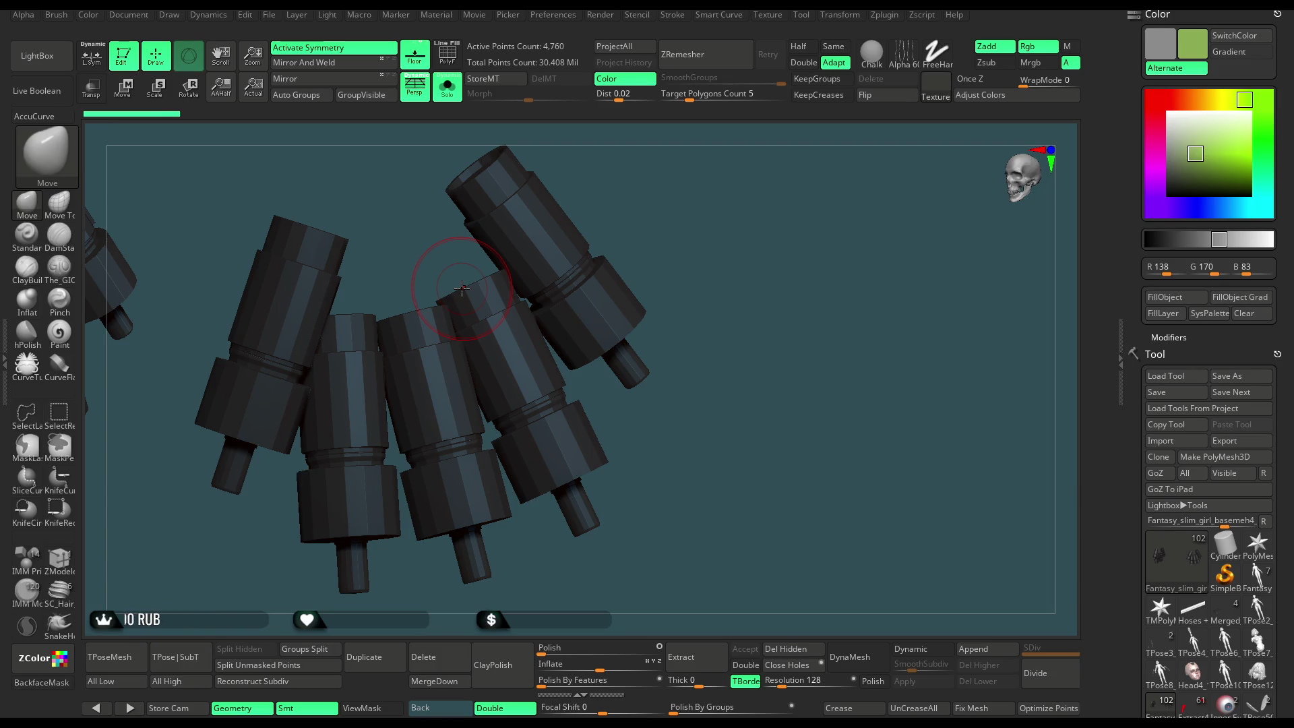
{"action": "left_click", "coordinate": [454, 95]}
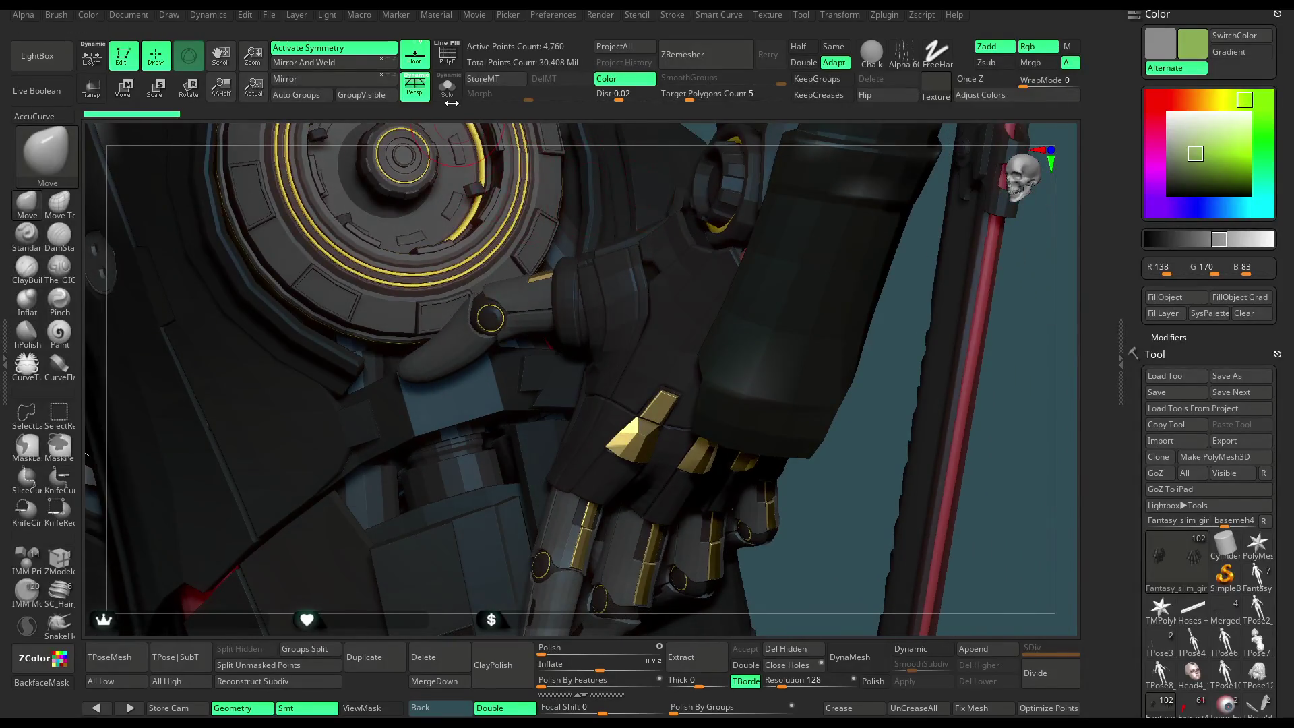
{"action": "key", "text": "ctrl+shift+s"}
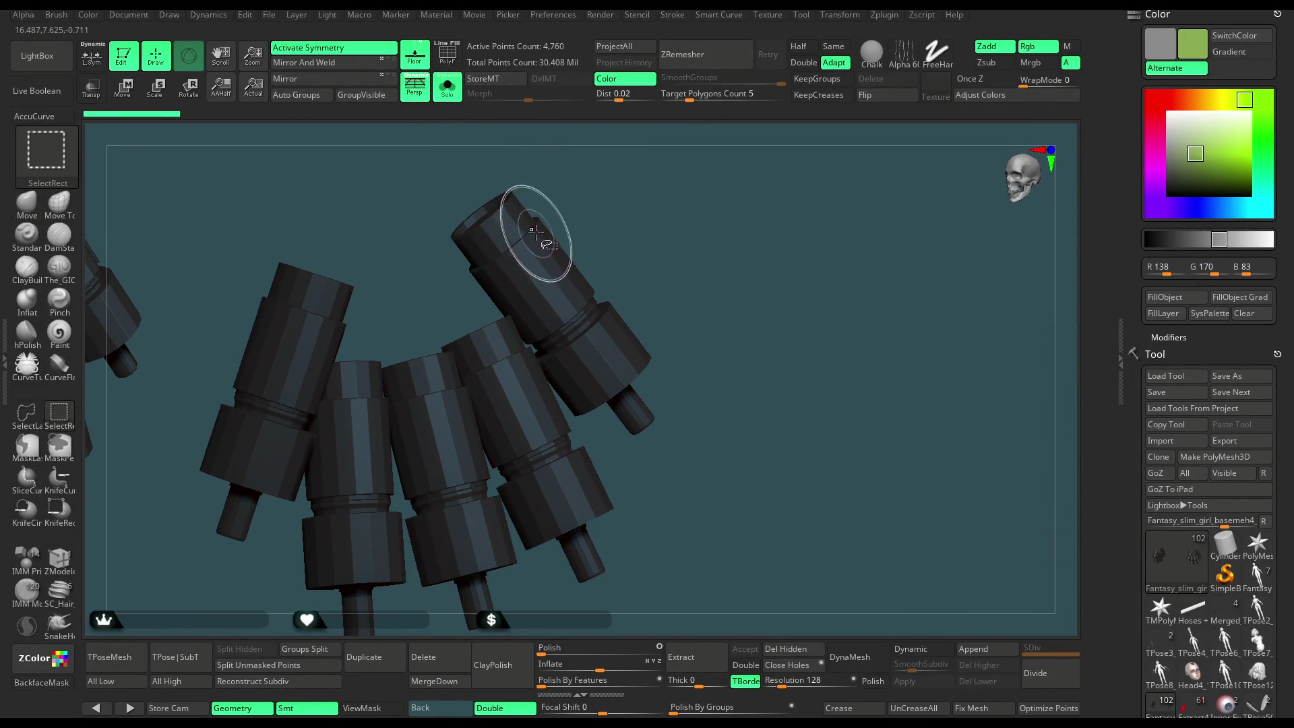
Hide the four ring polygroups on the cylinders, then invert visibility so only the rings remain.
{"action": "left_click", "coordinate": [532, 232], "text": "ctrl+shift"}
{"action": "left_click", "coordinate": [590, 209], "text": "ctrl+shift"}
{"action": "left_click", "coordinate": [448, 403], "text": "ctrl+shift"}
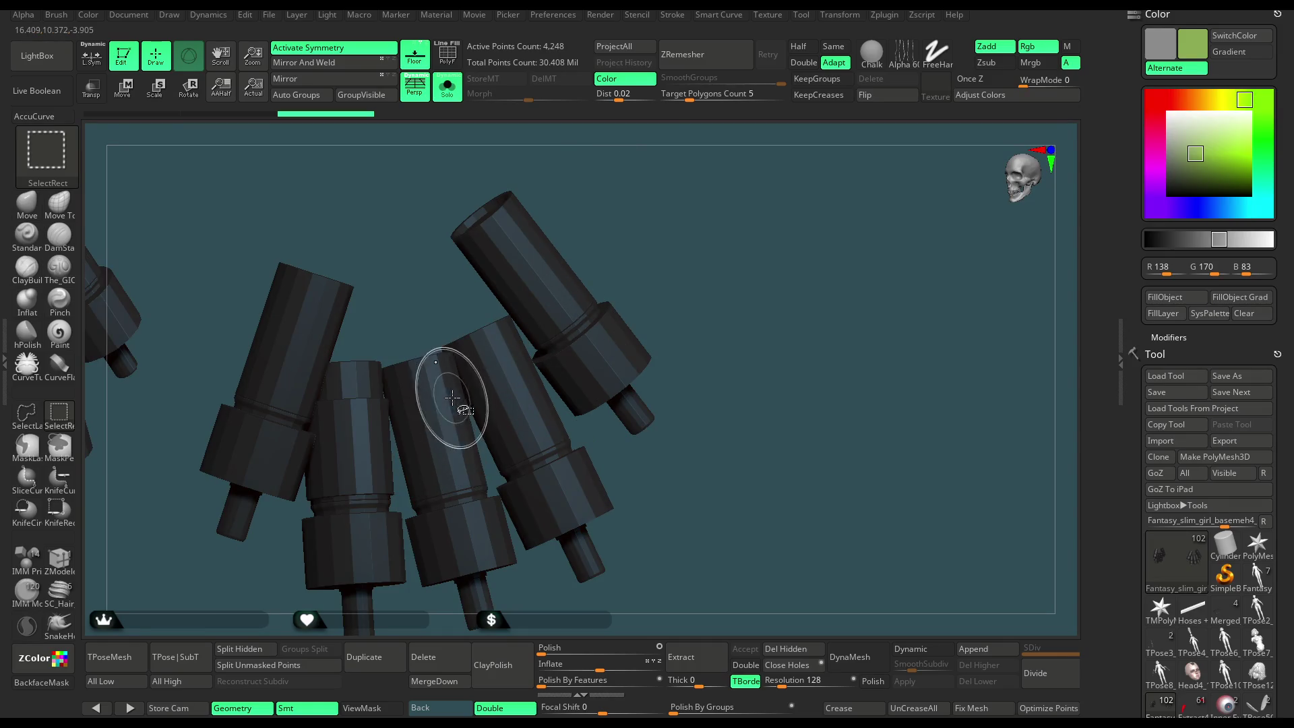
{"action": "left_click", "coordinate": [347, 427], "text": "ctrl+shift"}
{"action": "mouse_move", "coordinate": [694, 201]}
{"action": "left_mouse_down", "text": "ctrl+shift"}
{"action": "mouse_move", "coordinate": [707, 249]}
{"action": "mouse_move", "coordinate": [728, 256]}
{"action": "mouse_move", "coordinate": [682, 238]}
{"action": "mouse_move", "coordinate": [691, 248]}
{"action": "mouse_move", "coordinate": [714, 209]}
{"action": "mouse_move", "coordinate": [749, 189]}
{"action": "mouse_move", "coordinate": [707, 202]}
{"action": "left_mouse_up", "text": "ctrl+shift"}
Compare the rings with the full cylinders and character, ending with only the rings isolated.
{"action": "left_click", "coordinate": [698, 256], "text": "ctrl+shift"}
{"action": "left_click", "coordinate": [448, 91]}
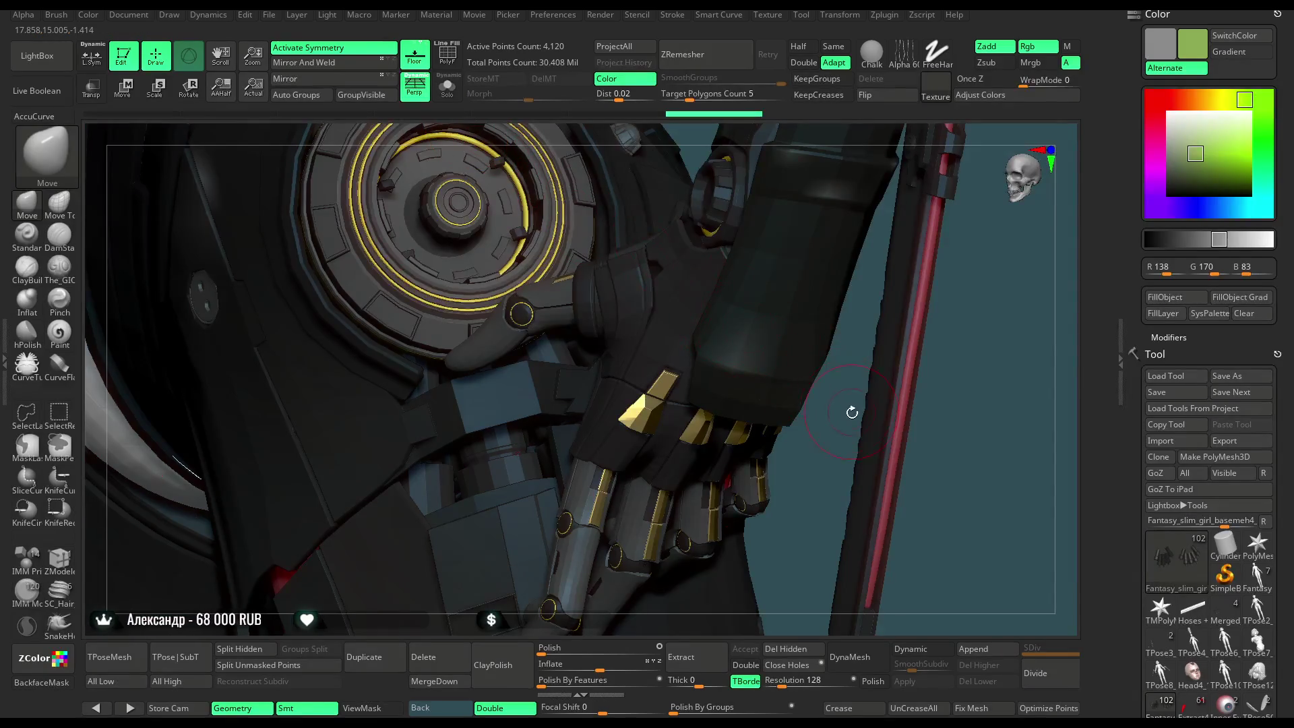
{"action": "left_click", "coordinate": [839, 428], "text": "ctrl+shift"}
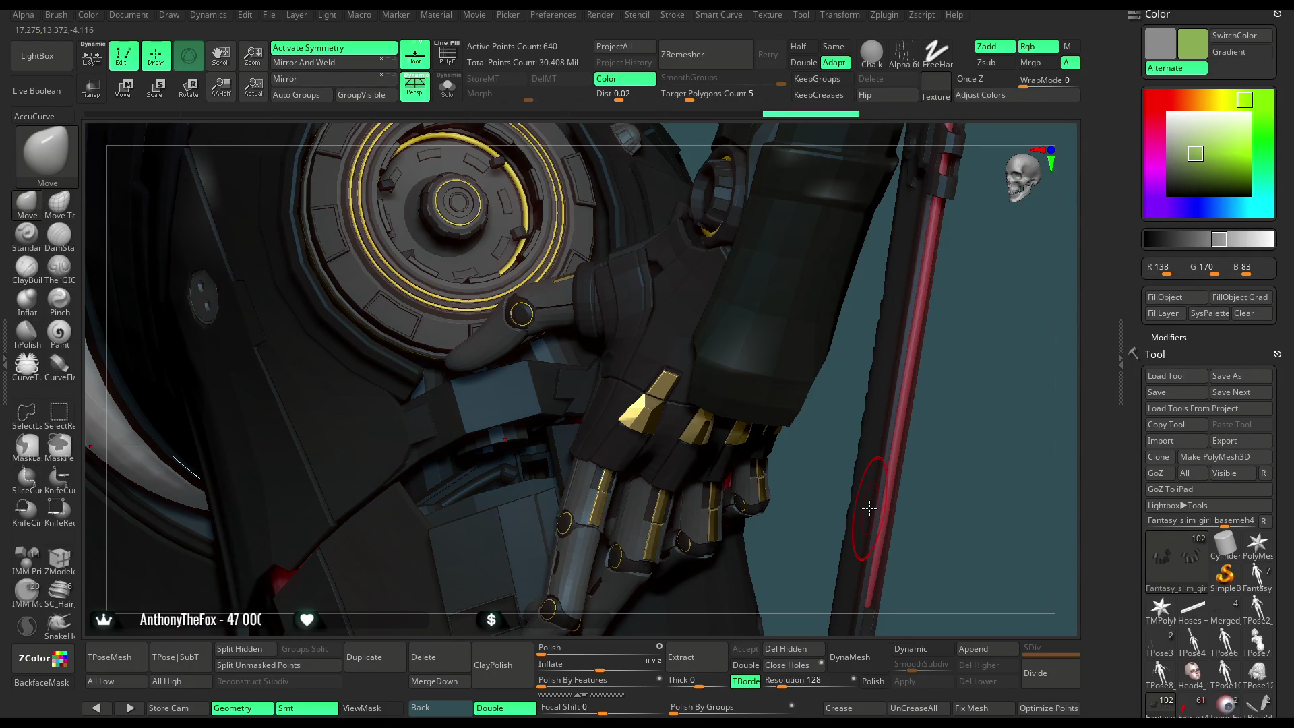
{"action": "left_click", "coordinate": [444, 98]}
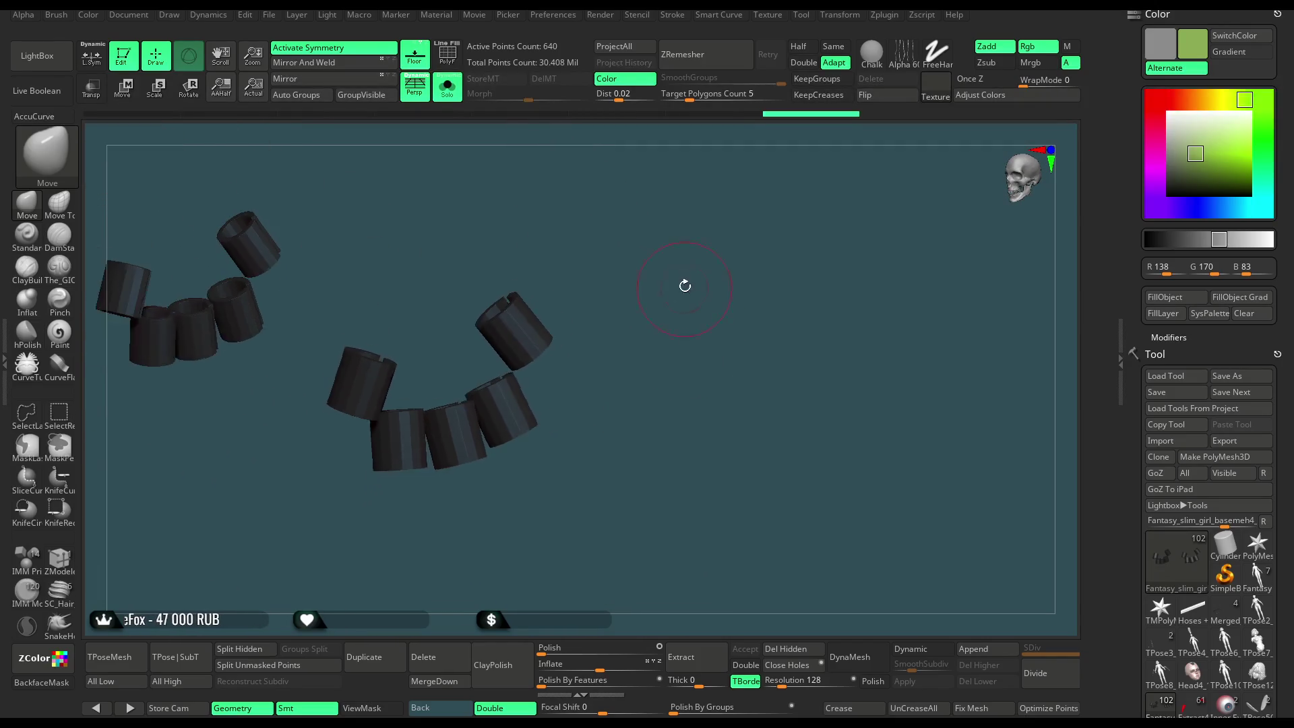
{"action": "left_click", "coordinate": [451, 94]}
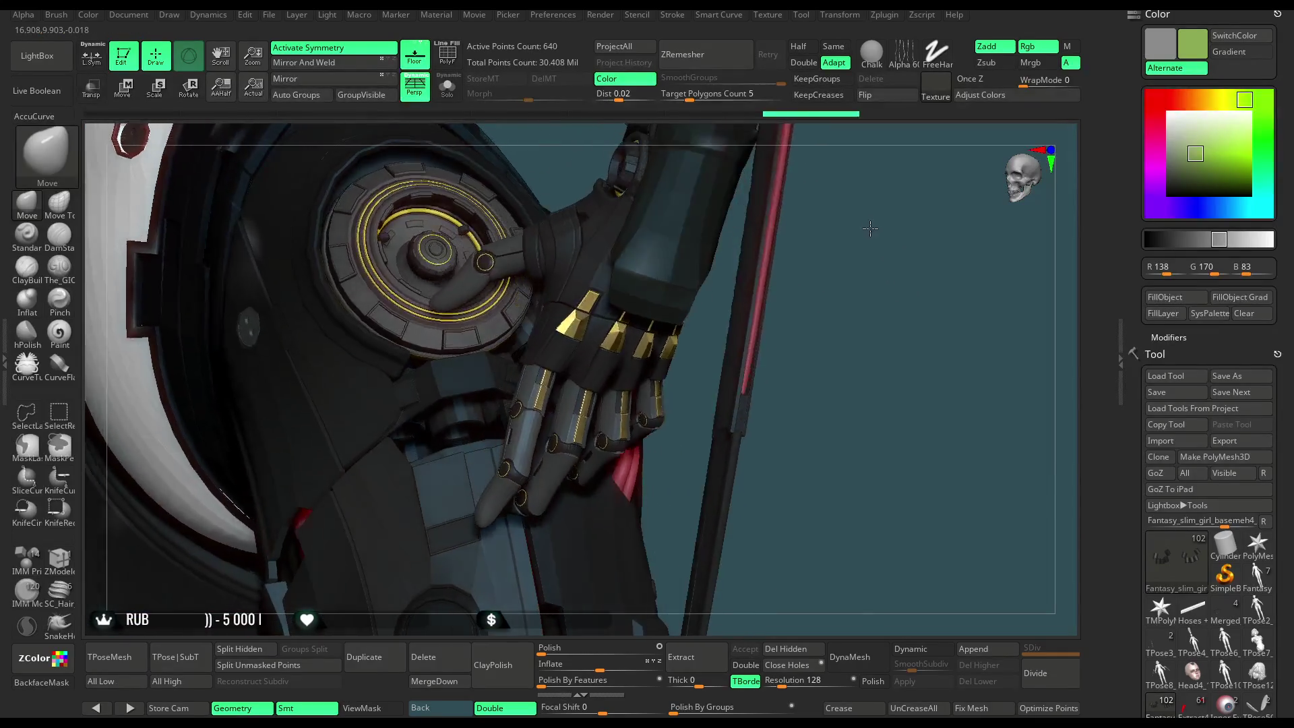
{"action": "mouse_move", "coordinate": [867, 239]}
{"action": "left_mouse_down"}
{"action": "mouse_move", "coordinate": [818, 294]}
{"action": "mouse_move", "coordinate": [778, 283]}
{"action": "left_mouse_up"}
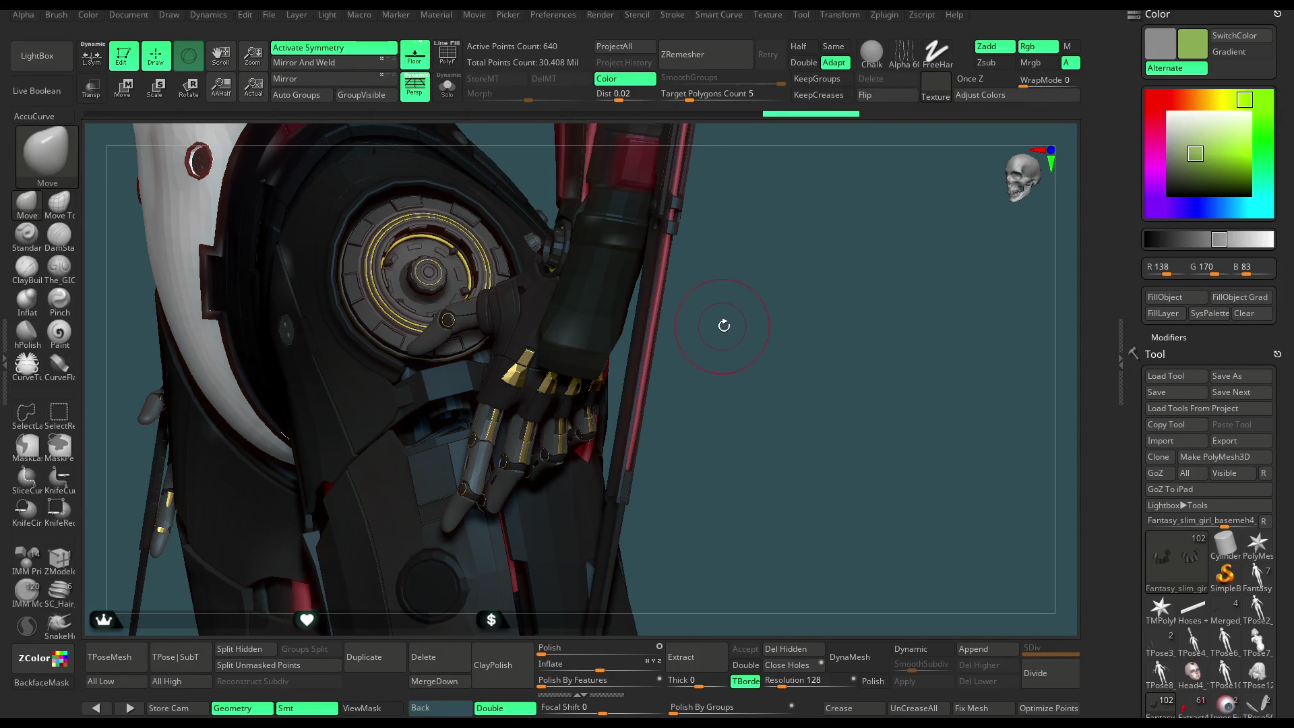
{"action": "left_click_drag", "start_coordinate": [735, 311], "coordinate": [740, 318]}
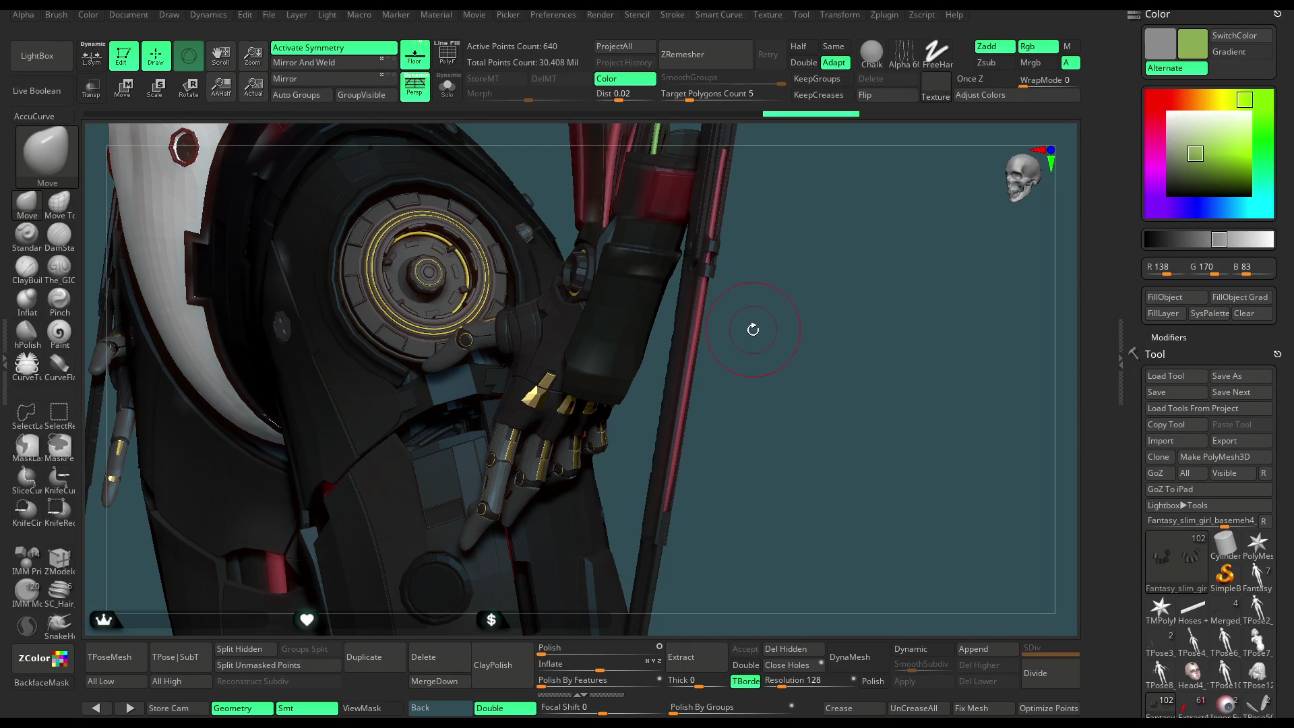
{"action": "mouse_move", "coordinate": [775, 299]}
{"action": "left_mouse_down"}
{"action": "mouse_move", "coordinate": [746, 298]}
{"action": "mouse_move", "coordinate": [784, 294]}
{"action": "mouse_move", "coordinate": [749, 303]}
{"action": "mouse_move", "coordinate": [777, 307]}
{"action": "mouse_move", "coordinate": [810, 279]}
{"action": "mouse_move", "coordinate": [808, 255]}
{"action": "mouse_move", "coordinate": [771, 278]}
{"action": "mouse_move", "coordinate": [782, 250]}
{"action": "mouse_move", "coordinate": [761, 244]}
{"action": "left_mouse_up"}
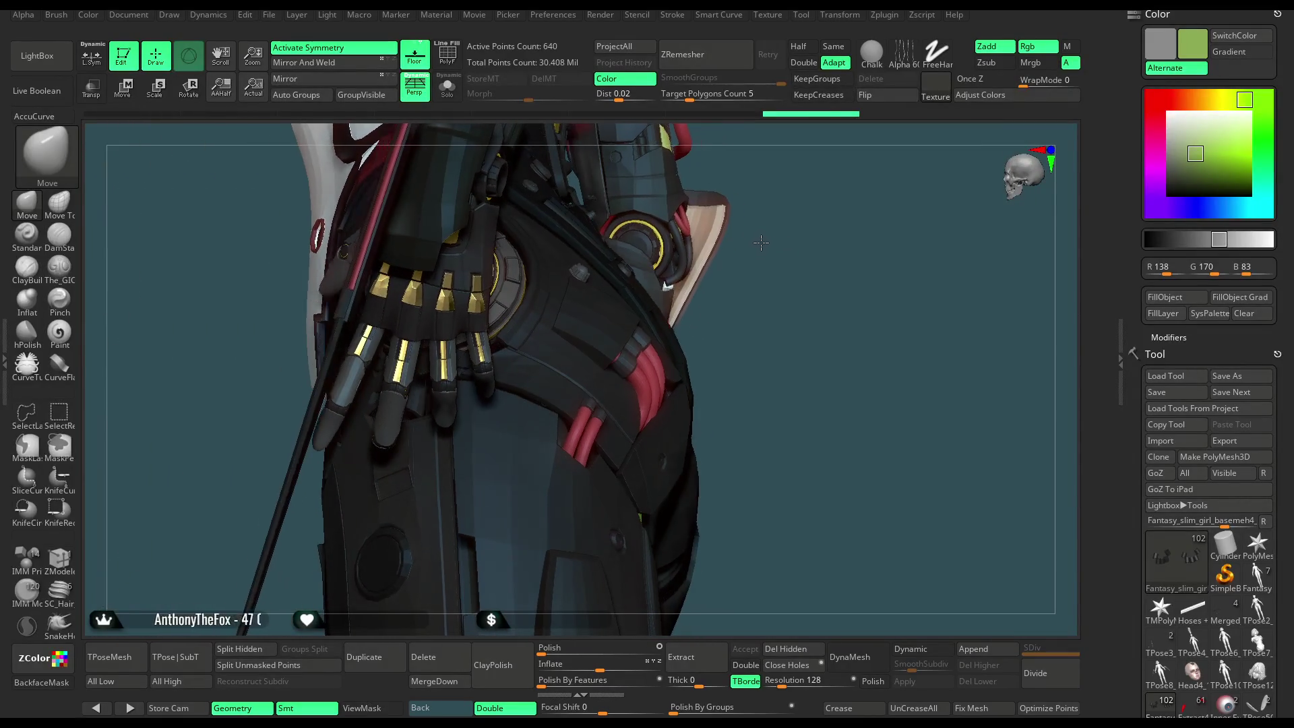
{"action": "mouse_move", "coordinate": [778, 265]}
{"action": "left_mouse_down"}
{"action": "mouse_move", "coordinate": [786, 309]}
{"action": "mouse_move", "coordinate": [736, 313]}
{"action": "mouse_move", "coordinate": [763, 311]}
{"action": "mouse_move", "coordinate": [767, 242]}
{"action": "mouse_move", "coordinate": [778, 241]}
{"action": "left_mouse_up"}
{"action": "key", "text": "shift+alt+s"}
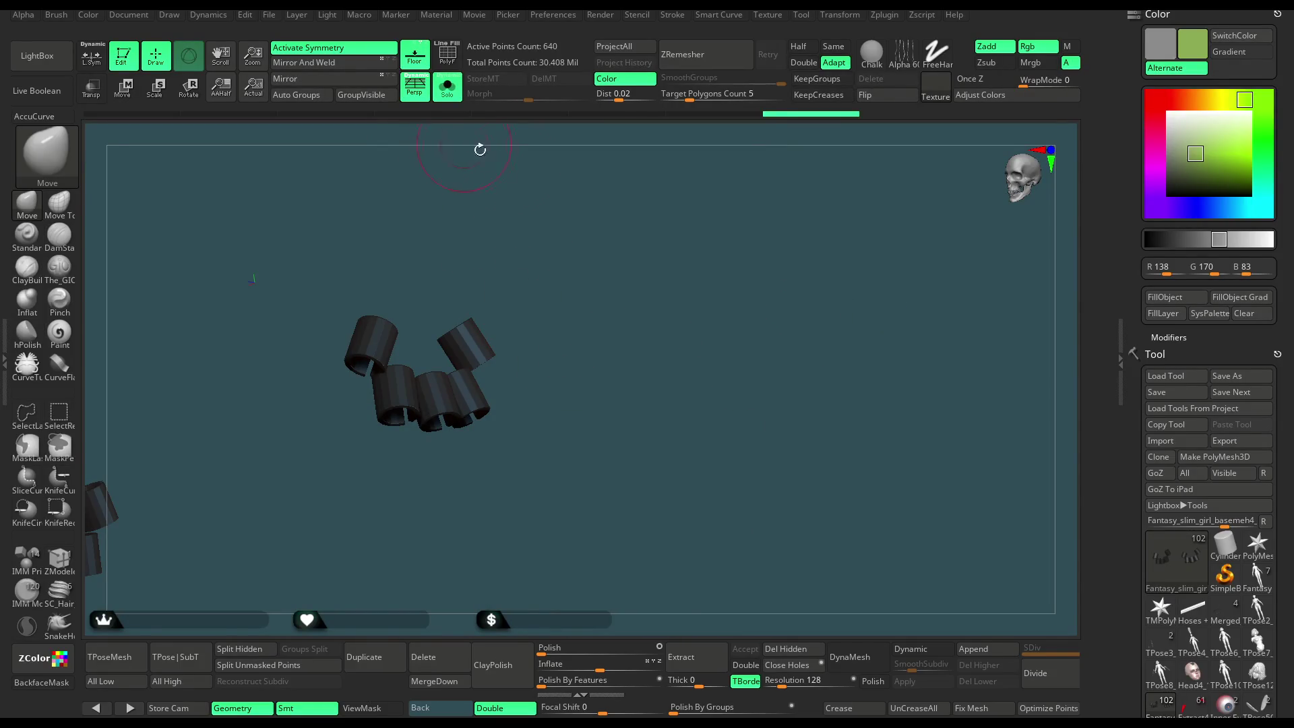
{"action": "left_click", "coordinate": [1179, 101]}
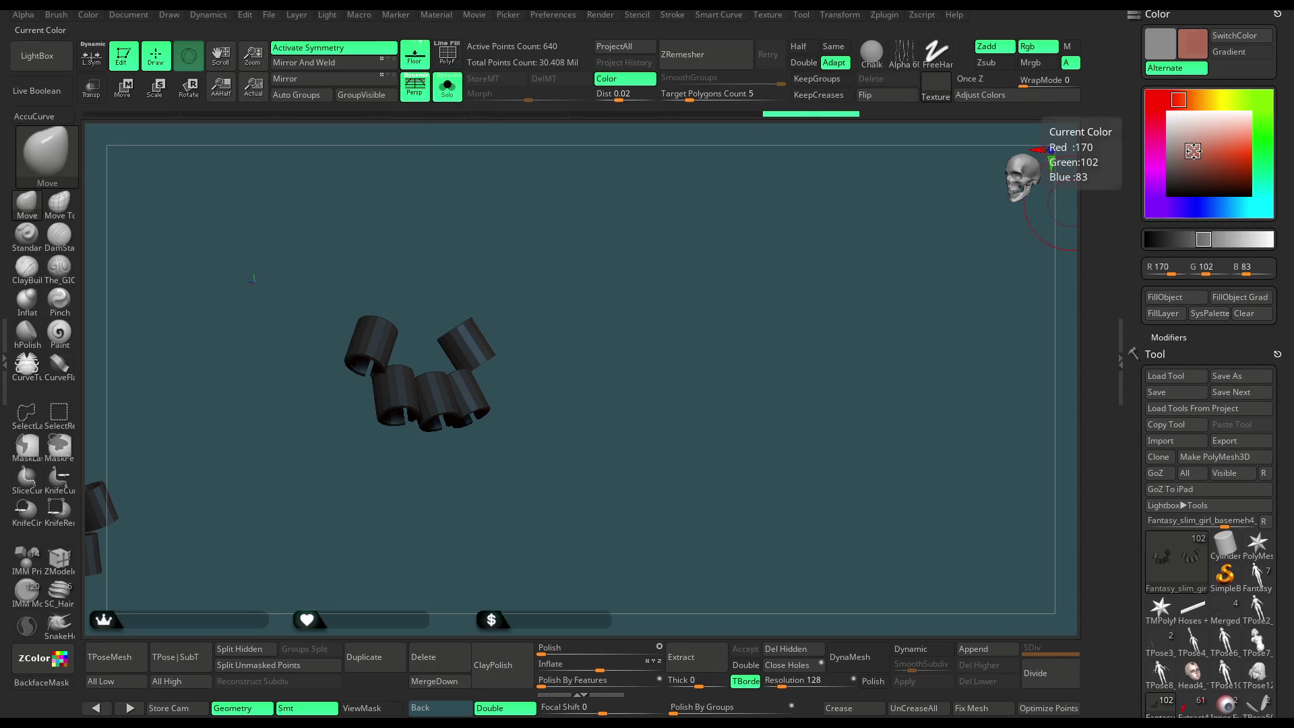
Fill the finger-joint rings with red, then refill them with a darker red (R 133, G 73, B 68).
{"action": "left_click", "coordinate": [1192, 157]}
{"action": "key", "text": "ctrl+f"}
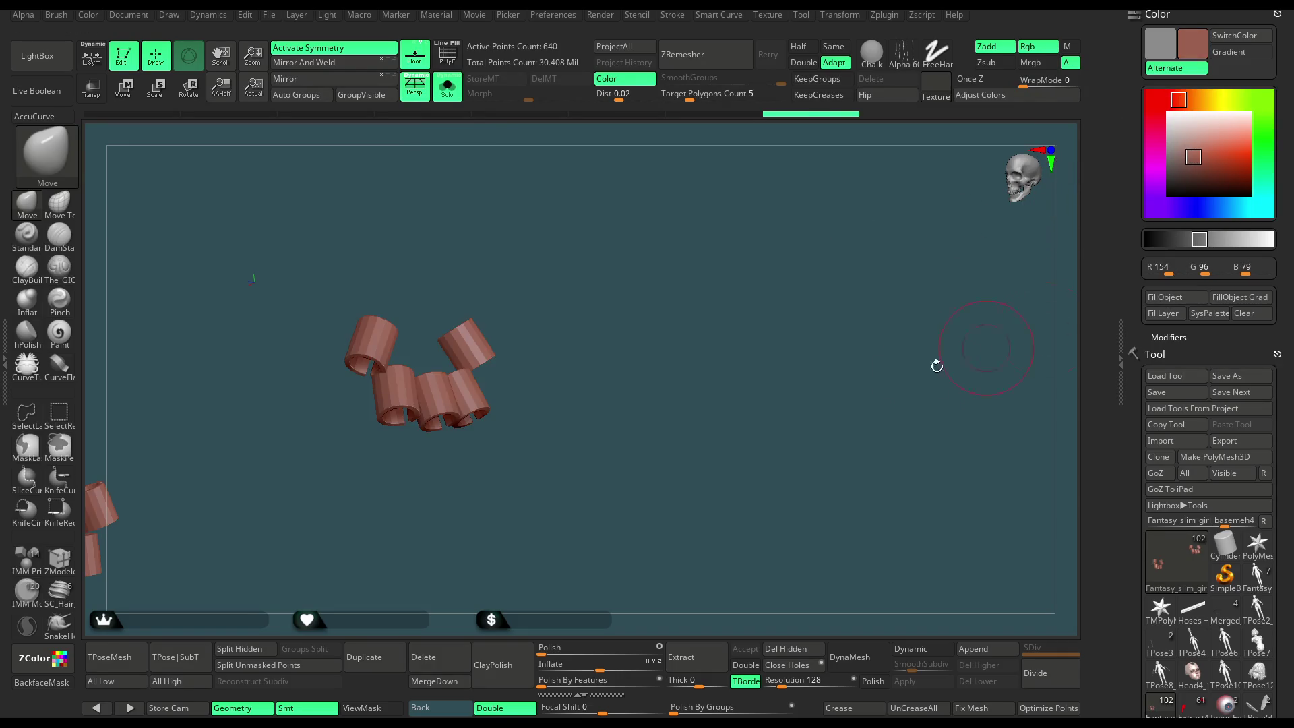
{"action": "left_click", "coordinate": [1170, 99]}
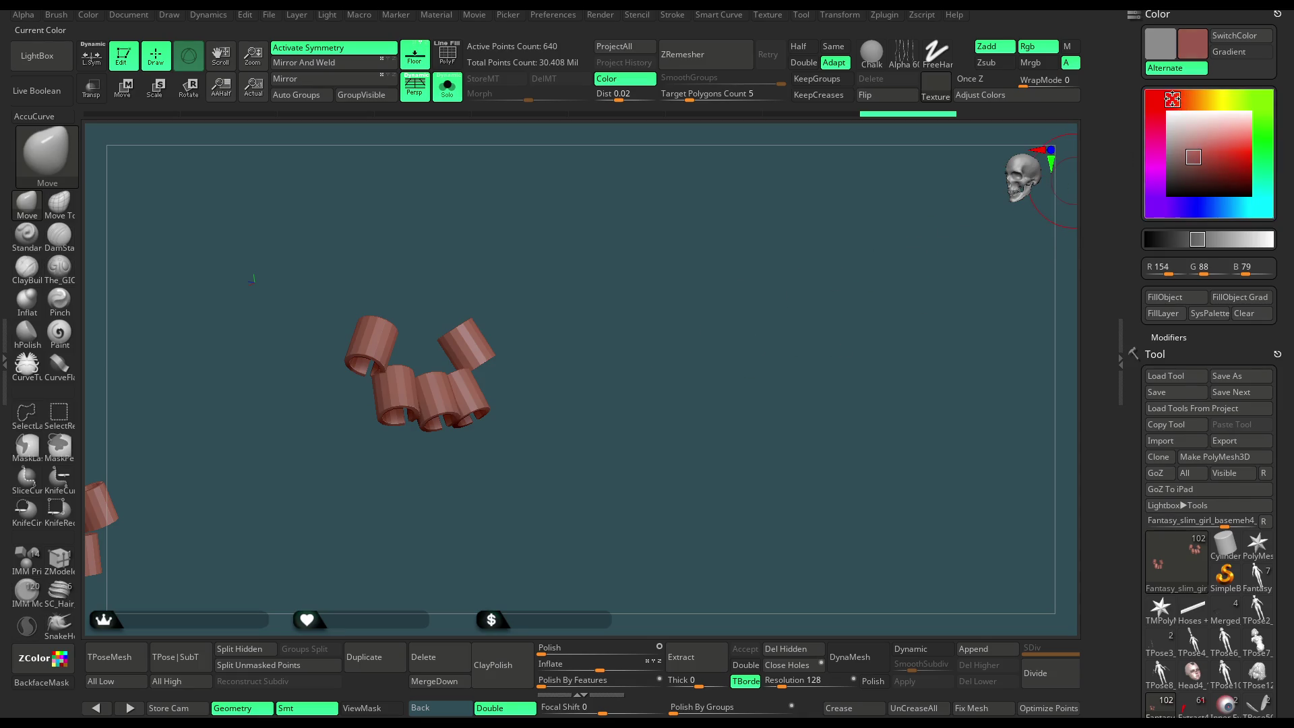
{"action": "left_click", "coordinate": [1193, 162]}
{"action": "left_click", "coordinate": [1168, 305]}
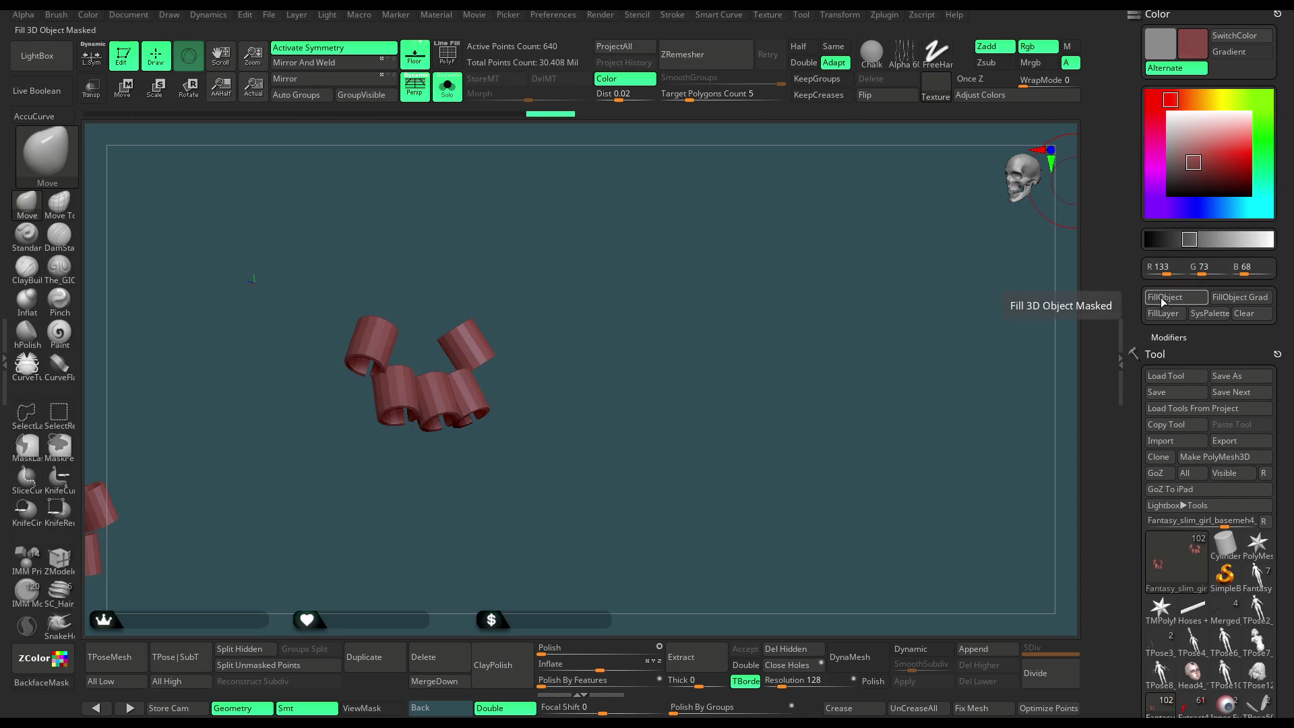
Unhide the rest of the mesh and turn Solo off to view the whole character from the side.
{"action": "mouse_move", "coordinate": [708, 439]}
{"action": "left_mouse_down"}
{"action": "mouse_move", "coordinate": [674, 370]}
{"action": "mouse_move", "coordinate": [685, 392]}
{"action": "left_mouse_up"}
{"action": "left_click", "coordinate": [686, 392], "text": "ctrl+shift"}
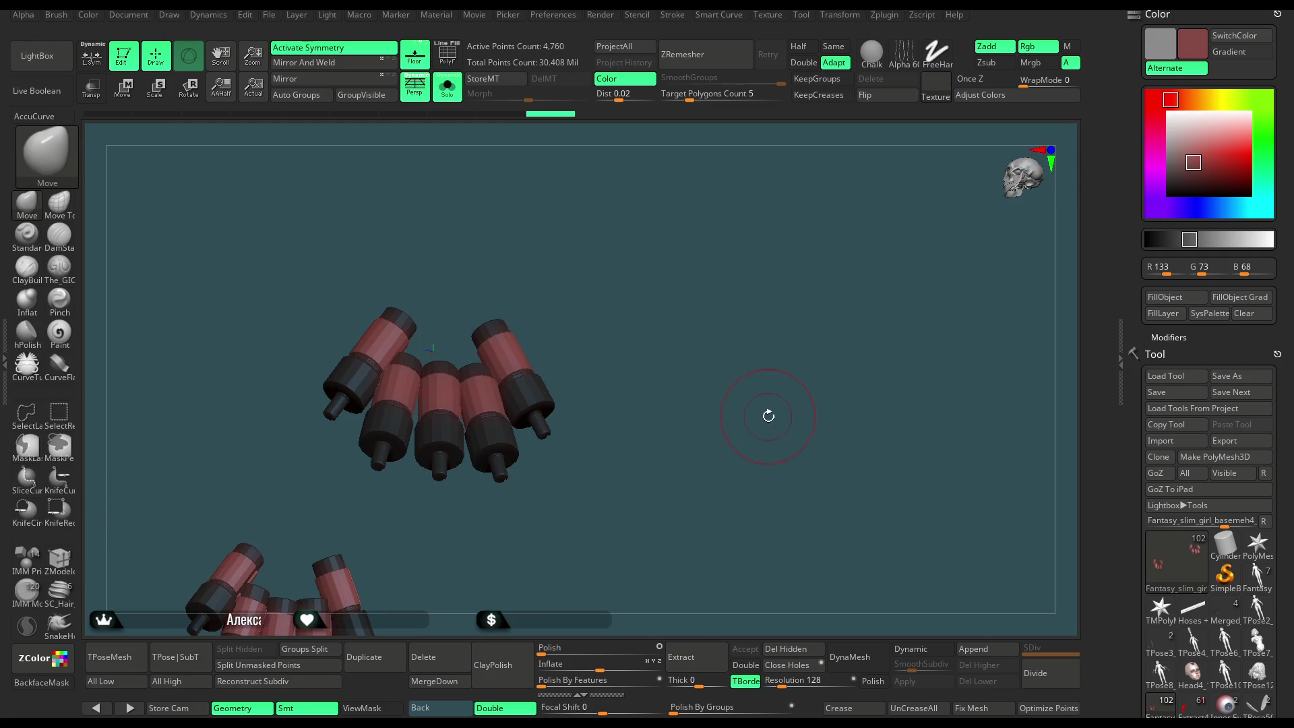
{"action": "left_click_drag", "start_coordinate": [768, 413], "coordinate": [754, 436]}
{"action": "key", "text": "alt+s"}
{"action": "mouse_move", "coordinate": [792, 362]}
{"action": "left_mouse_down"}
{"action": "mouse_move", "coordinate": [786, 308]}
{"action": "mouse_move", "coordinate": [745, 315]}
{"action": "mouse_move", "coordinate": [785, 320]}
{"action": "left_mouse_up"}
{"action": "key", "text": "ctrl"}
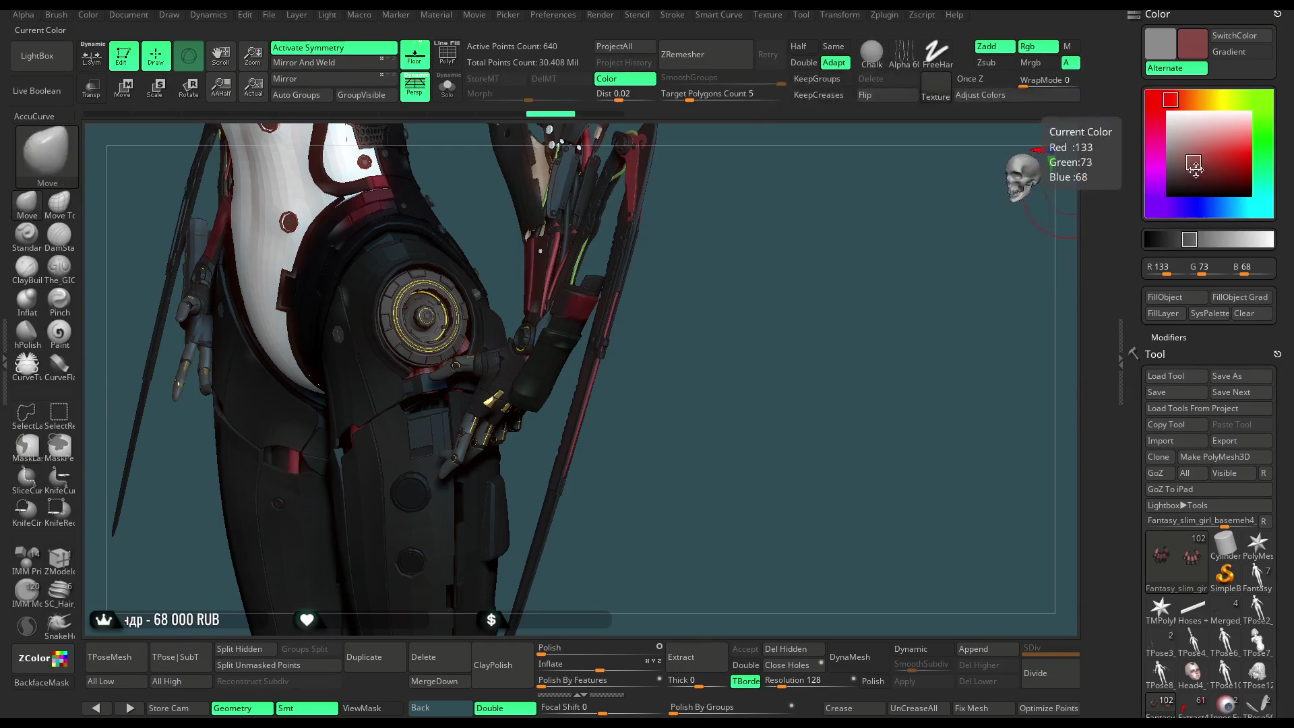
Set the active colour to near-black grey R 28, G 28, B 28 and clear the model with Ctrl+N.
{"action": "left_click", "coordinate": [1173, 160]}
{"action": "left_click_drag", "start_coordinate": [1171, 161], "coordinate": [1168, 157]}
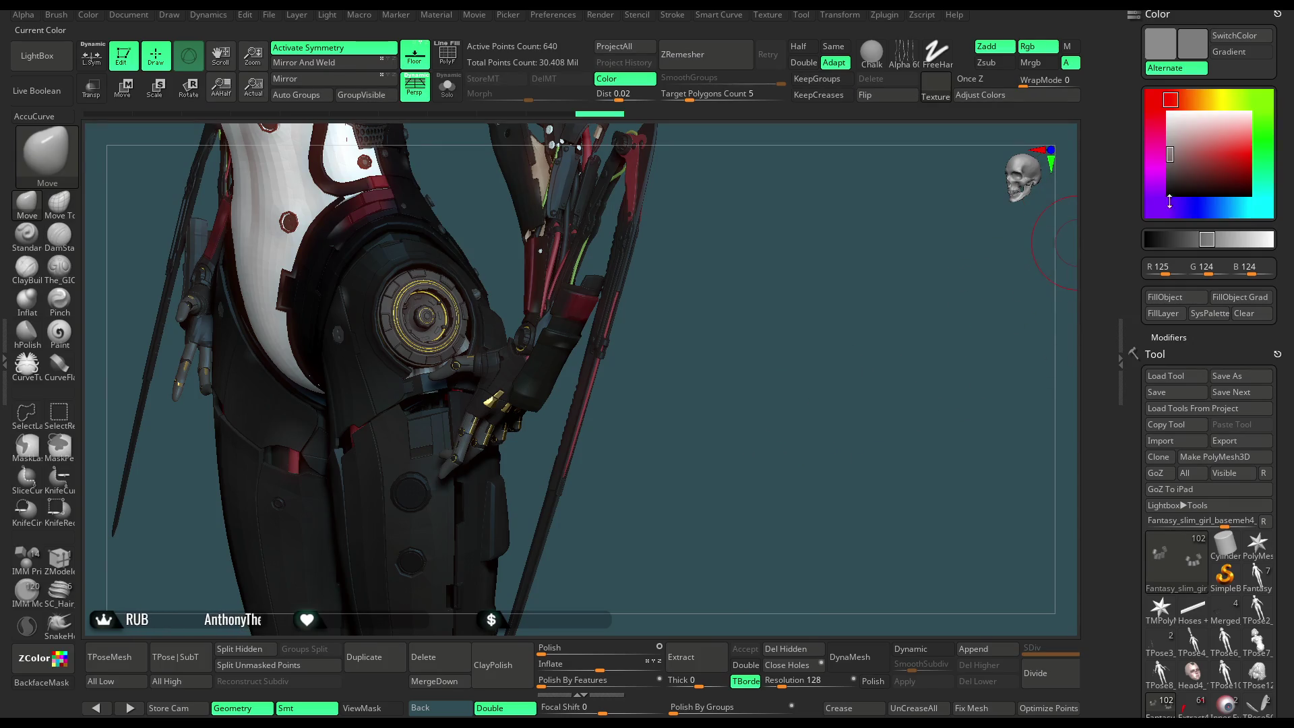
{"action": "left_click_drag", "start_coordinate": [1169, 154], "coordinate": [1170, 180]}
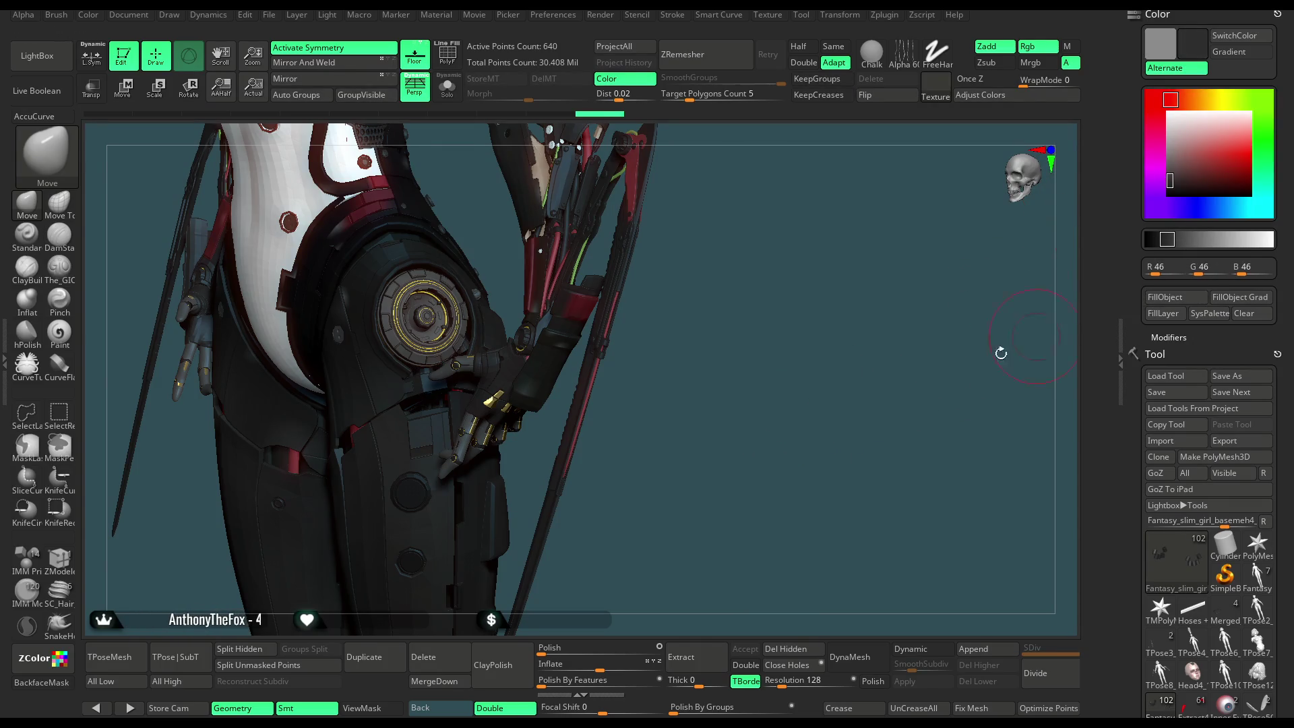
{"action": "mouse_move", "coordinate": [763, 449]}
{"action": "left_mouse_down"}
{"action": "mouse_move", "coordinate": [768, 390]}
{"action": "mouse_move", "coordinate": [812, 382]}
{"action": "left_mouse_up"}
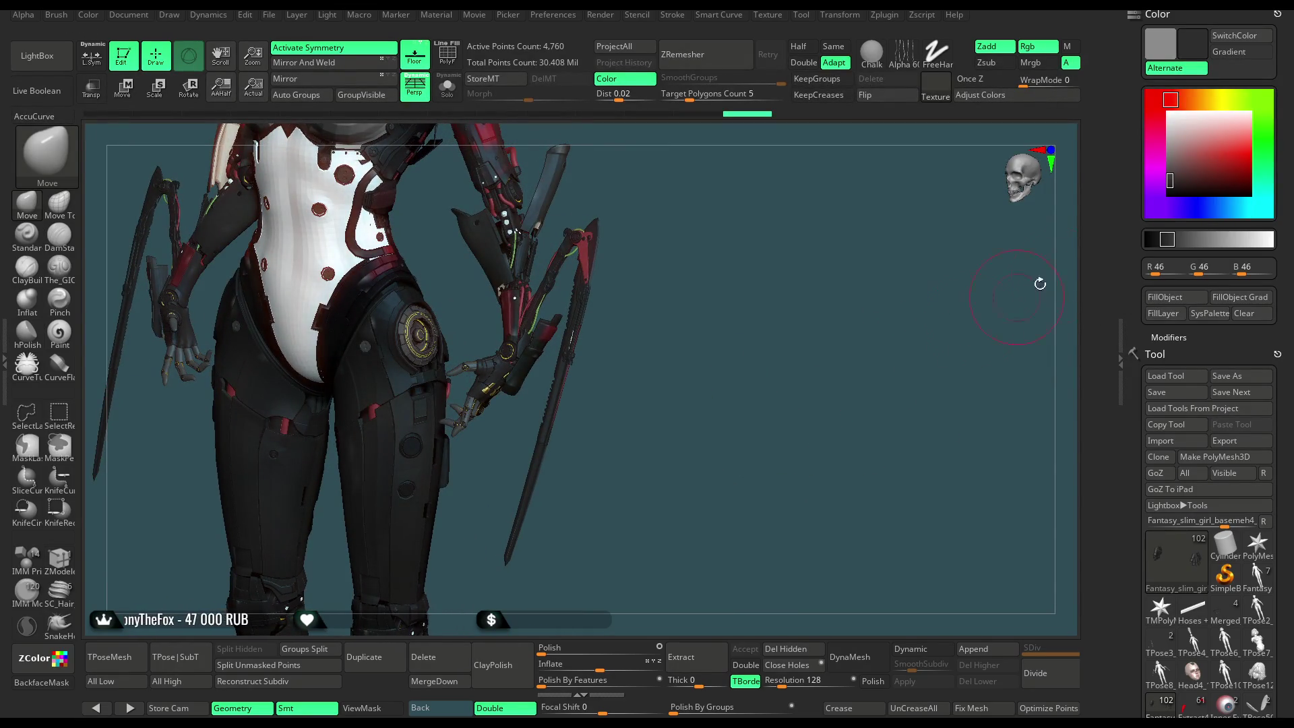
{"action": "left_click", "coordinate": [1169, 186]}
{"action": "key", "text": "ctrl+n"}
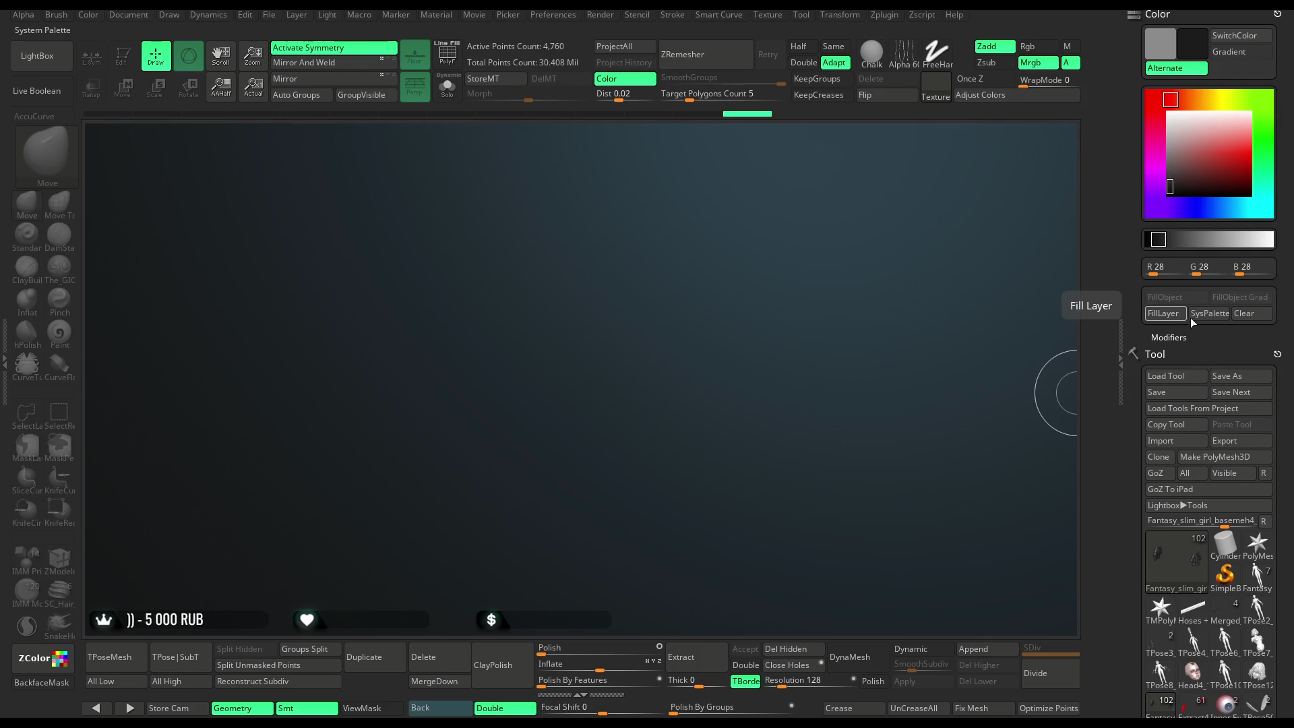
Reset the canvas background to flat teal with Clear after trying FillLayer with the dark colour.
{"action": "left_click", "coordinate": [1239, 314]}
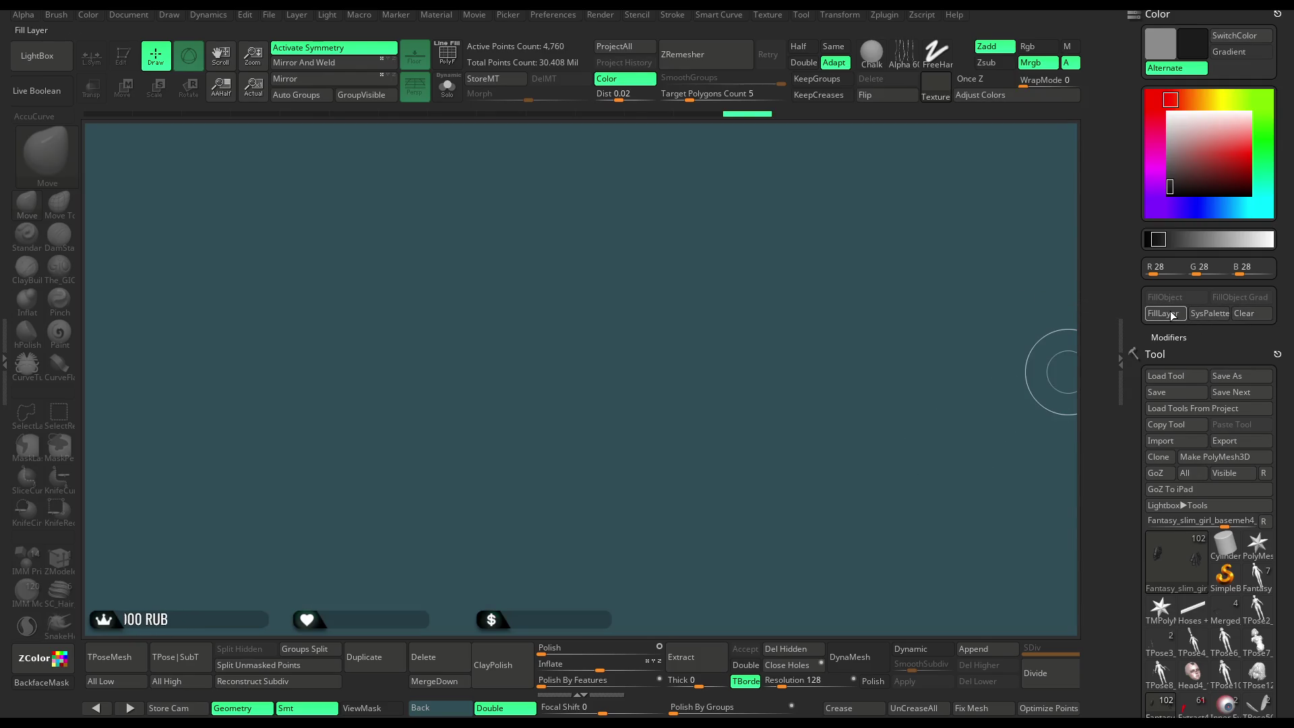
{"action": "left_click", "coordinate": [1164, 314]}
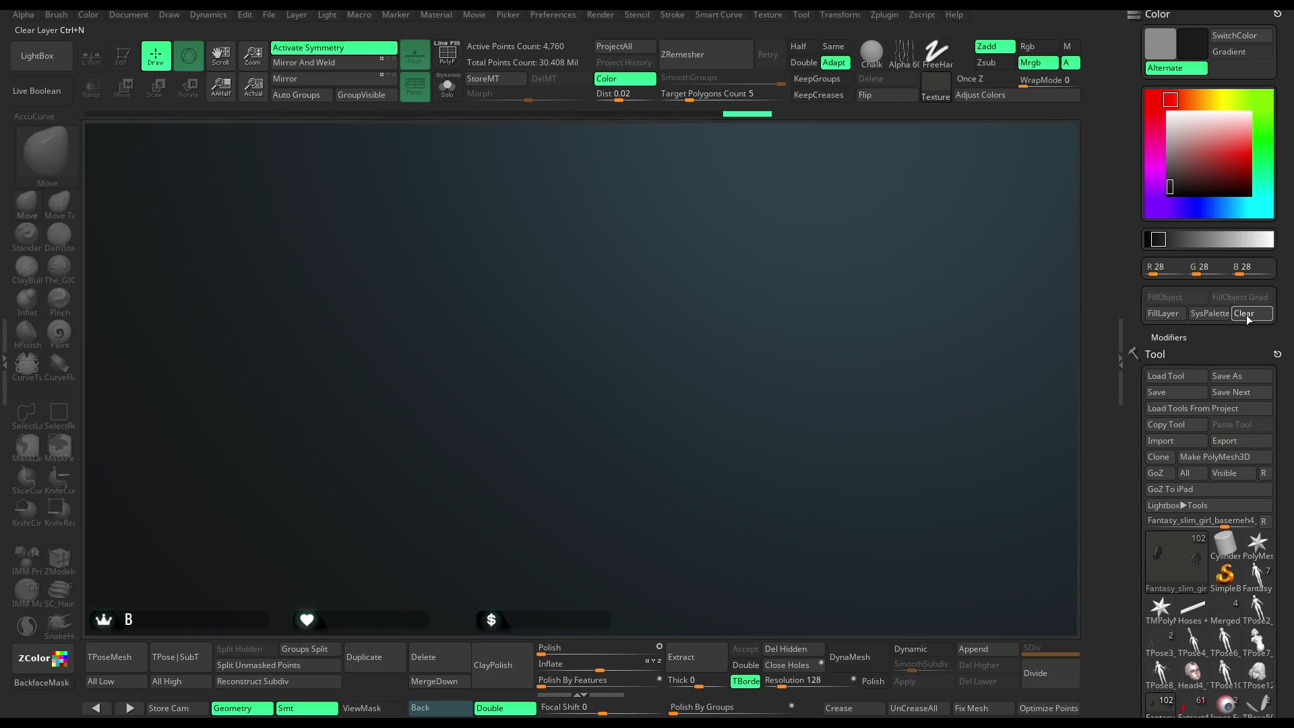
{"action": "left_click", "coordinate": [1246, 314]}
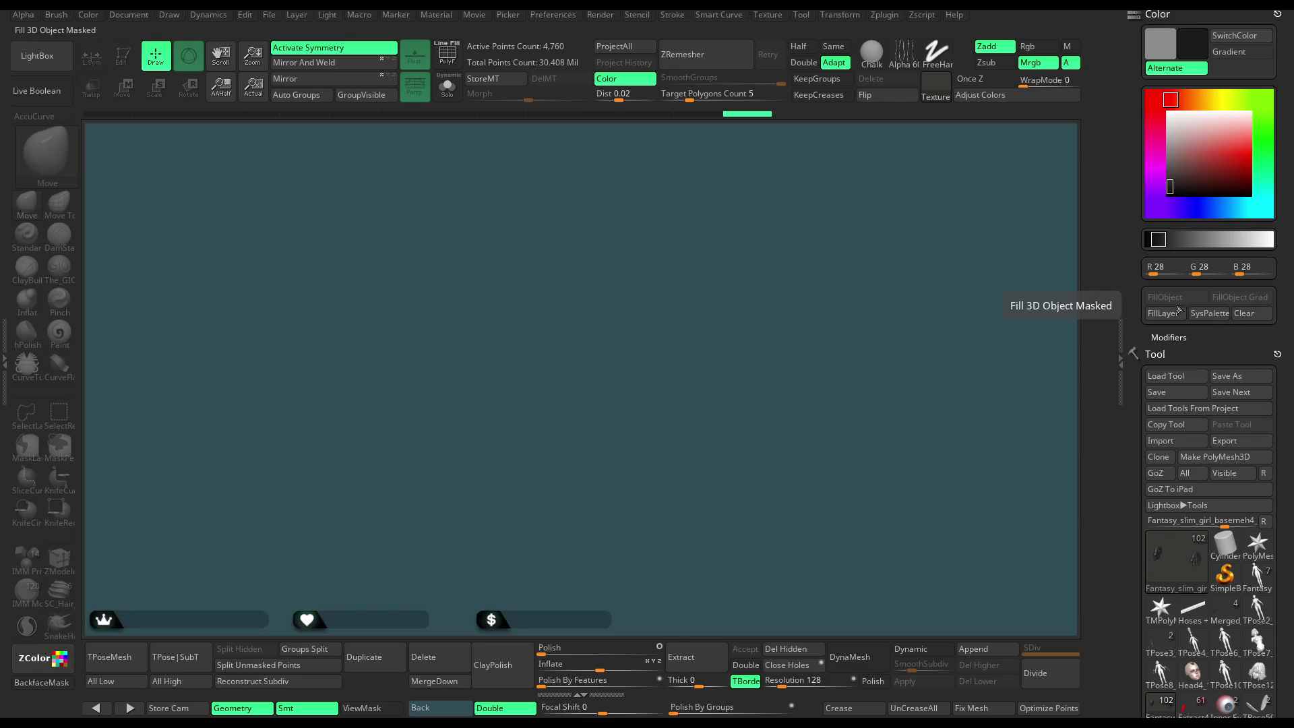
{"action": "mouse_move", "coordinate": [1284, 316]}
{"action": "left_mouse_down"}
{"action": "mouse_move", "coordinate": [1280, 235]}
{"action": "mouse_move", "coordinate": [1276, 308]}
{"action": "left_mouse_up"}
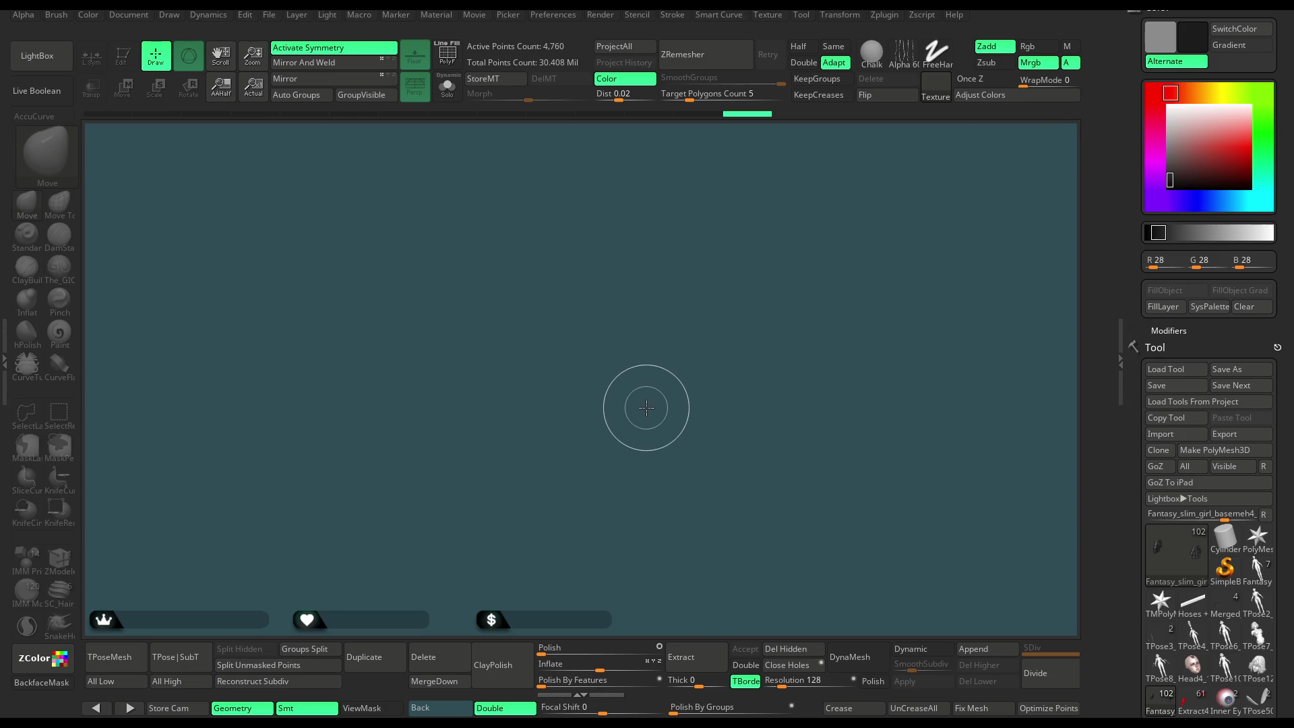
{"action": "scroll", "coordinate": [1278, 301], "scroll_direction": "down", "scroll_amount": 5}
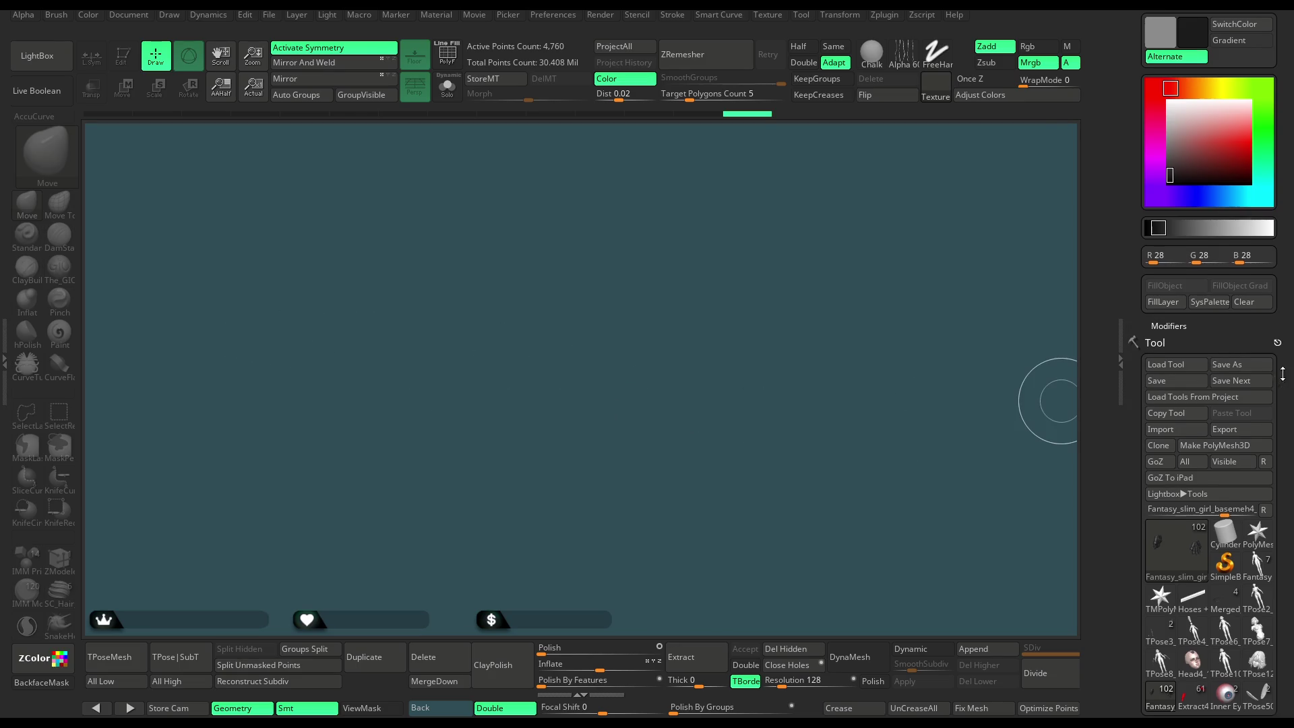
{"action": "scroll", "coordinate": [1278, 301], "scroll_direction": "up", "scroll_amount": 3}
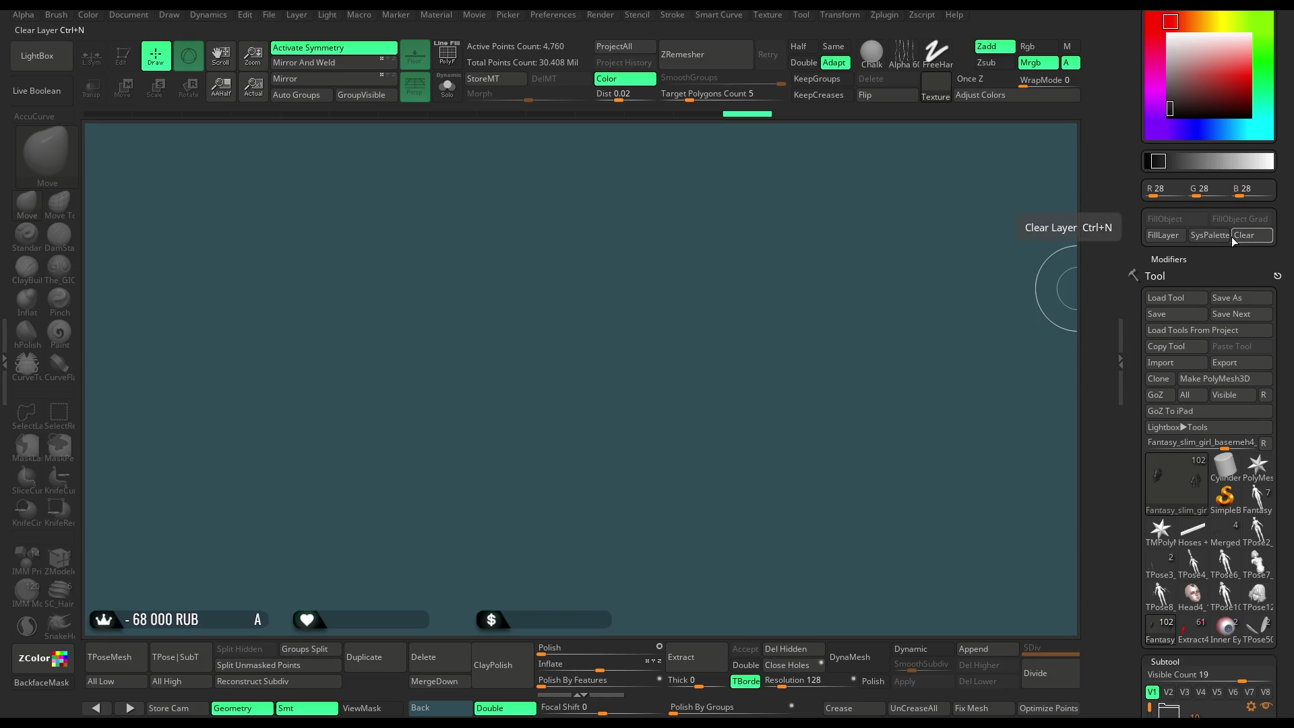
Draw the armored character back onto the canvas and put it in Edit mode.
{"action": "mouse_move", "coordinate": [606, 414]}
{"action": "left_mouse_down"}
{"action": "mouse_move", "coordinate": [624, 223]}
{"action": "mouse_move", "coordinate": [606, 447]}
{"action": "left_mouse_up"}
{"action": "key", "text": "ctrl+n"}
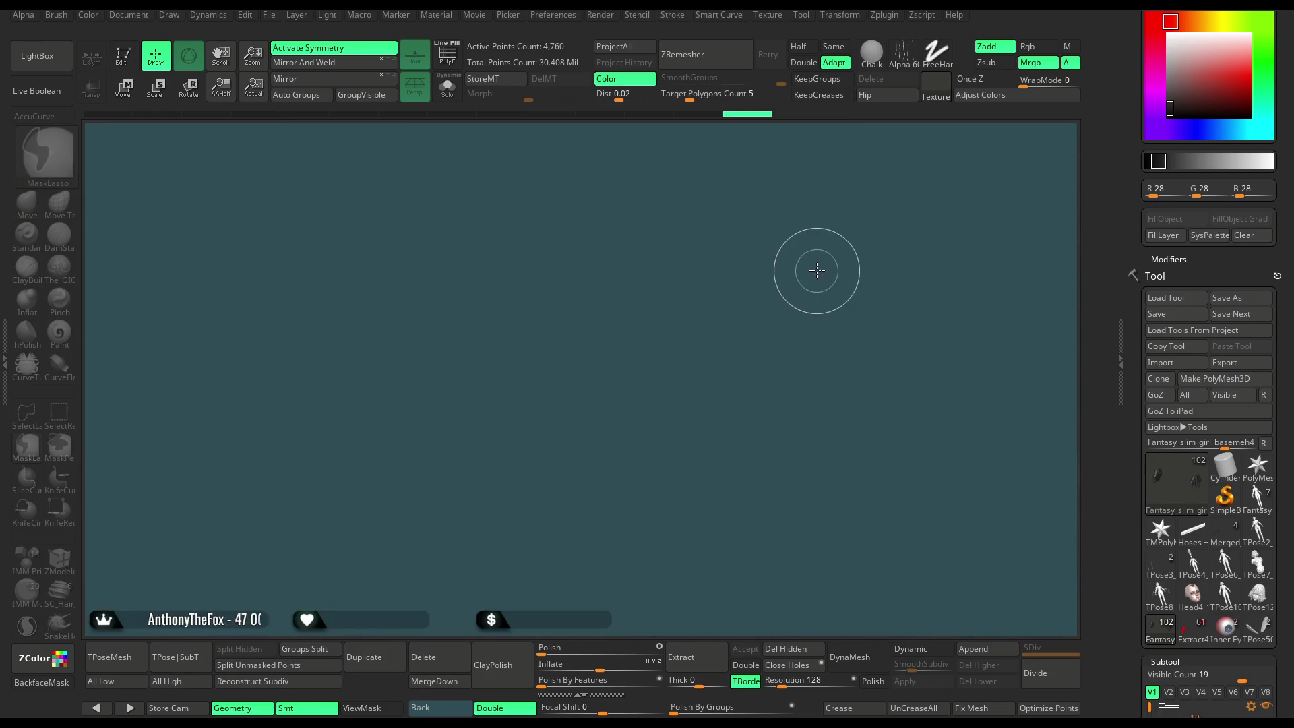
{"action": "key", "text": "t"}
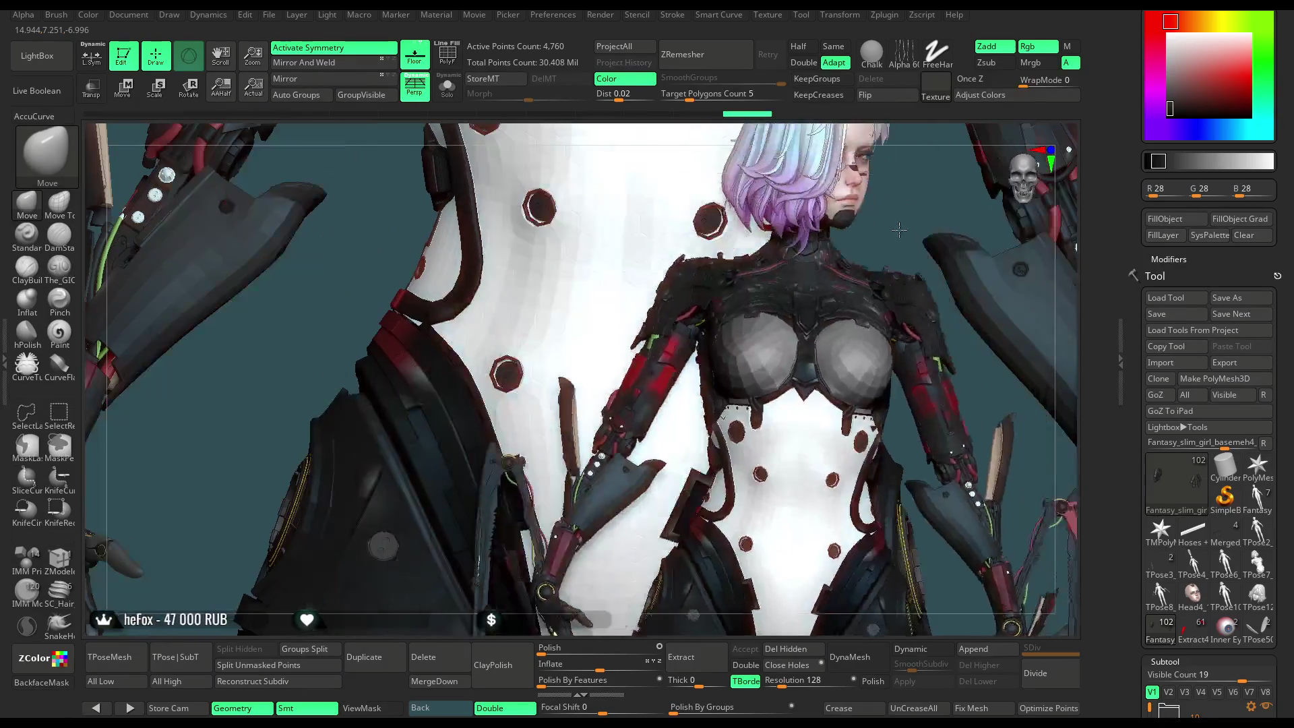
Frame the character facing forward and hide the trays to show it full-screen on teal.
{"action": "key", "text": "ctrl+n"}
{"action": "mouse_move", "coordinate": [970, 271]}
{"action": "left_mouse_down"}
{"action": "mouse_move", "coordinate": [889, 254]}
{"action": "mouse_move", "coordinate": [875, 266]}
{"action": "mouse_move", "coordinate": [936, 364]}
{"action": "mouse_move", "coordinate": [926, 302]}
{"action": "mouse_move", "coordinate": [898, 300]}
{"action": "mouse_move", "coordinate": [895, 274]}
{"action": "mouse_move", "coordinate": [872, 346]}
{"action": "left_mouse_up"}
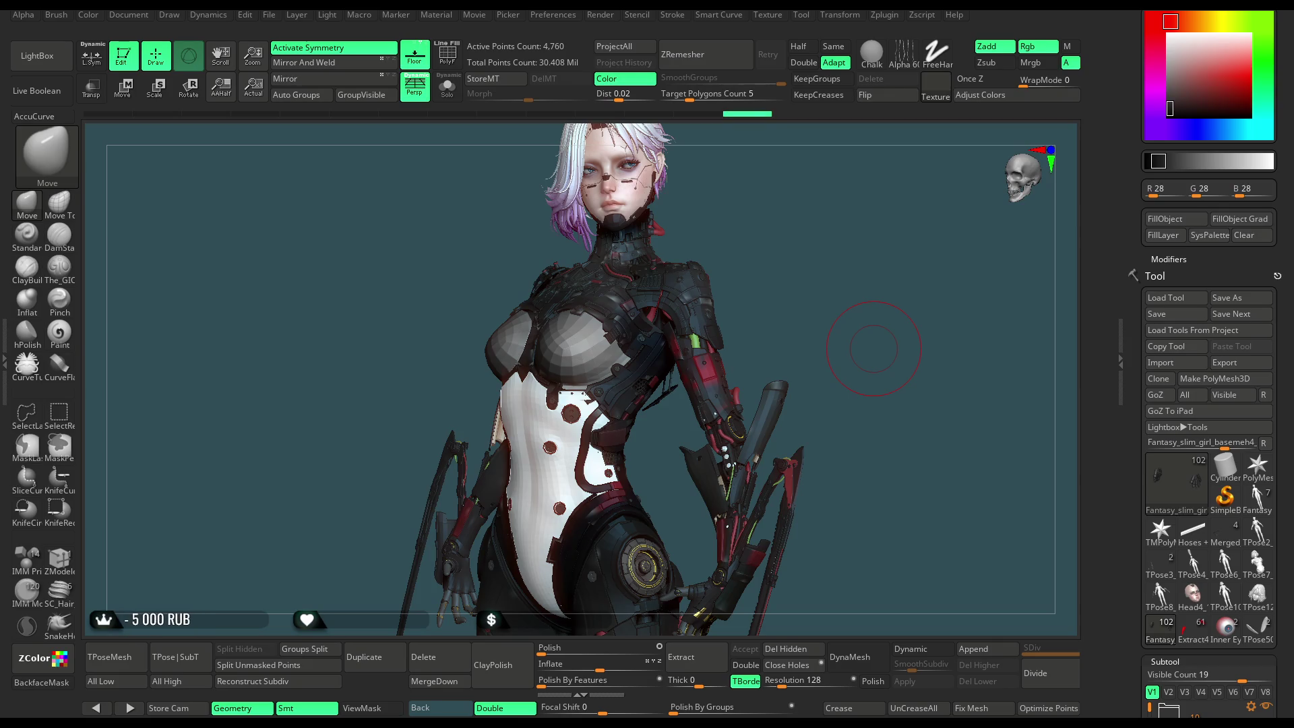
{"action": "key", "text": "Tab"}
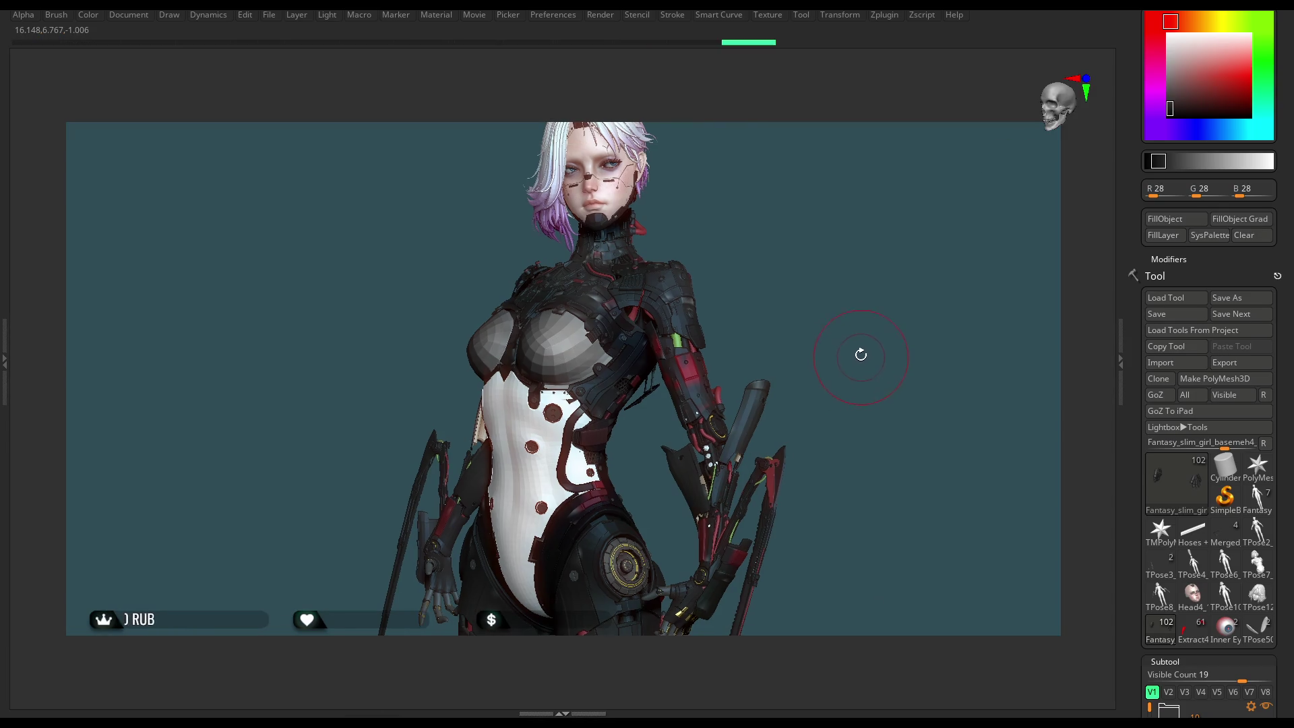
{"action": "mouse_move", "coordinate": [834, 310]}
{"action": "left_mouse_down"}
{"action": "mouse_move", "coordinate": [828, 325]}
{"action": "mouse_move", "coordinate": [826, 314]}
{"action": "left_mouse_up"}
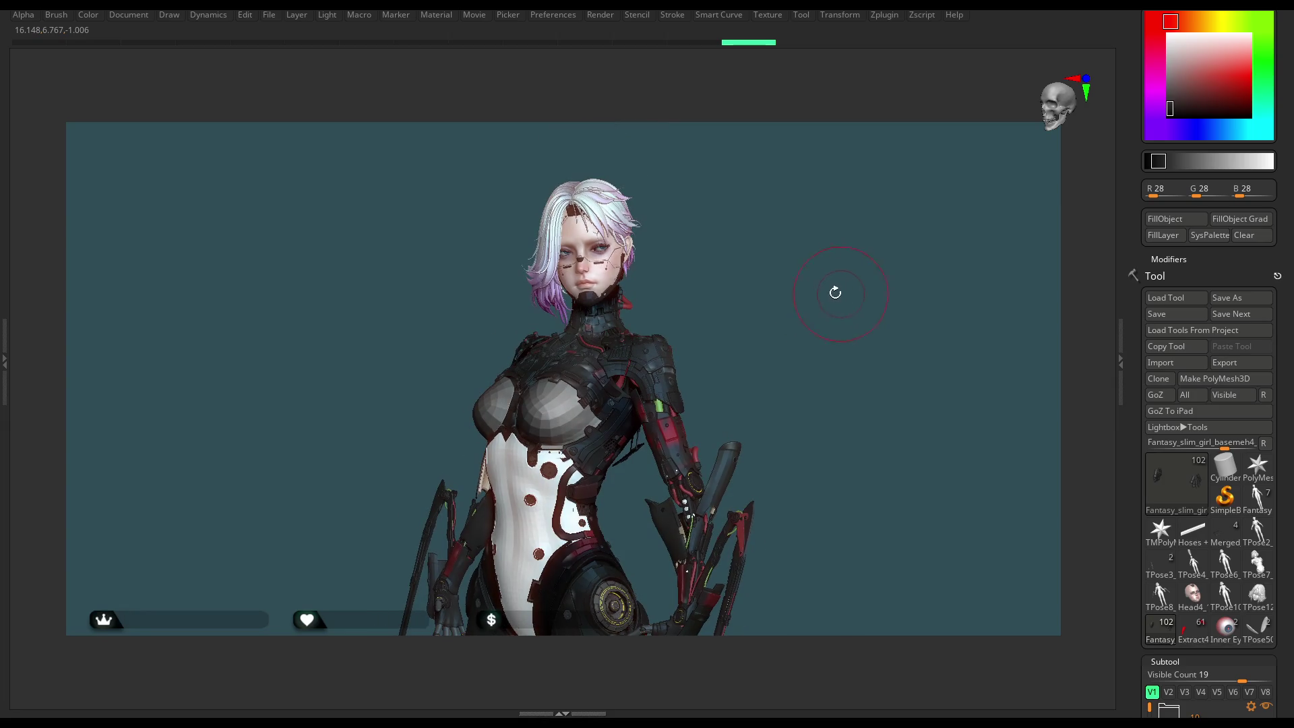